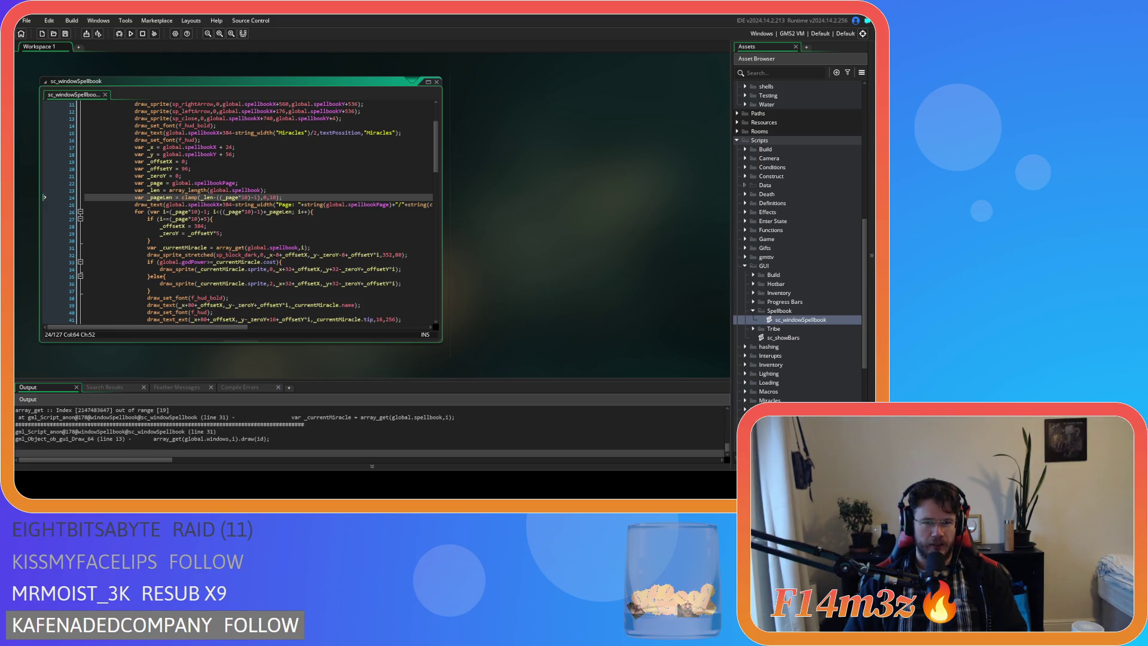
# Remove the extra brackets and -1 offsets from the loop start and condition on line 26
pyautogui.click(237, 220)
pyautogui.click(227, 232)
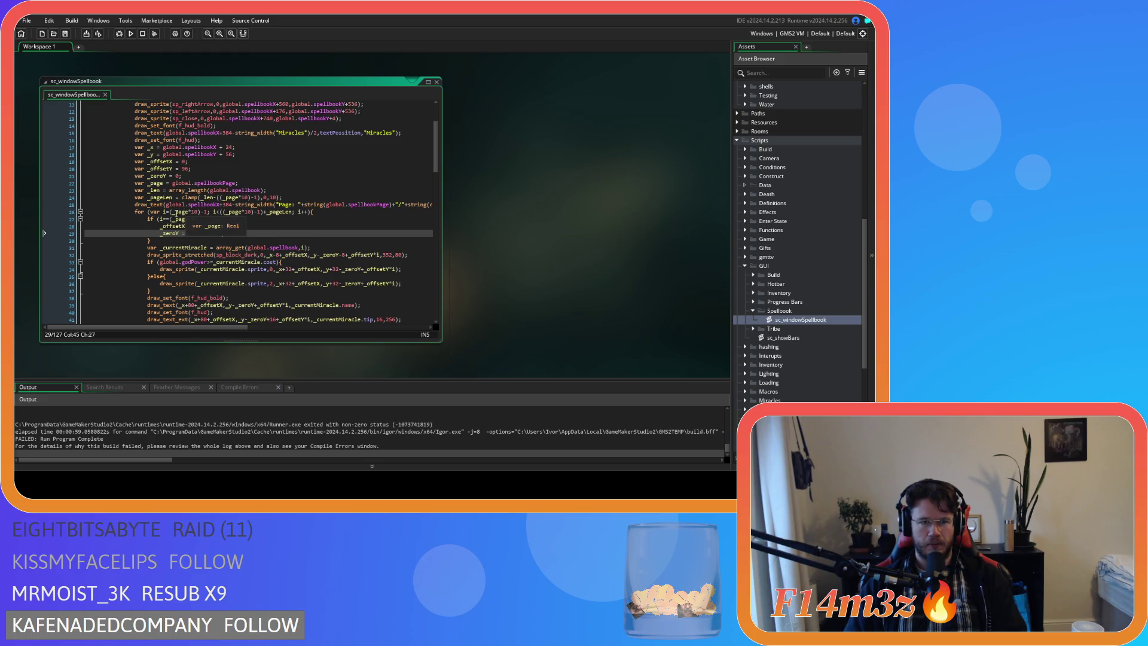
pyautogui.click(171, 212)
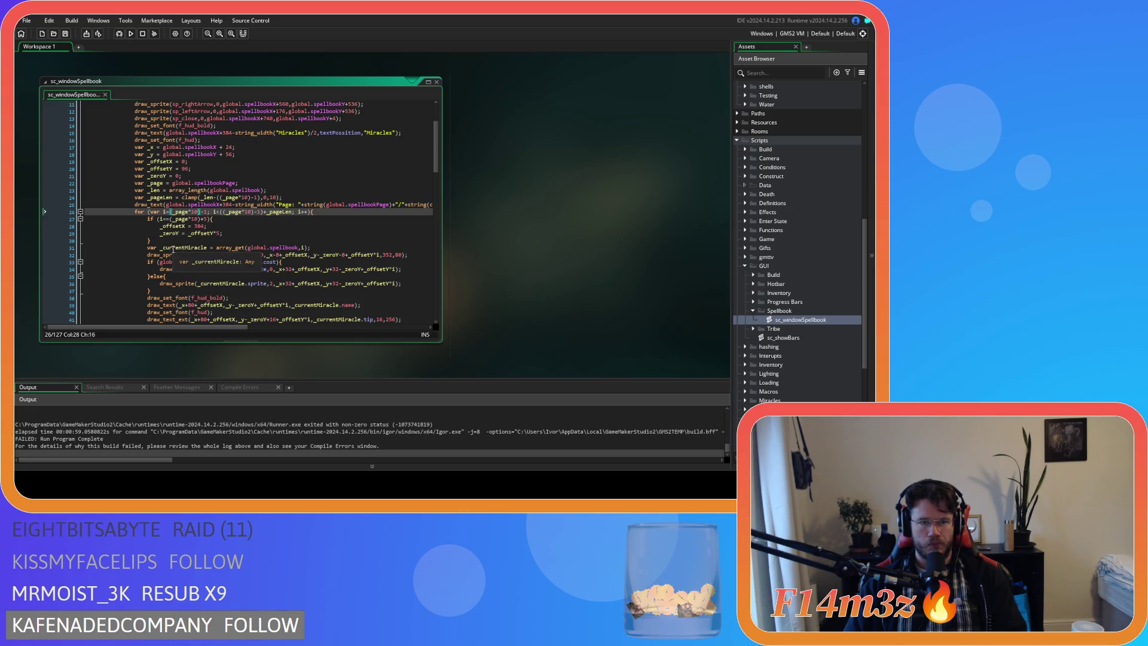
pyautogui.press('Delete')
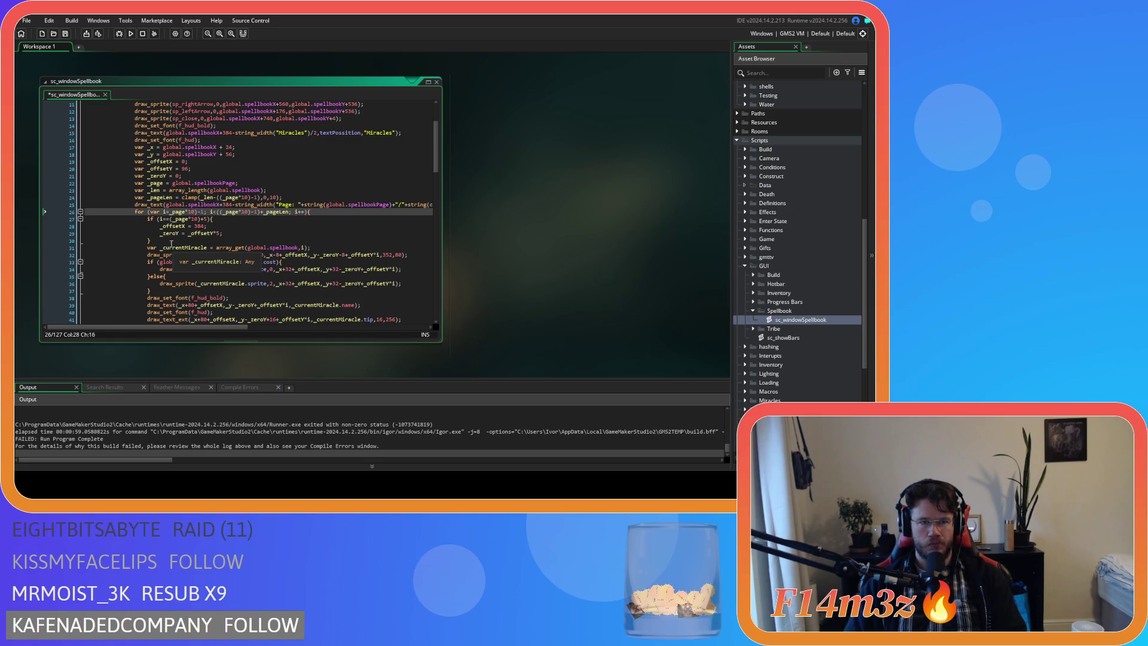
pyautogui.press('Delete')
pyautogui.press('Delete')
pyautogui.press('Delete')
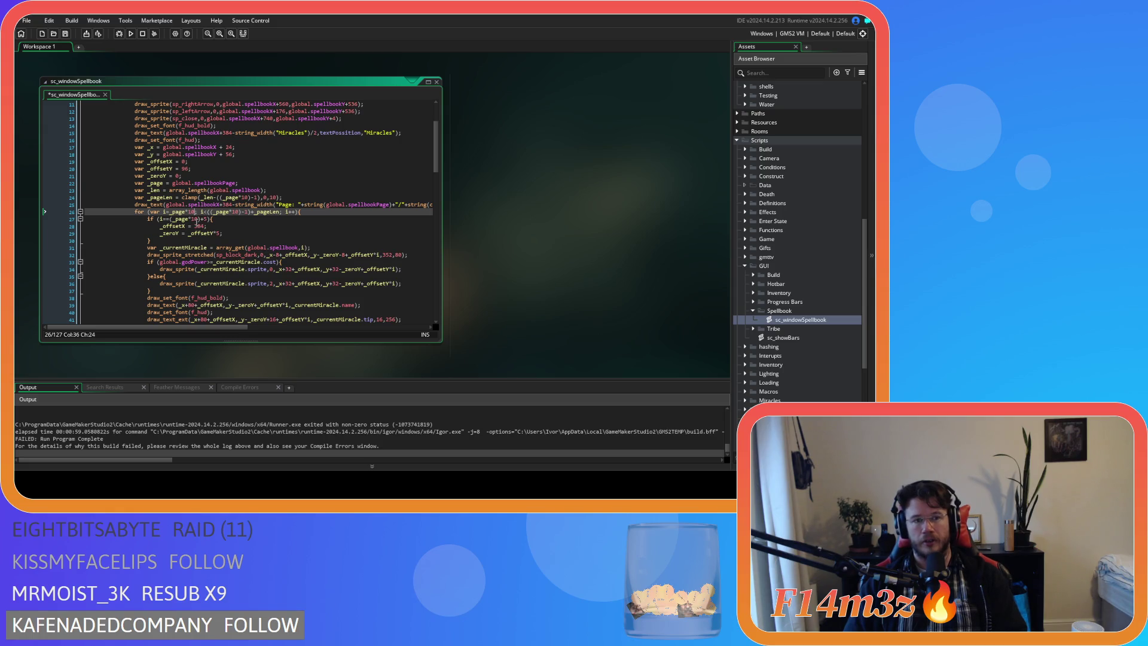
pyautogui.press('Right')
pyautogui.press('Right')
pyautogui.press('Right')
pyautogui.press('BackSpace')
pyautogui.moveTo(233, 212); pyautogui.dragTo(245, 213)
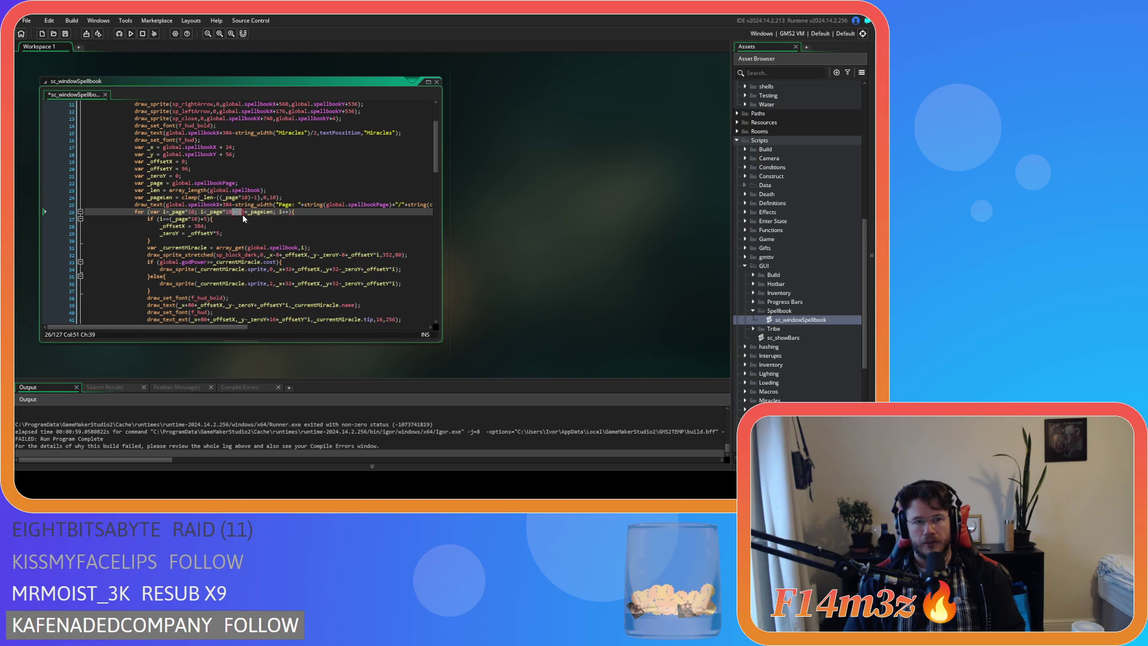
pyautogui.press('BackSpace')
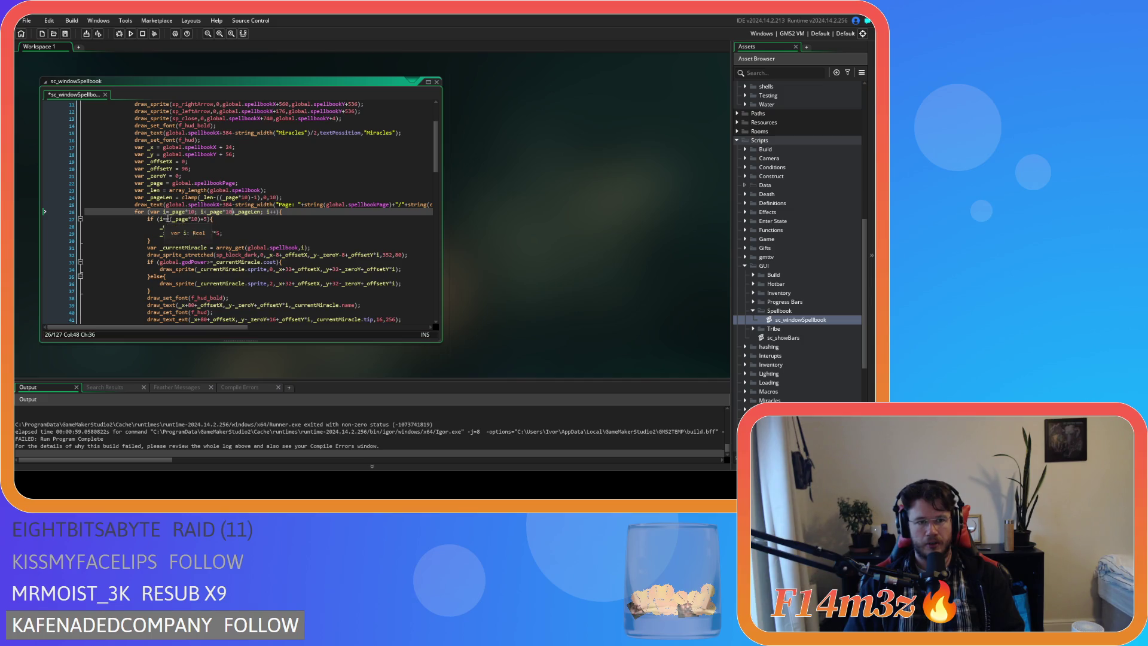
# Drop the brackets around _page*10 in the line 27 half-page check and save
pyautogui.click(172, 218)
pyautogui.press('BackSpace')
pyautogui.click(202, 219)
pyautogui.press('BackSpace')
pyautogui.hotkey('ctrl', 's')
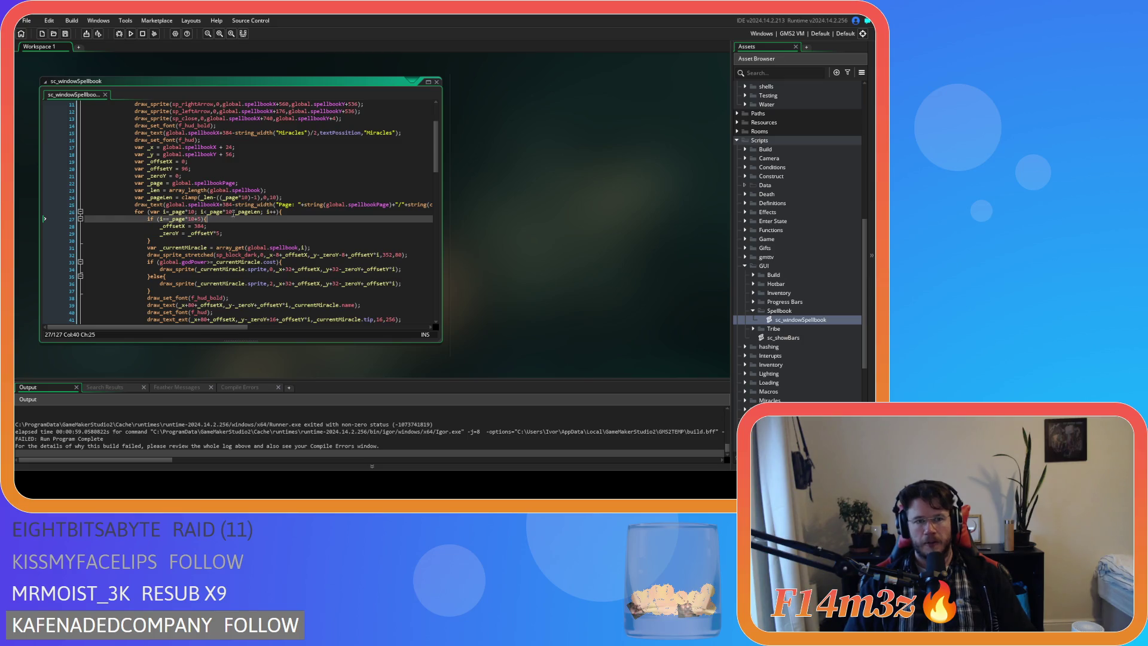
# Remove the -1 offset from the _pageLen clamp on line 24 and save again
pyautogui.click(219, 197)
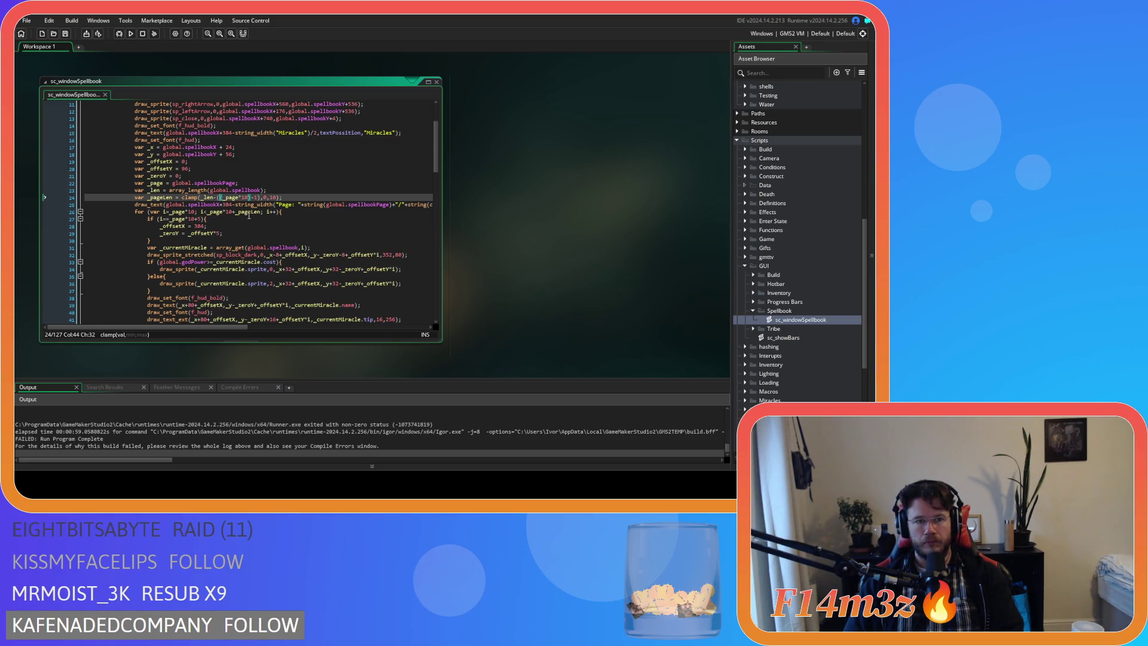
pyautogui.click(252, 197)
pyautogui.press('BackSpace')
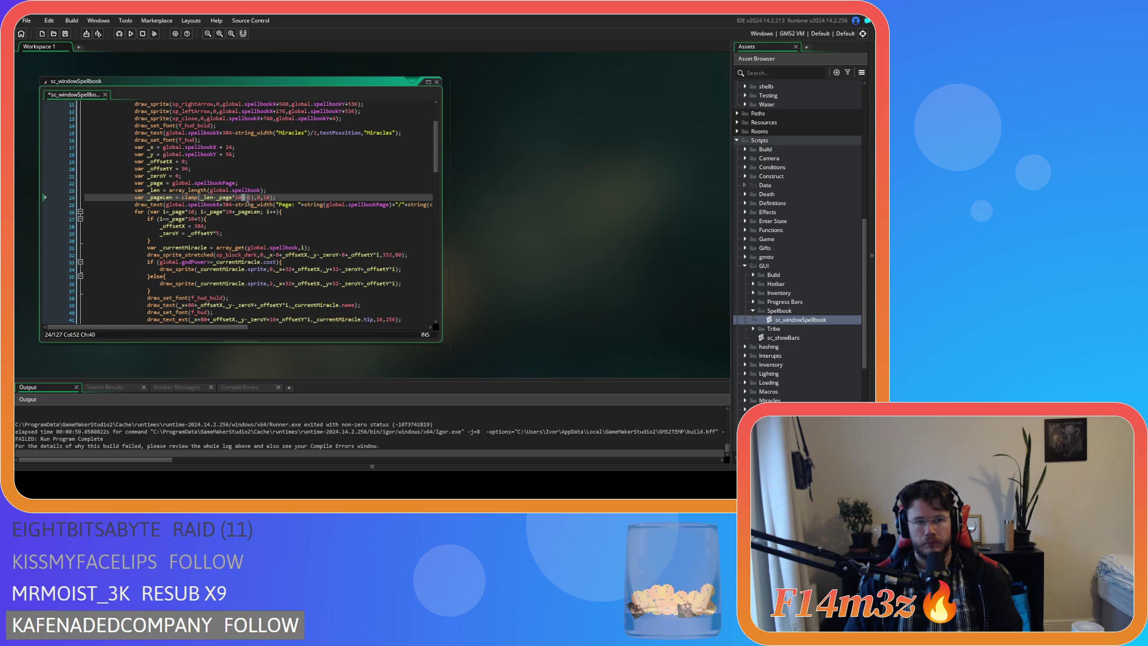
pyautogui.press('BackSpace')
pyautogui.press('BackSpace')
pyautogui.press('BackSpace')
pyautogui.click(278, 195)
pyautogui.hotkey('ctrl', 's')
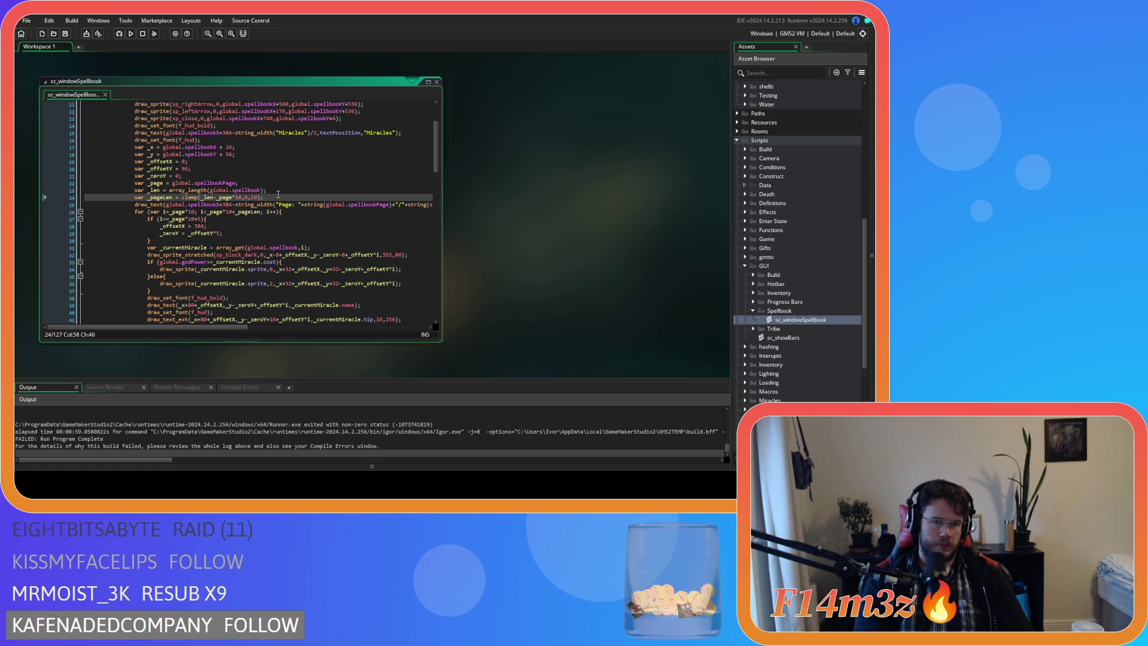
# Build and run the game with F5
pyautogui.press('F5')
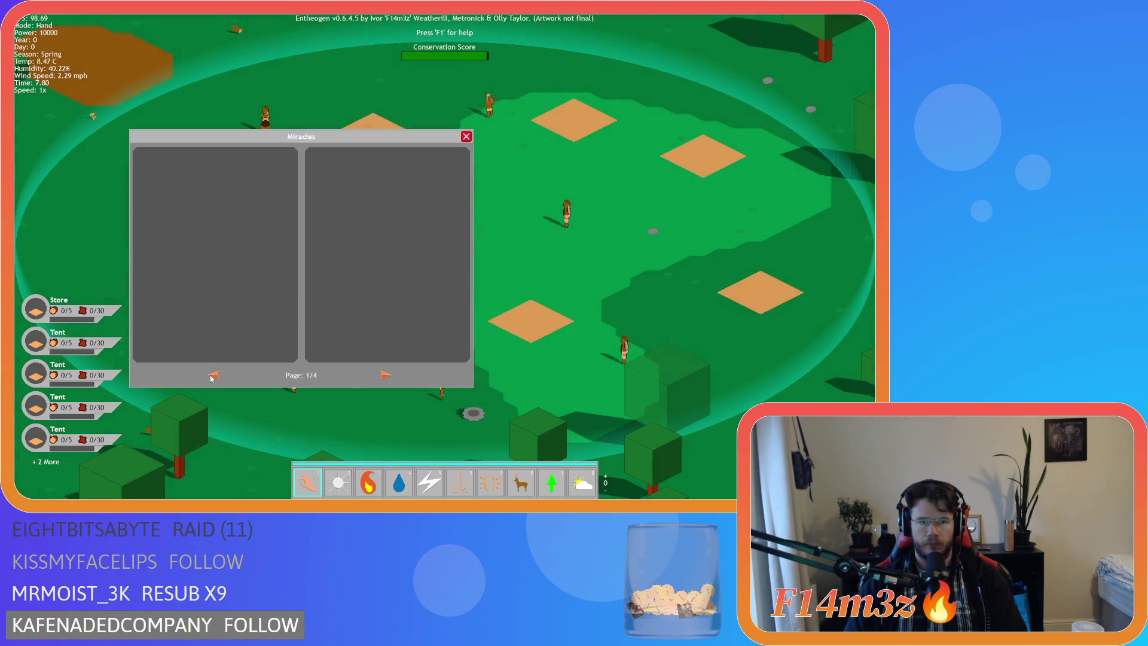
# Close the Miracles window and confirm quitting to the title screen with Y
pyautogui.press('Escape')
pyautogui.press('Escape')
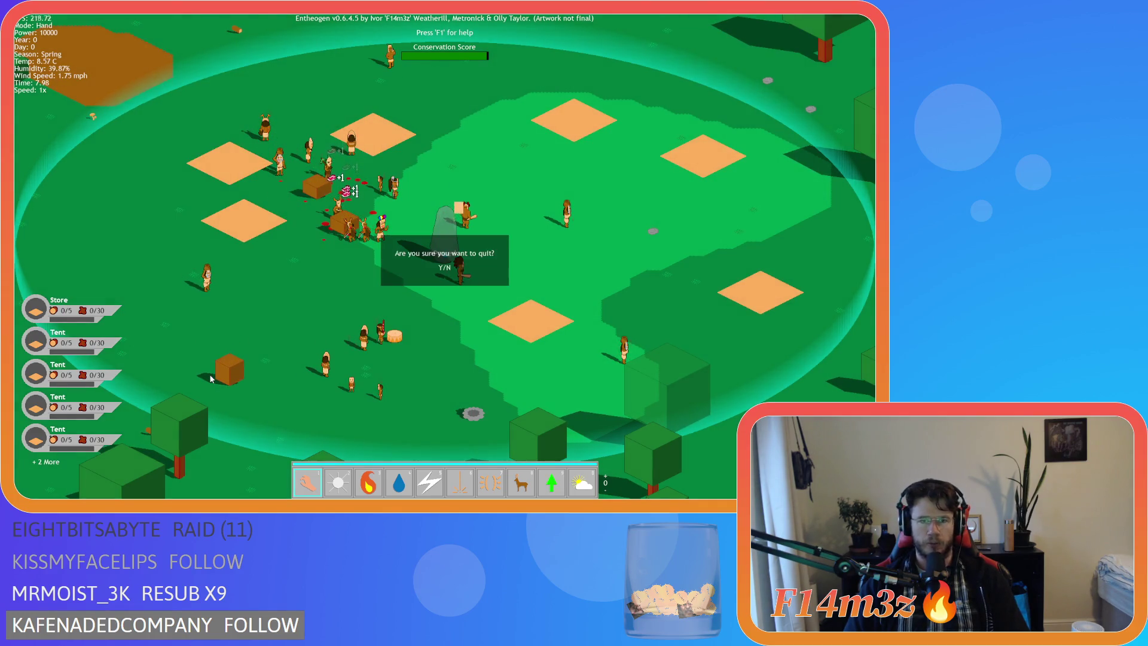
pyautogui.press('y')
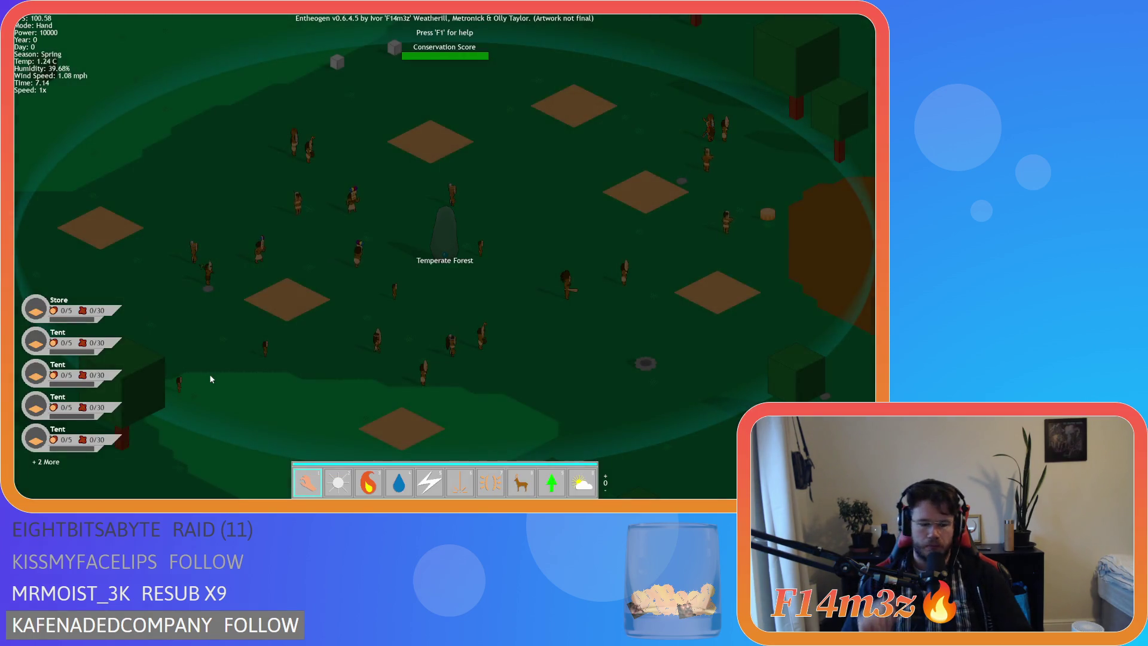
# Open the Miracles spellbook, quicksave, and flip forward and back through its pages
pyautogui.press('F1')
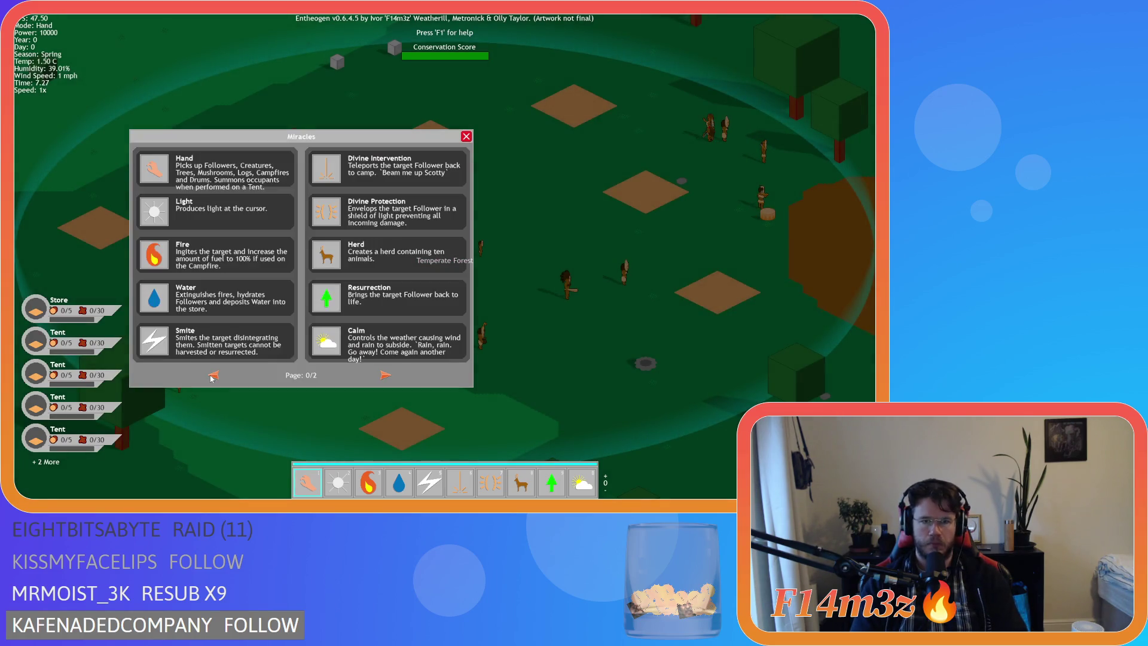
pyautogui.press('F5')
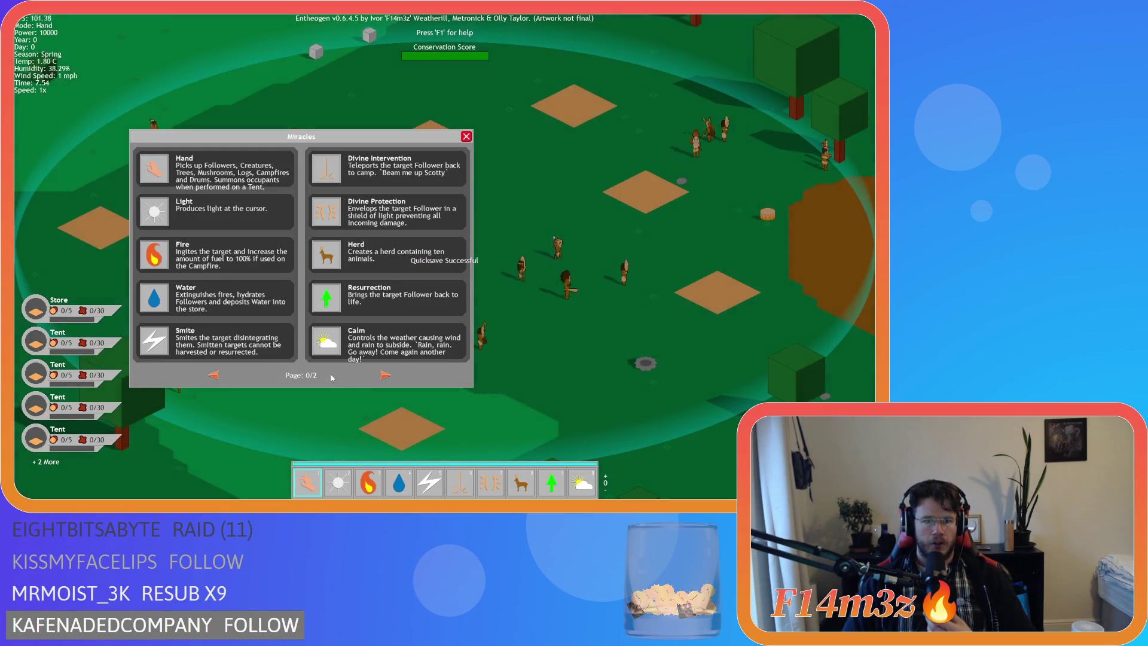
pyautogui.click(383, 374)
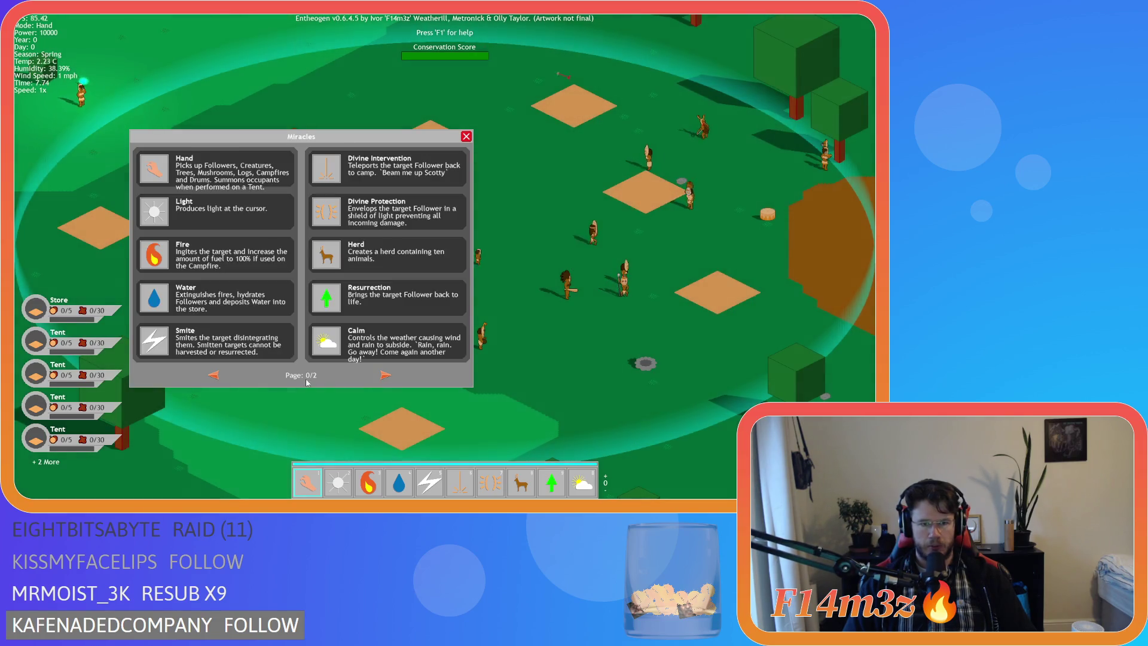
pyautogui.click(394, 375)
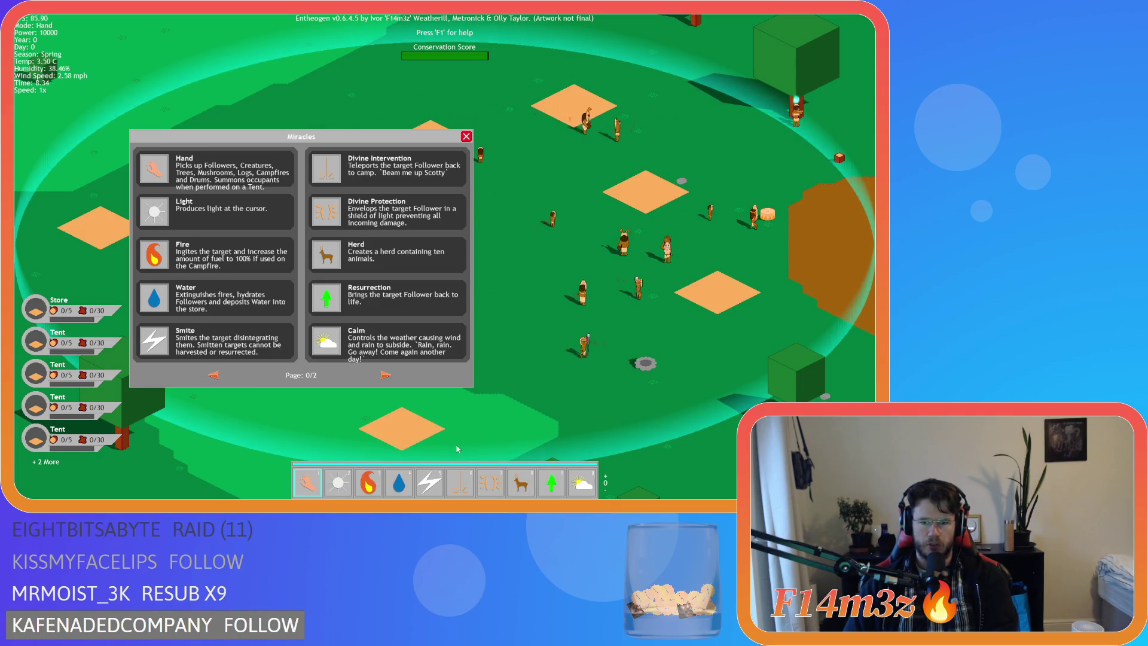
pyautogui.scroll(1, 458, 449)
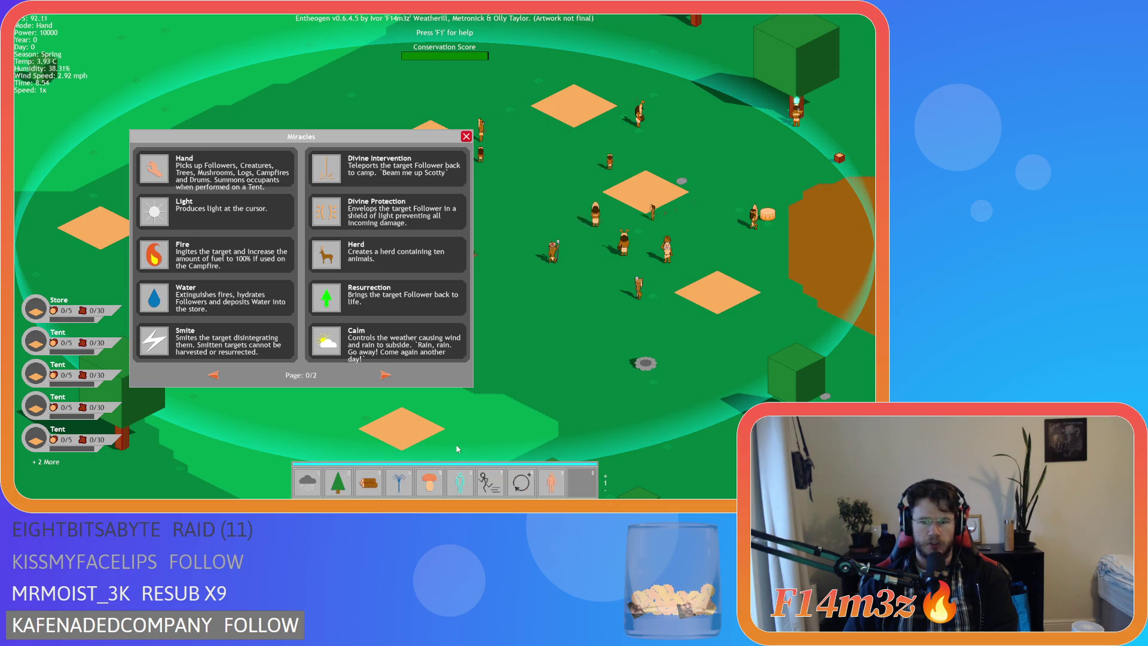
pyautogui.scroll(-1, 458, 448)
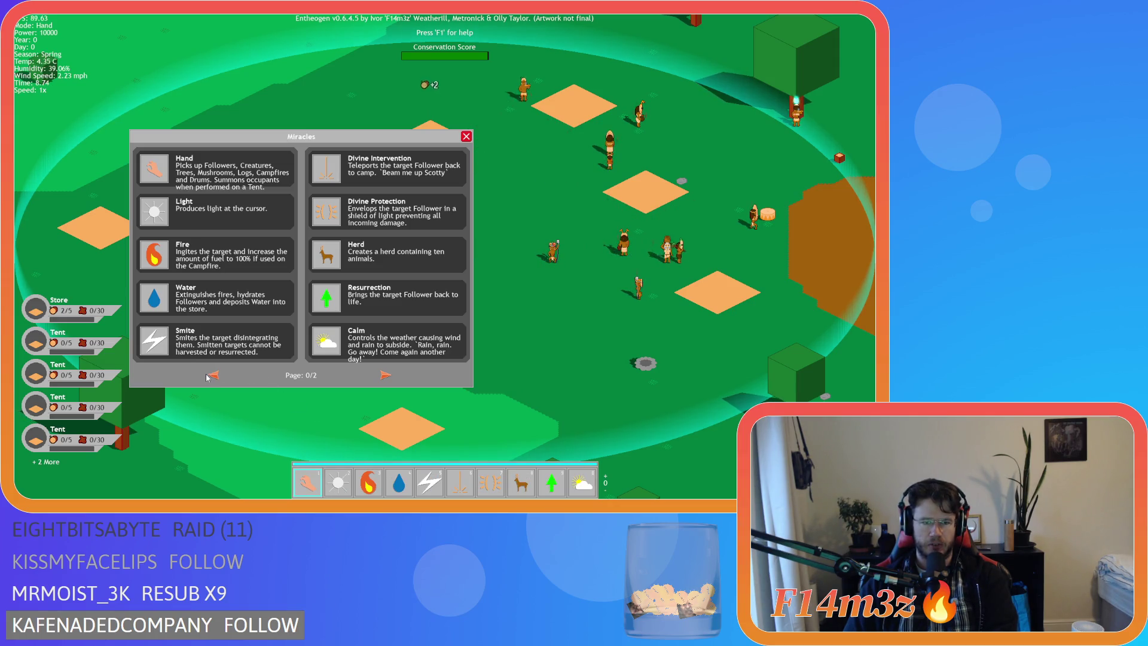
pyautogui.click(385, 375)
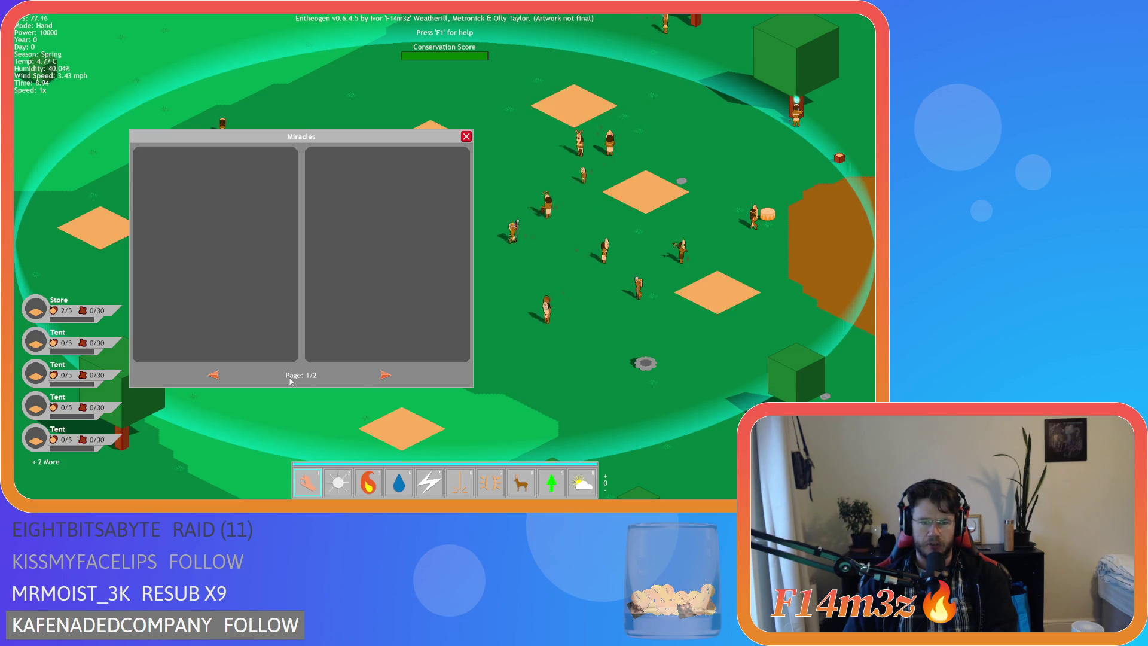
pyautogui.click(212, 375)
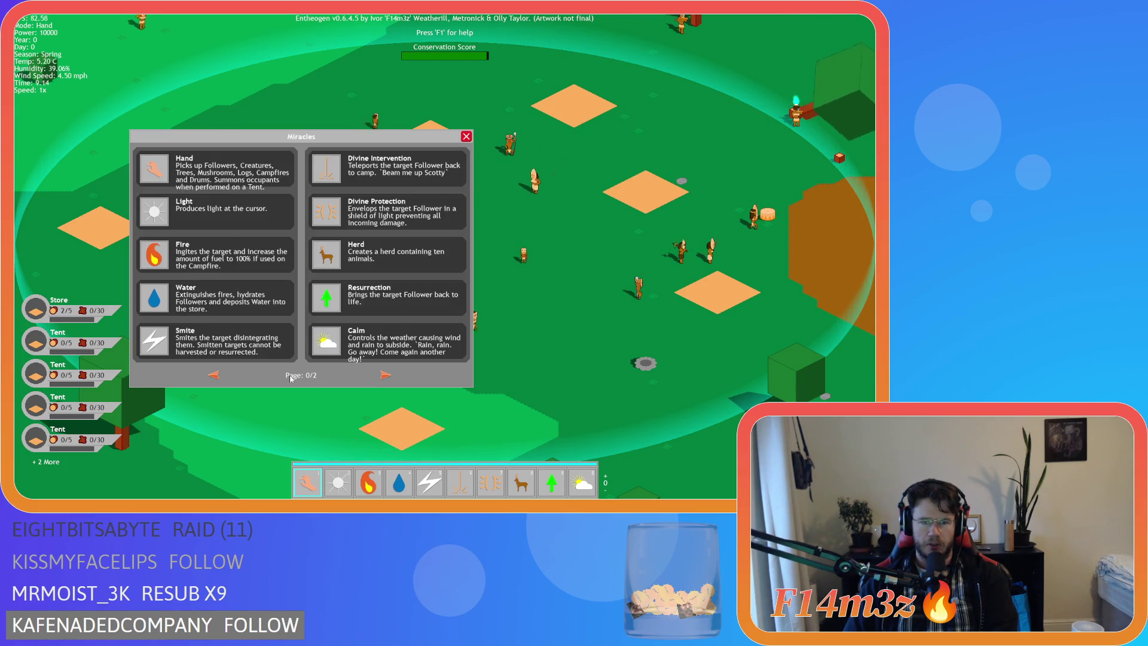
pyautogui.doubleClick(385, 375)
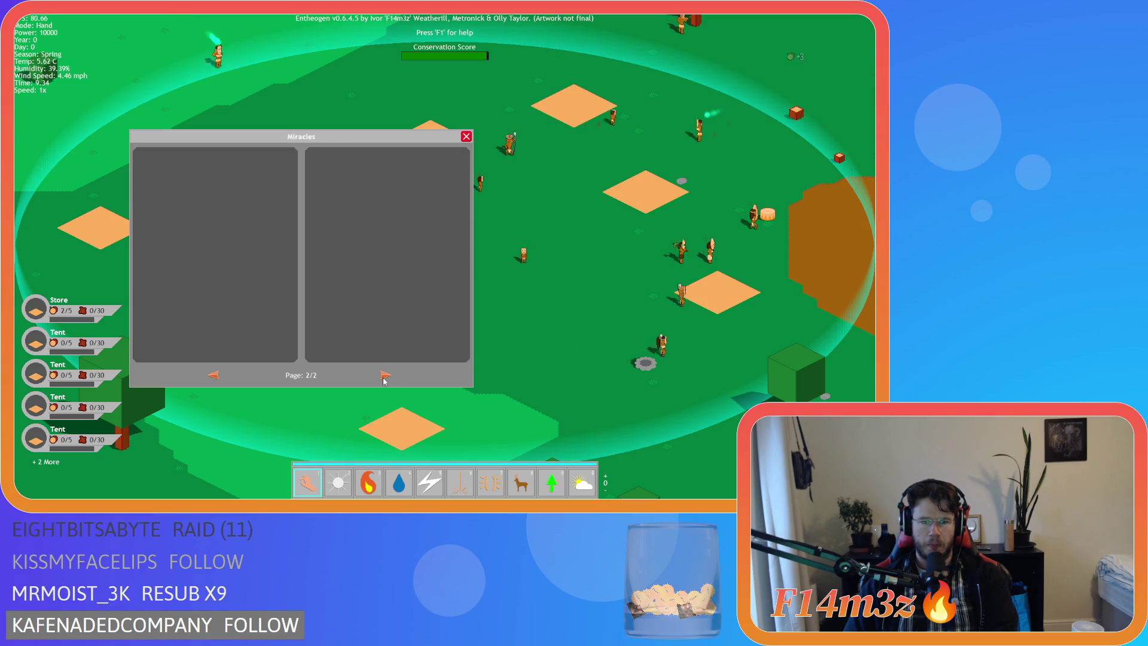
pyautogui.doubleClick(214, 375)
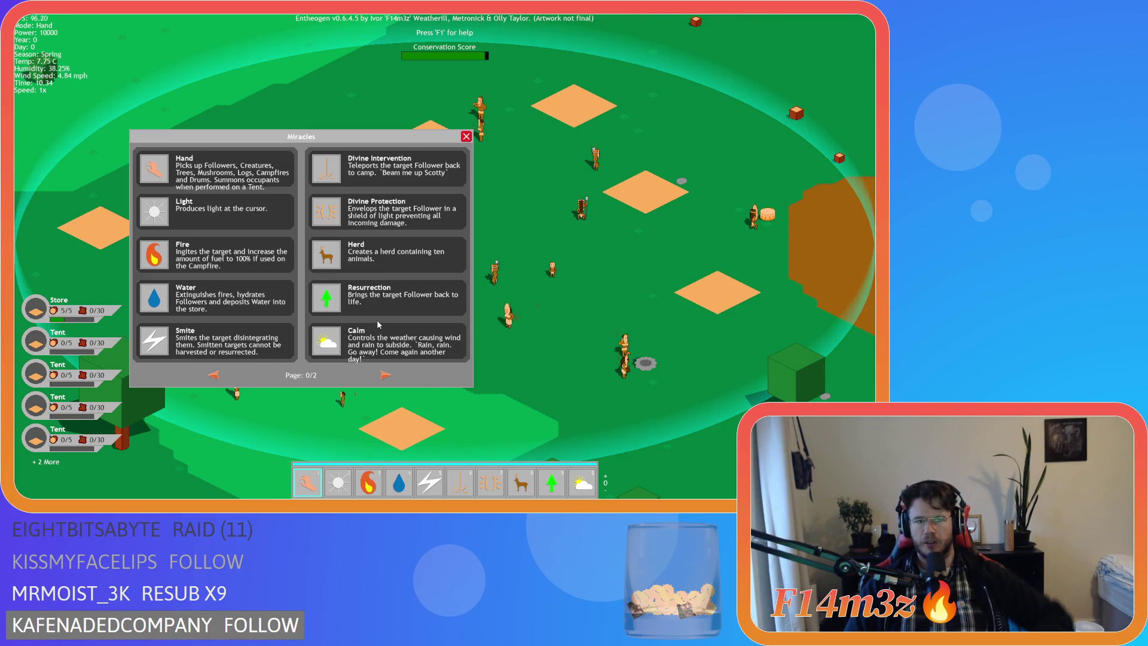
# Close the spellbook and quit the game
pyautogui.click(466, 136)
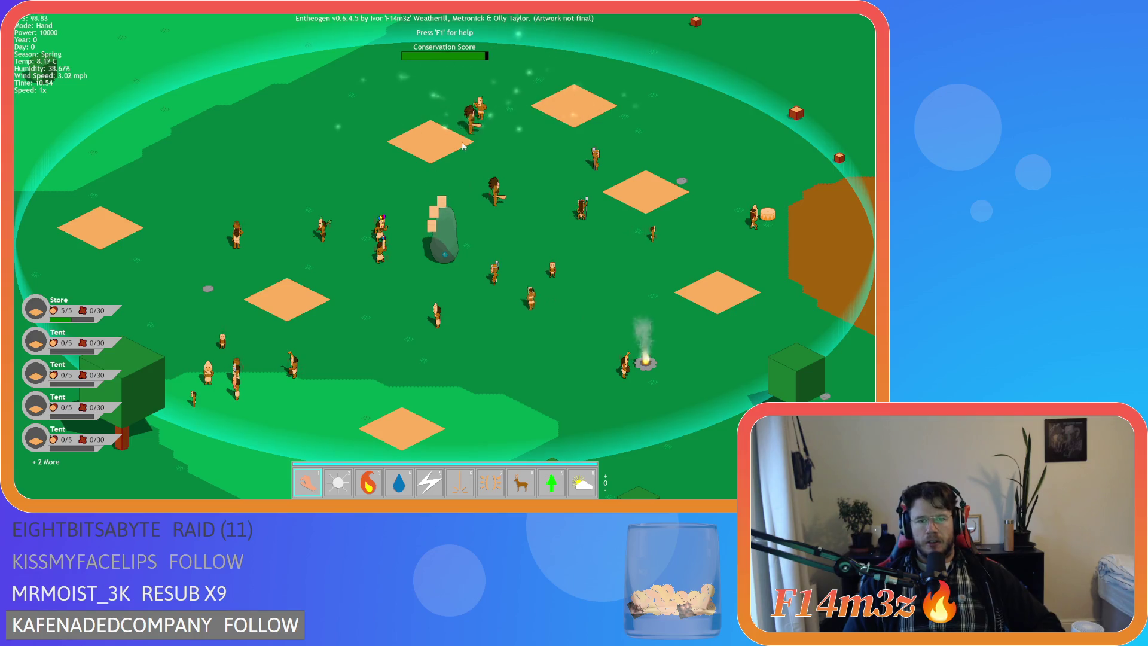
pyautogui.press('Escape')
pyautogui.press('Return')
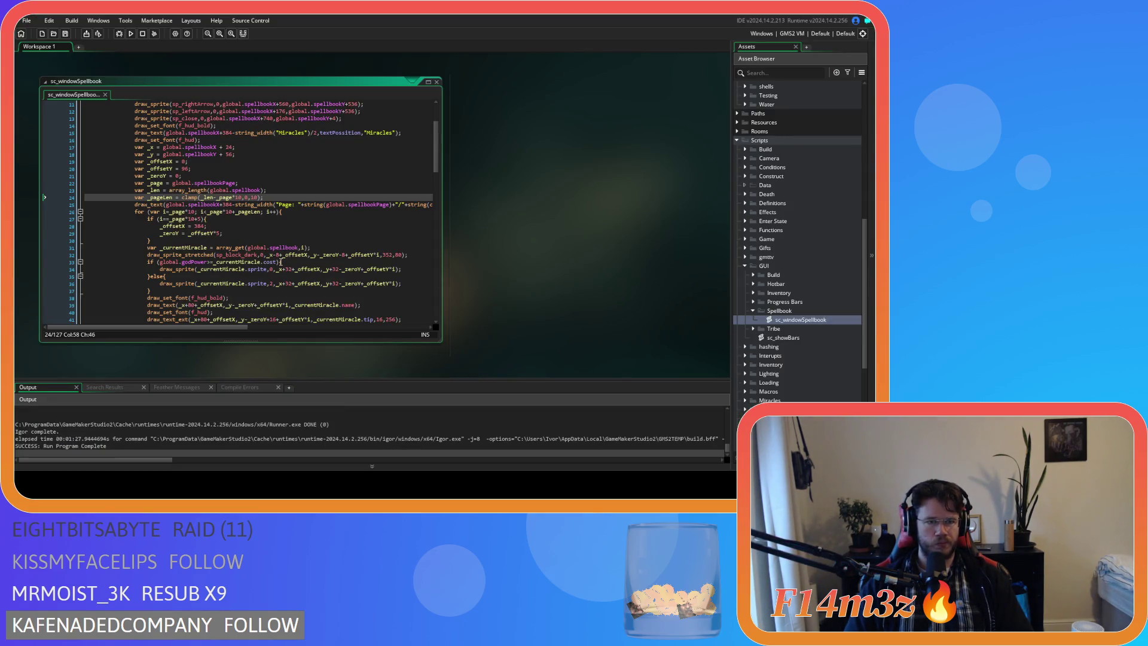
# Append -1 after ceil(_len/10) in the line 25 page counter and save
pyautogui.scroll(-12, 281, 262)
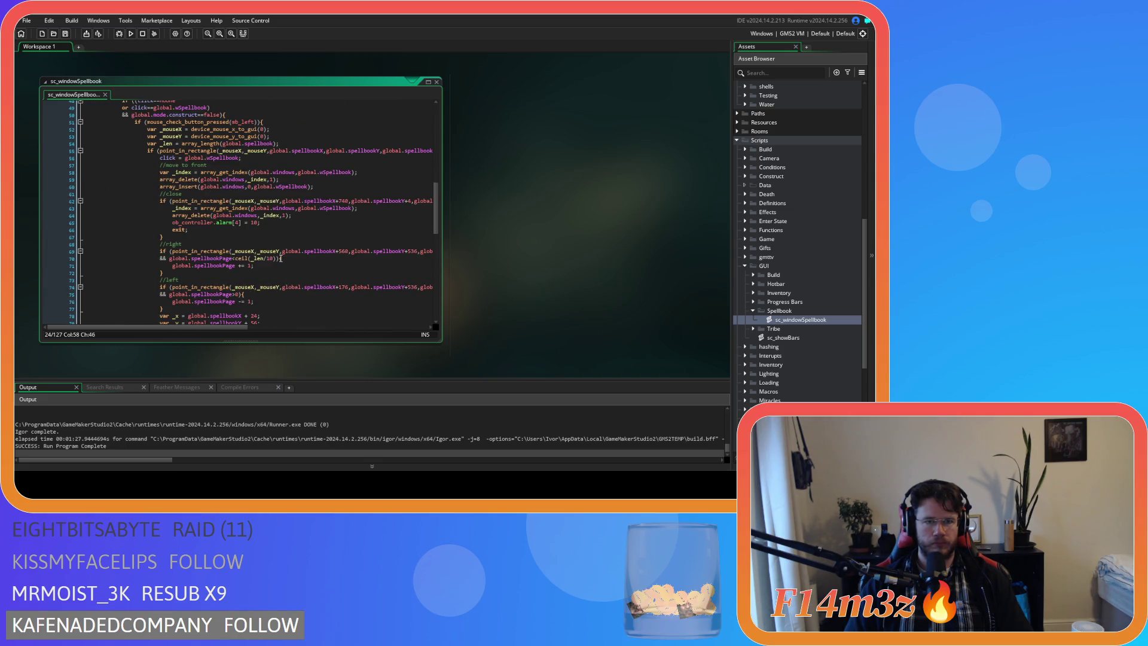
pyautogui.scroll(13, 281, 259)
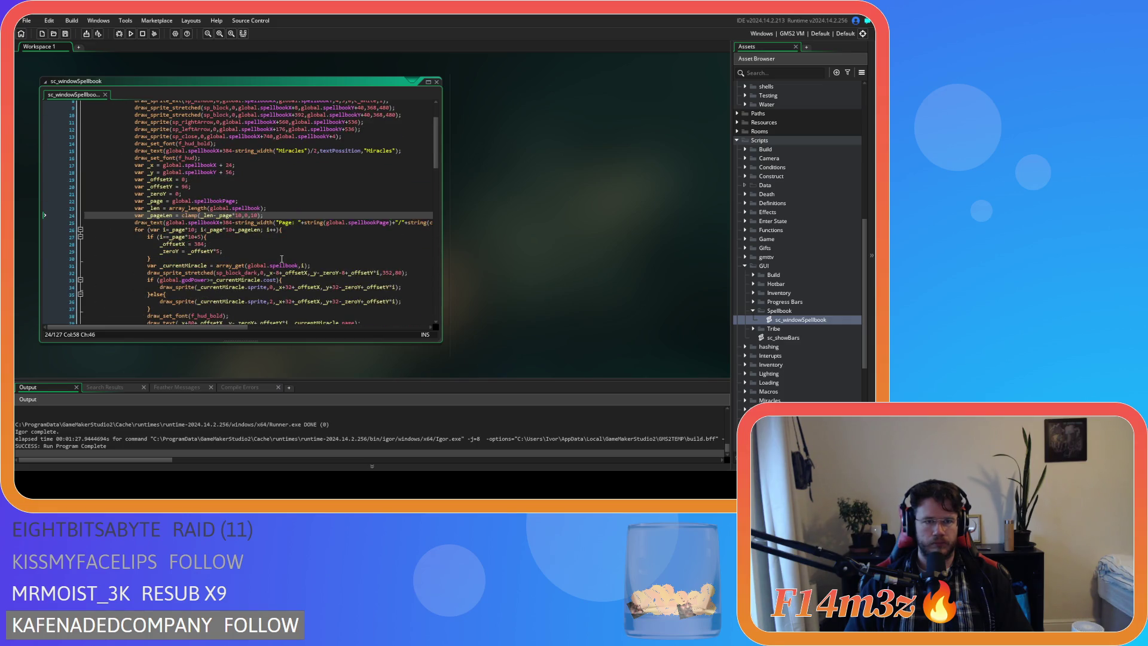
pyautogui.moveTo(229, 326); pyautogui.dragTo(418, 327)
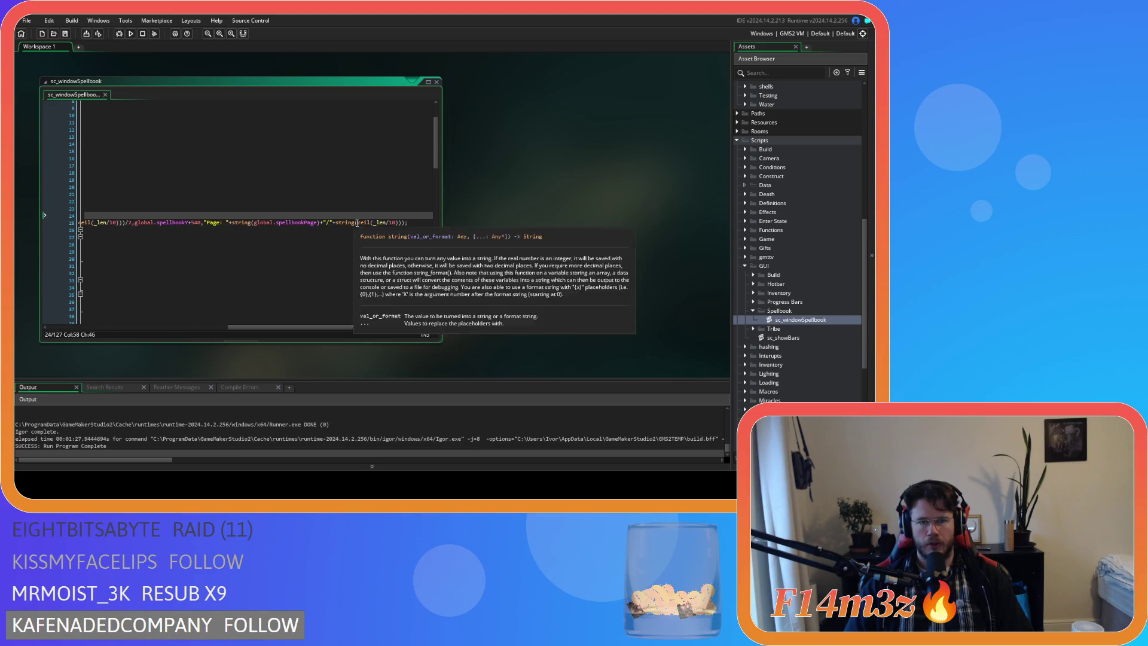
pyautogui.click(354, 223)
pyautogui.press('Right')
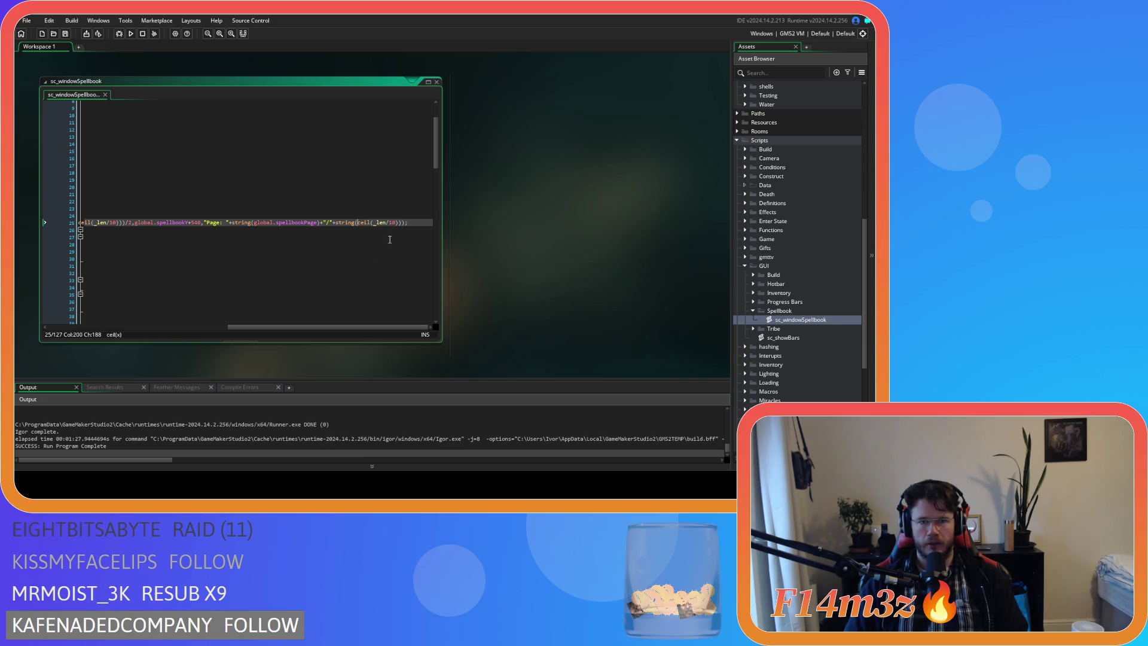
pyautogui.click(399, 222)
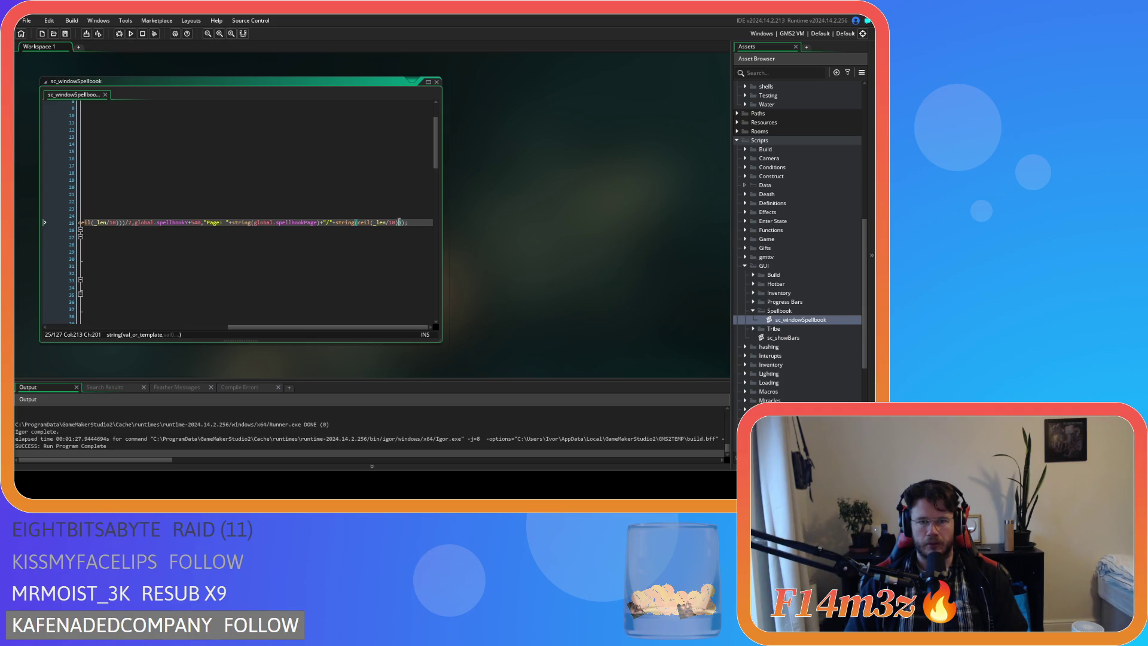
pyautogui.write('-1')
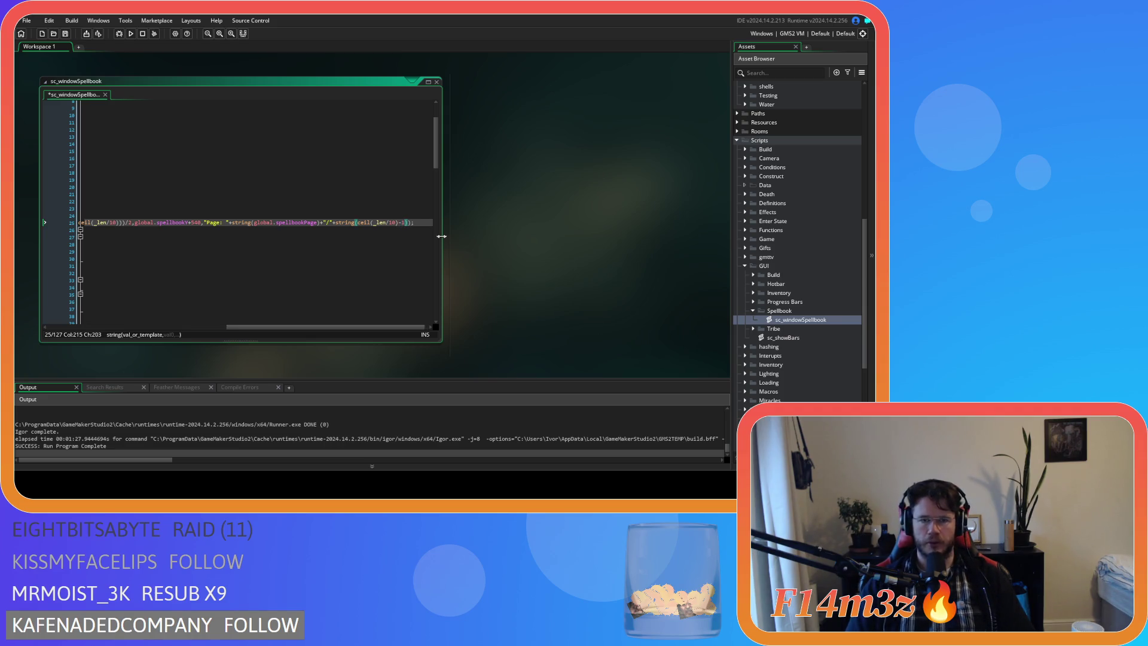
pyautogui.hotkey('shift', 'Left')
pyautogui.hotkey('shift', 'Left')
pyautogui.moveTo(346, 329); pyautogui.dragTo(221, 328)
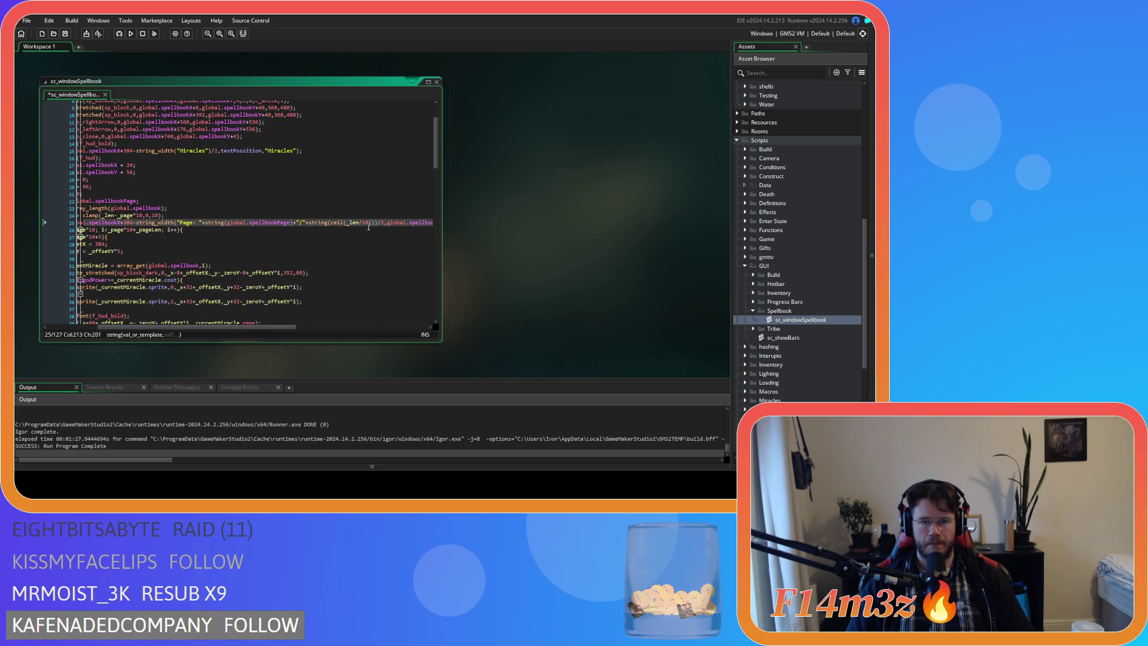
pyautogui.press('Right')
pyautogui.press('Right')
pyautogui.hotkey('ctrl', 's')
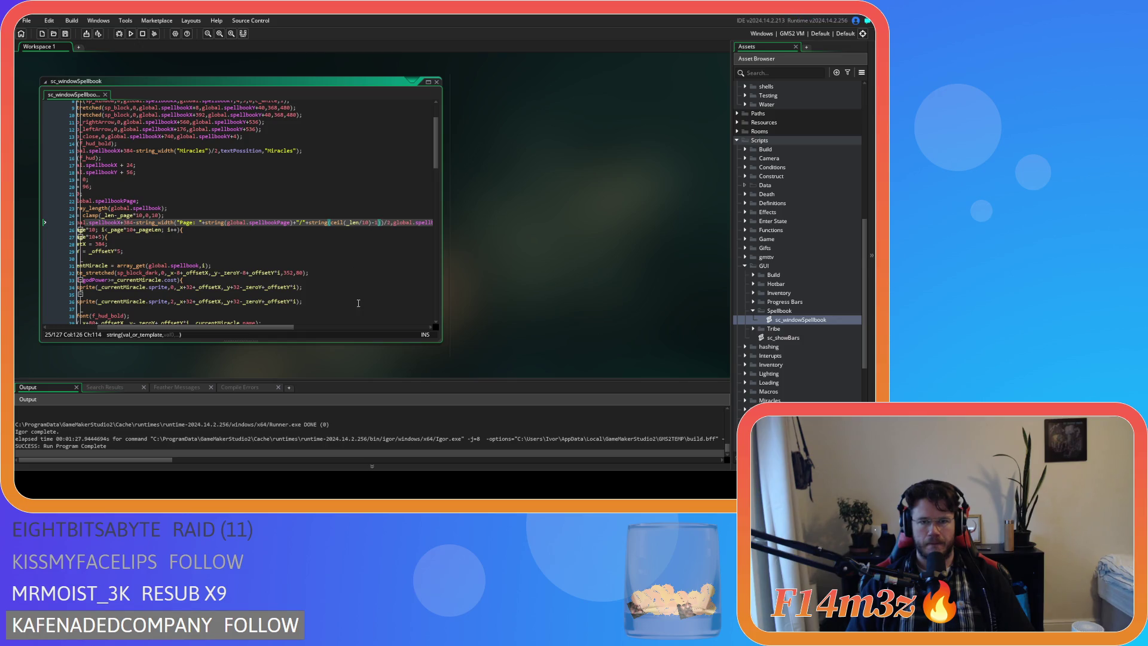
# Add -1 to the ceil(_len/10) next-page limit on line 70 and save
pyautogui.scroll(-15, 356, 275)
pyautogui.scroll(2, 209, 332)
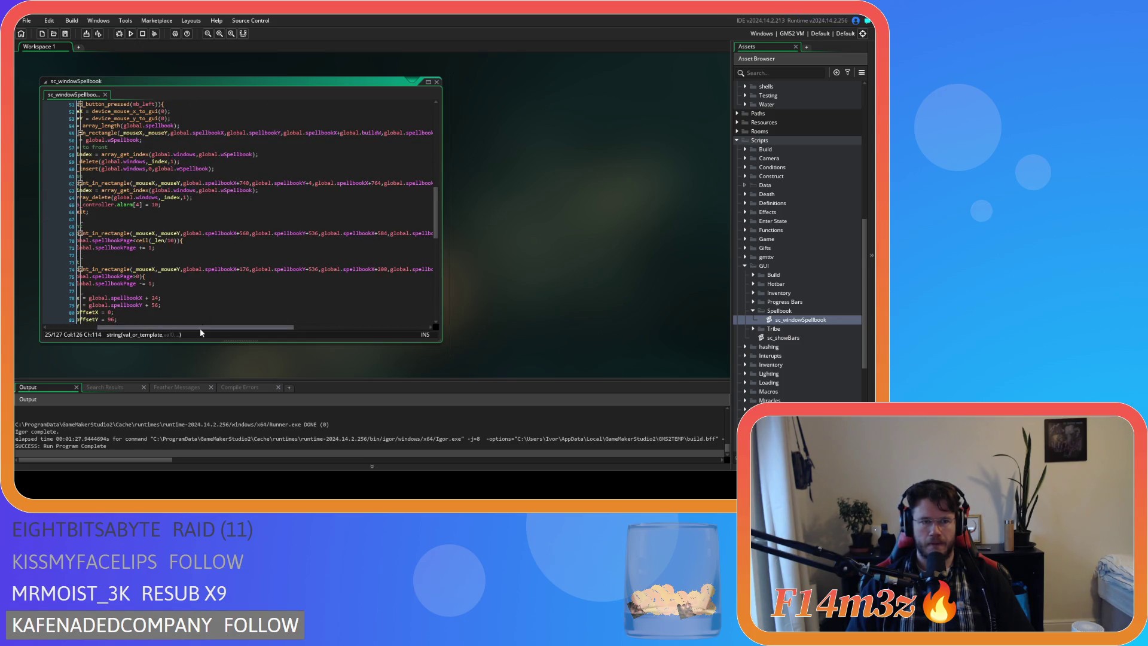
pyautogui.moveTo(199, 328); pyautogui.dragTo(149, 328)
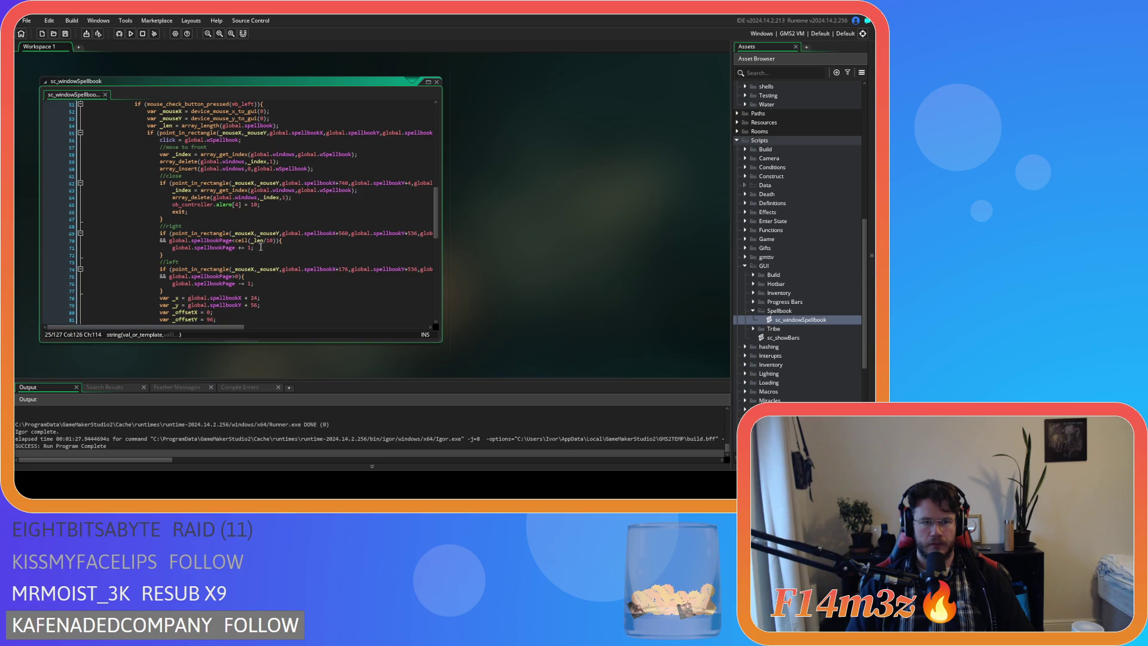
pyautogui.click(279, 240)
pyautogui.write('-1')
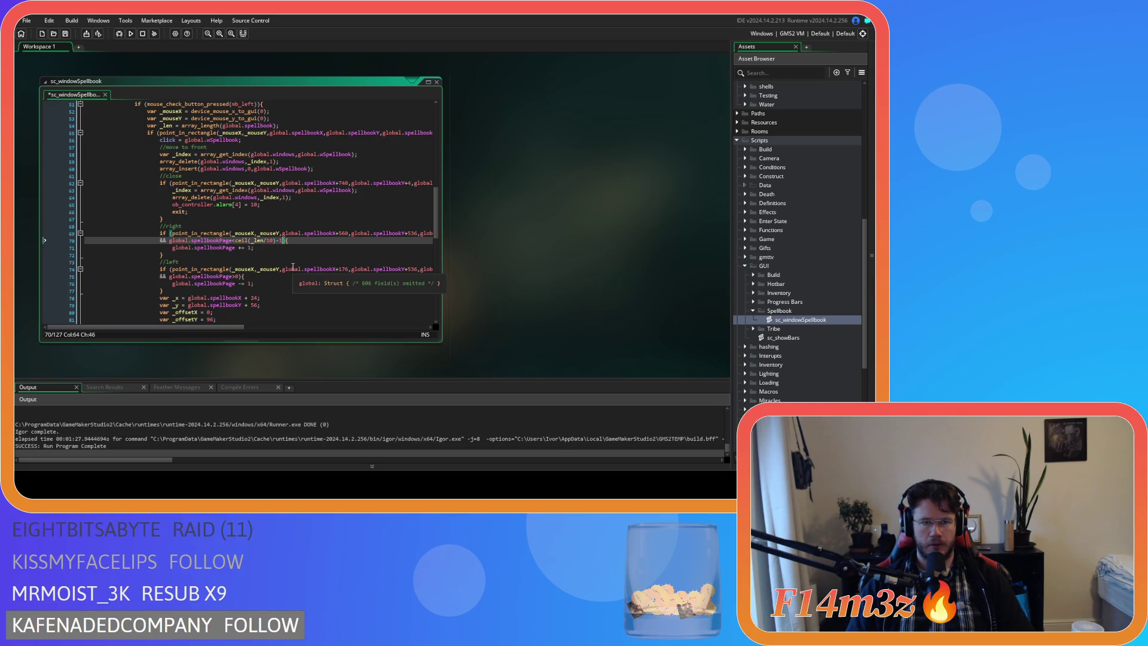
pyautogui.hotkey('ctrl', 's')
pyautogui.press('Down')
pyautogui.press('Down')
# Review the _pageLen clamp expression, then build and run the game
pyautogui.scroll(15, 320, 274)
pyautogui.scroll(-6, 321, 284)
pyautogui.click(261, 172)
pyautogui.scroll(2, 261, 217)
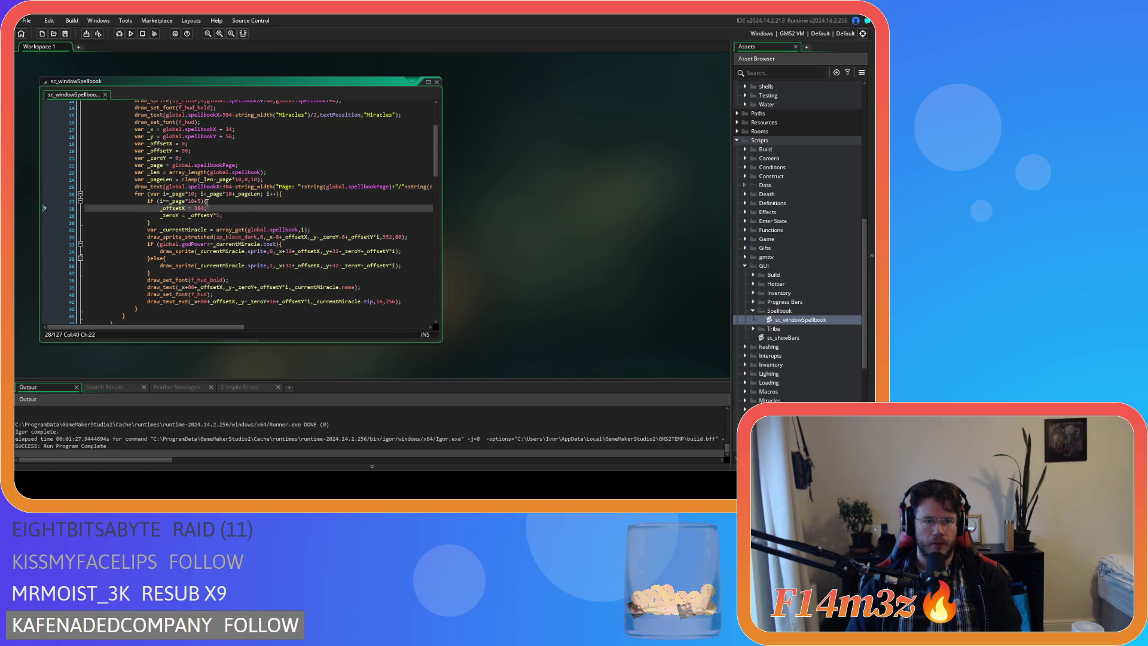
pyautogui.click(209, 180)
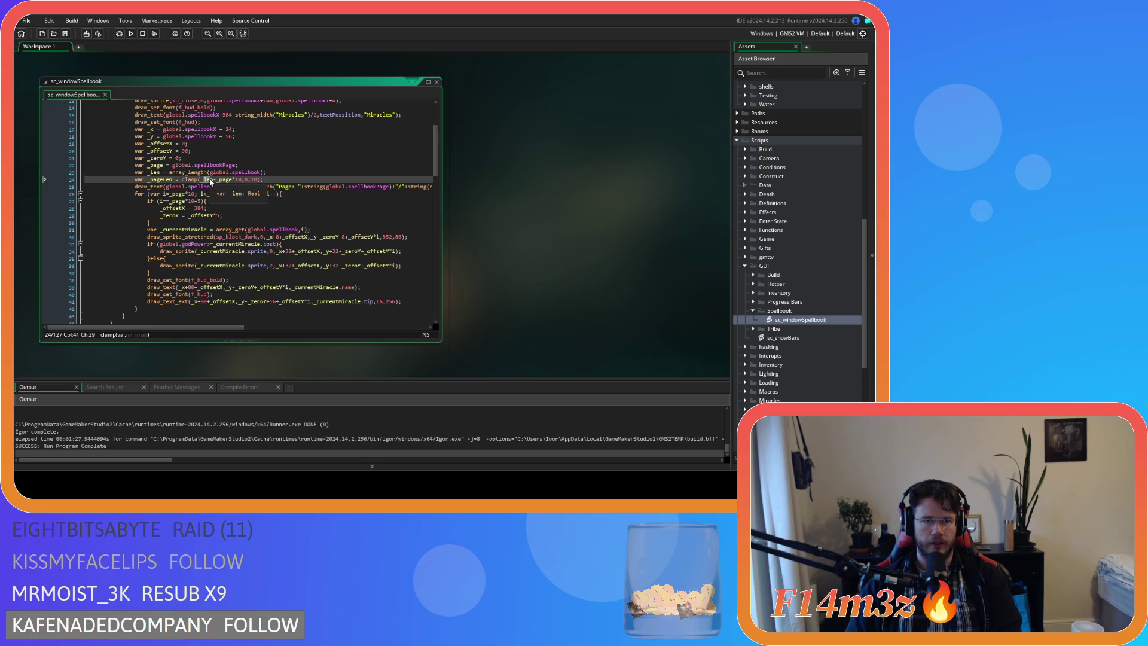
pyautogui.moveTo(216, 179); pyautogui.dragTo(241, 180)
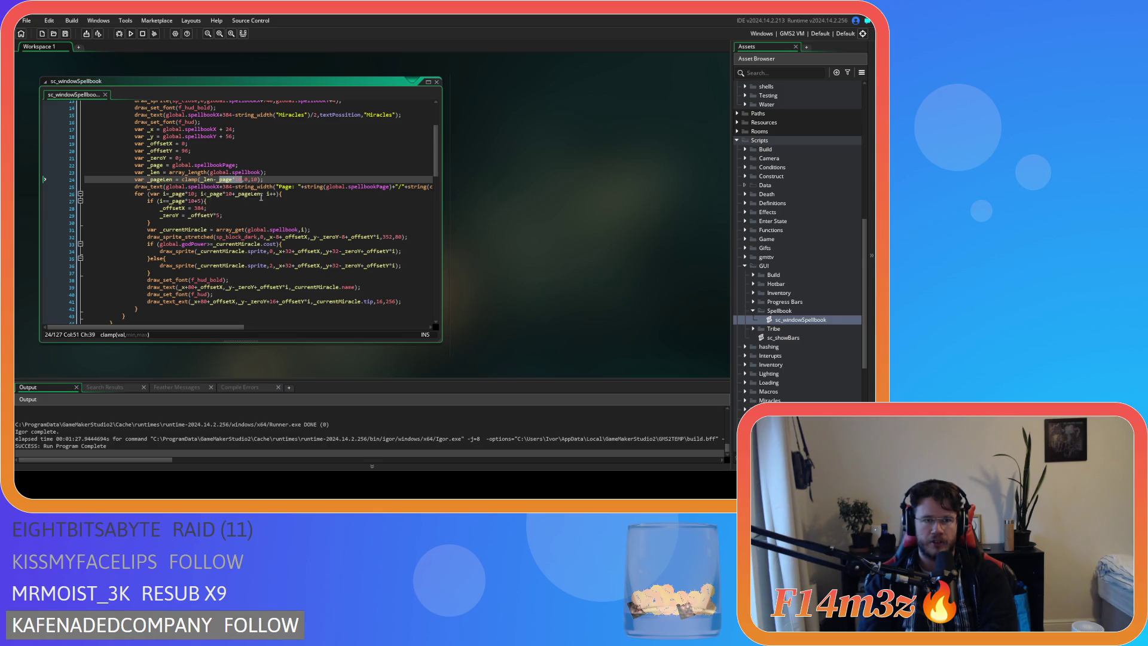
pyautogui.moveTo(260, 194)
pyautogui.moveTo(159, 204)
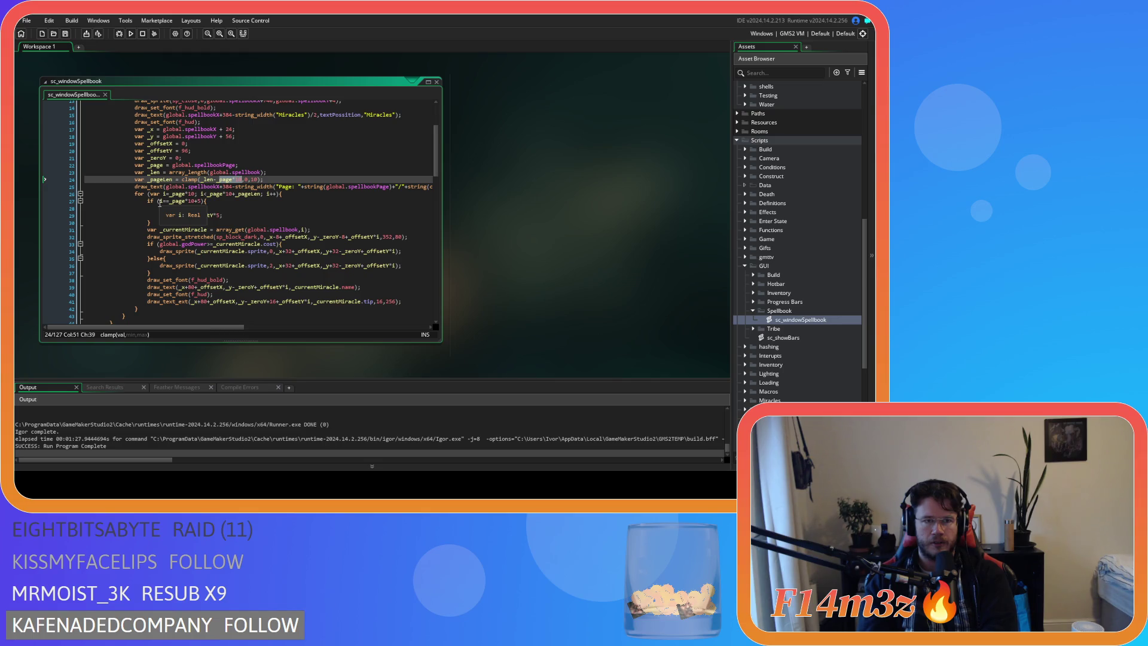
pyautogui.click(301, 200)
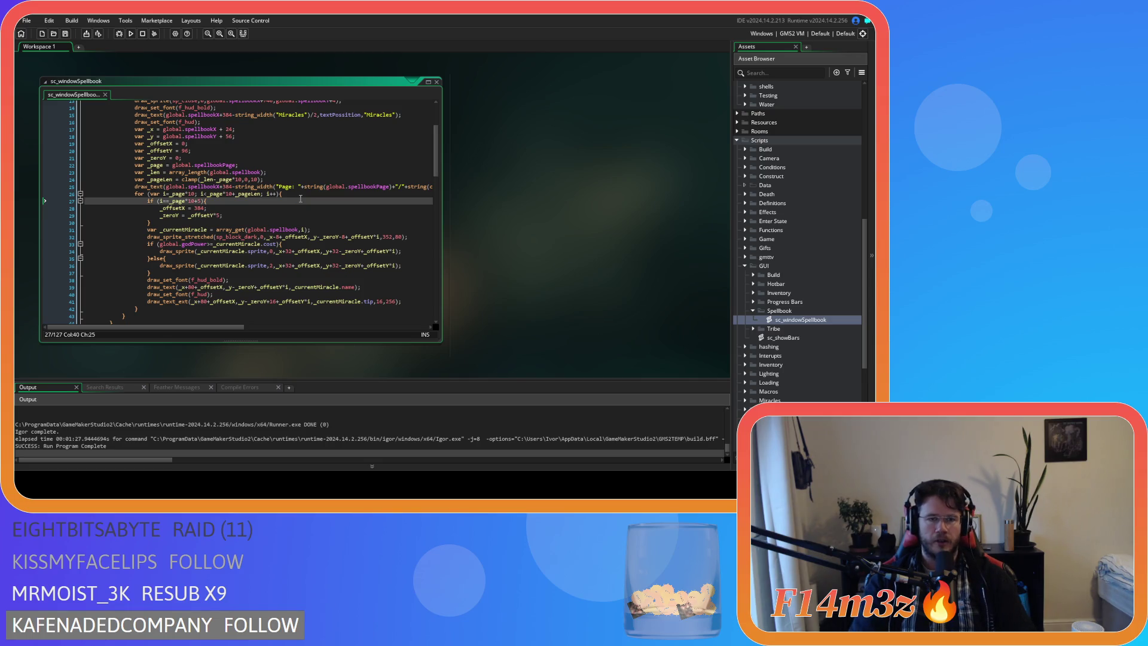
pyautogui.press('F5')
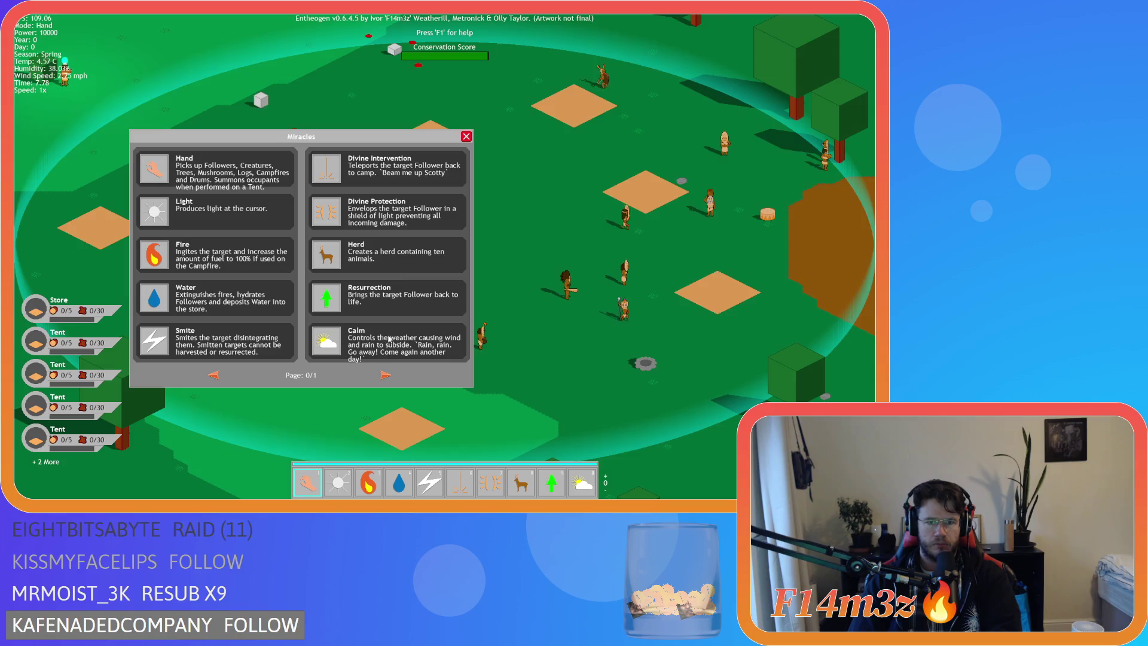
# Flip the Miracles spellbook forward and back several times, finding page 1/1 still empty
pyautogui.click(385, 374)
pyautogui.click(384, 375)
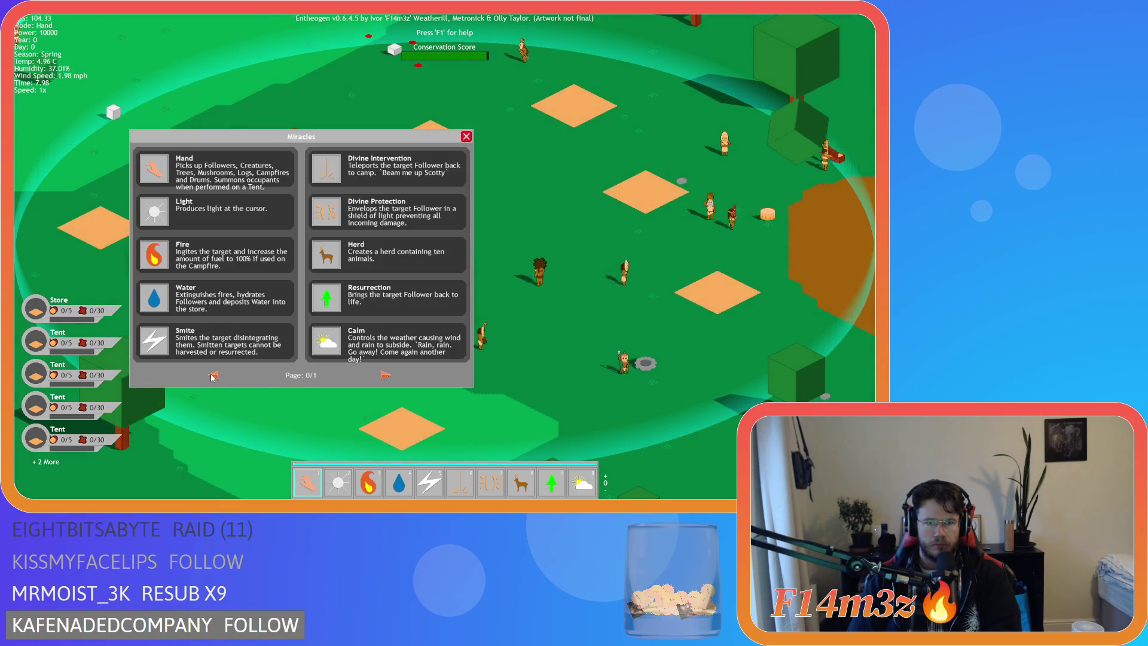
pyautogui.click(379, 378)
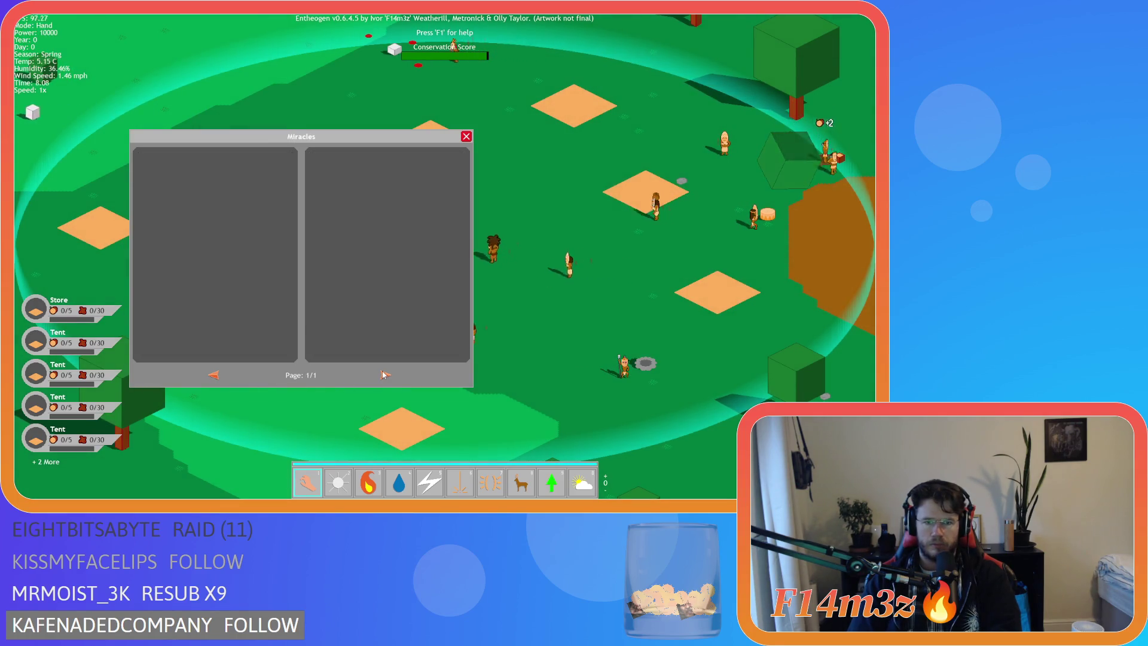
pyautogui.click(215, 375)
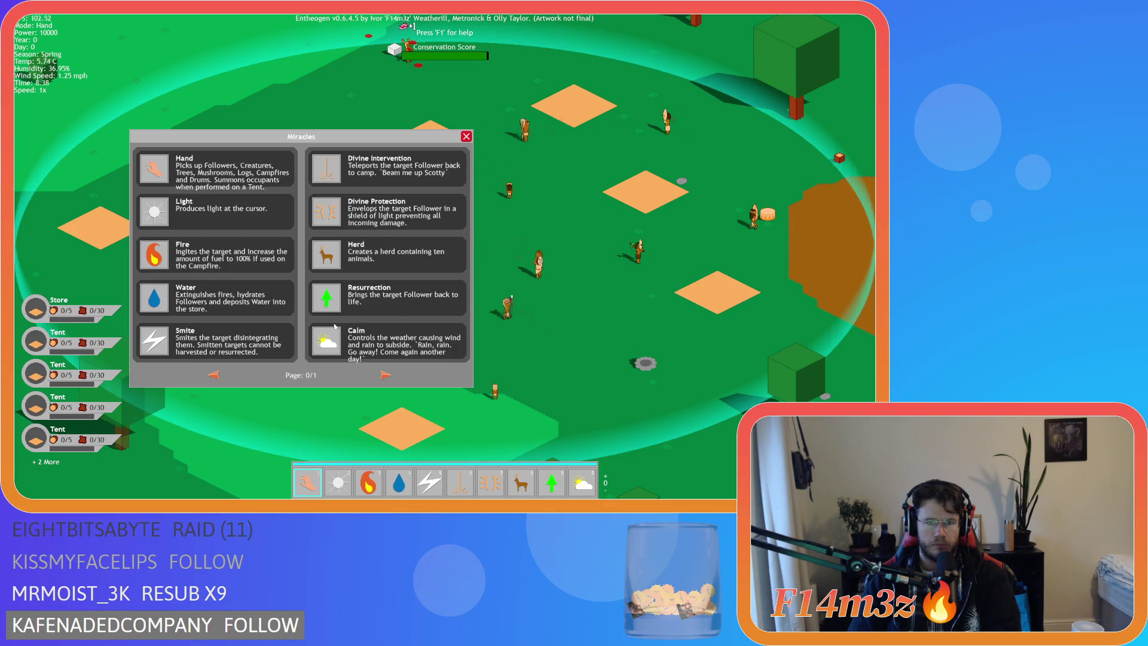
pyautogui.click(386, 375)
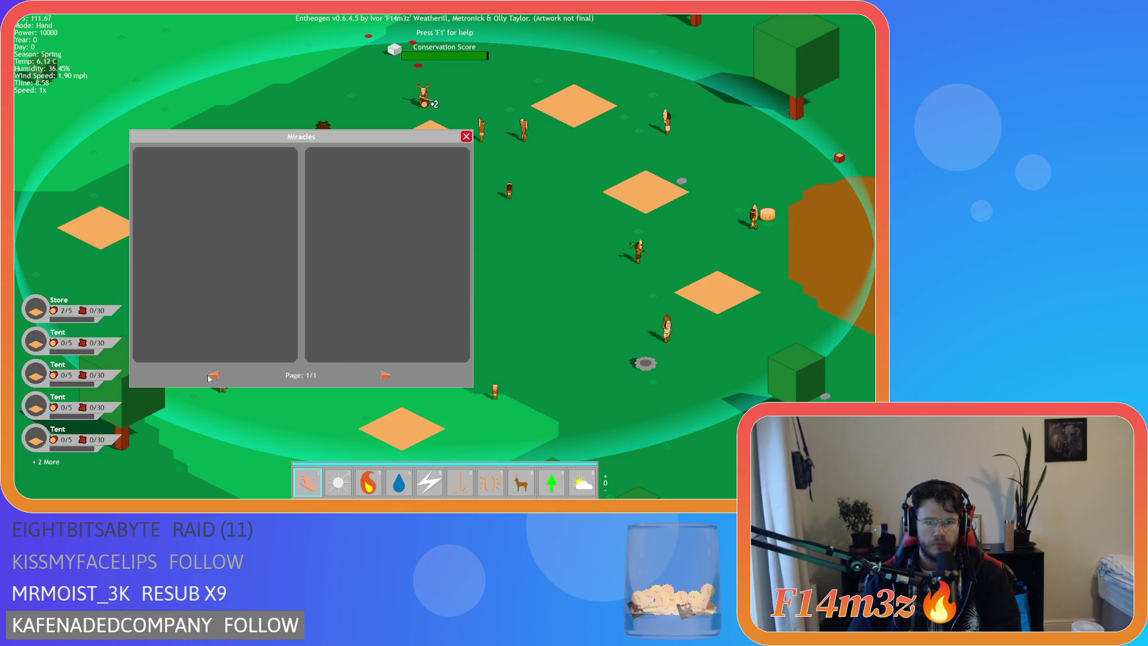
pyautogui.click(214, 376)
# Close the spellbook and quit the game with Y
pyautogui.press('Escape')
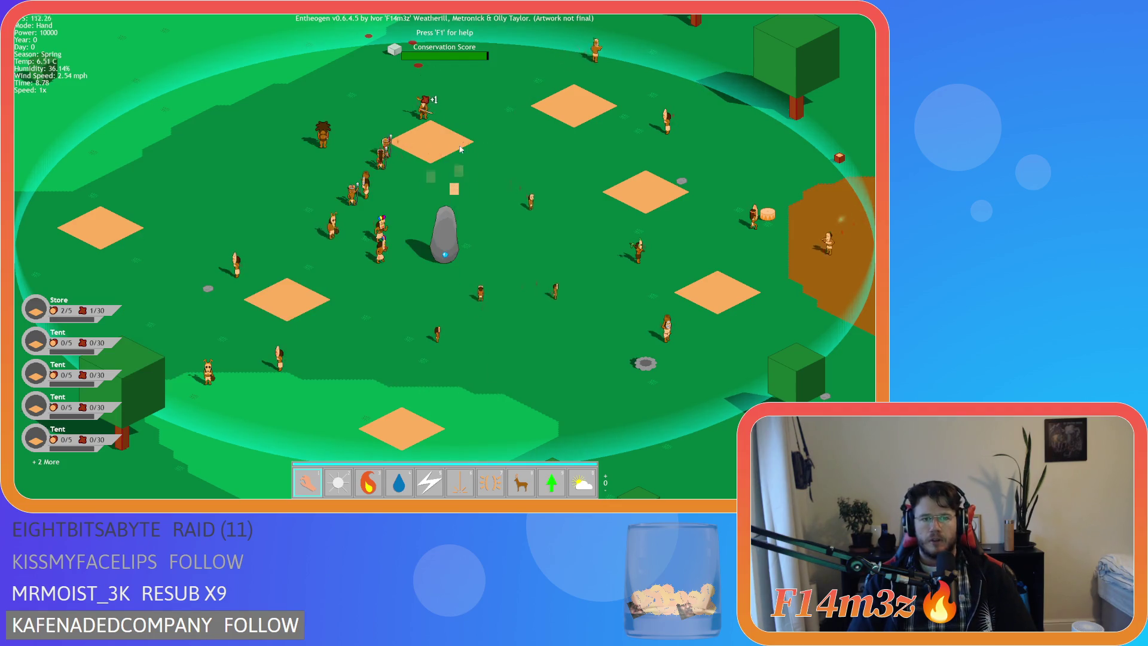
pyautogui.press('Escape')
pyautogui.press('y')
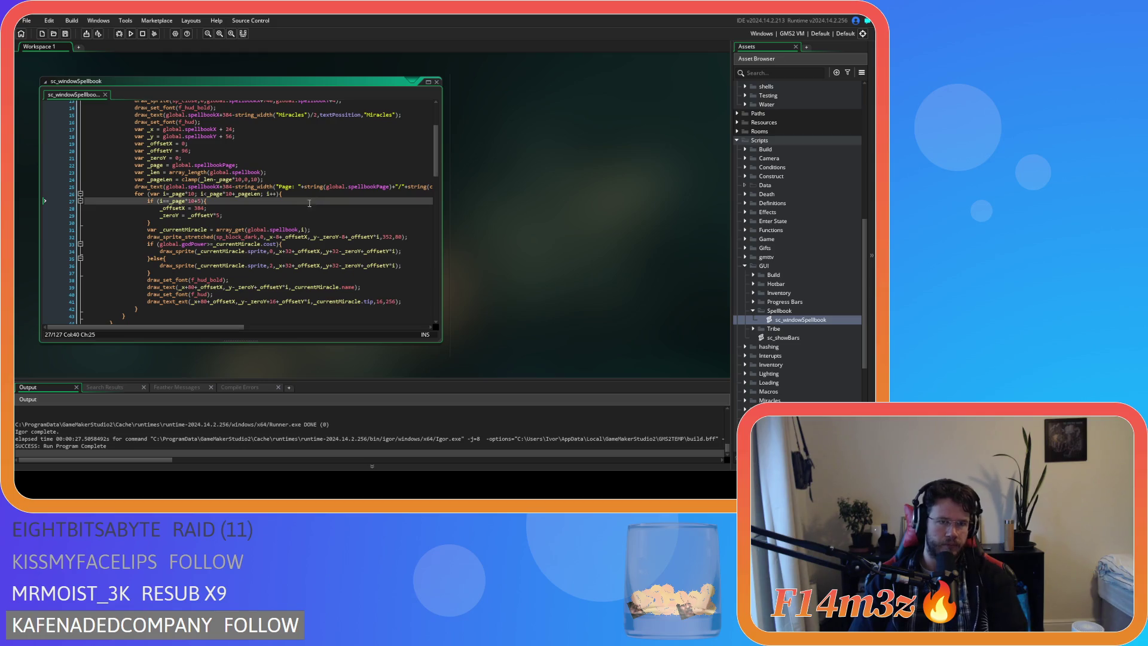
pyautogui.moveTo(247, 228)
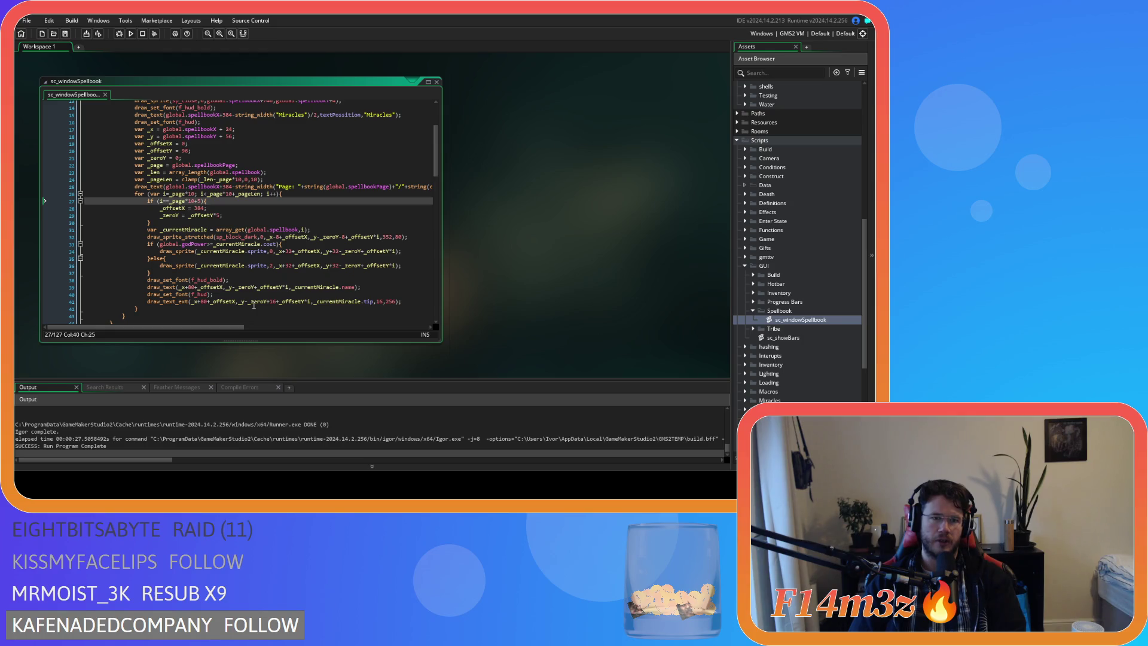
pyautogui.click(268, 178)
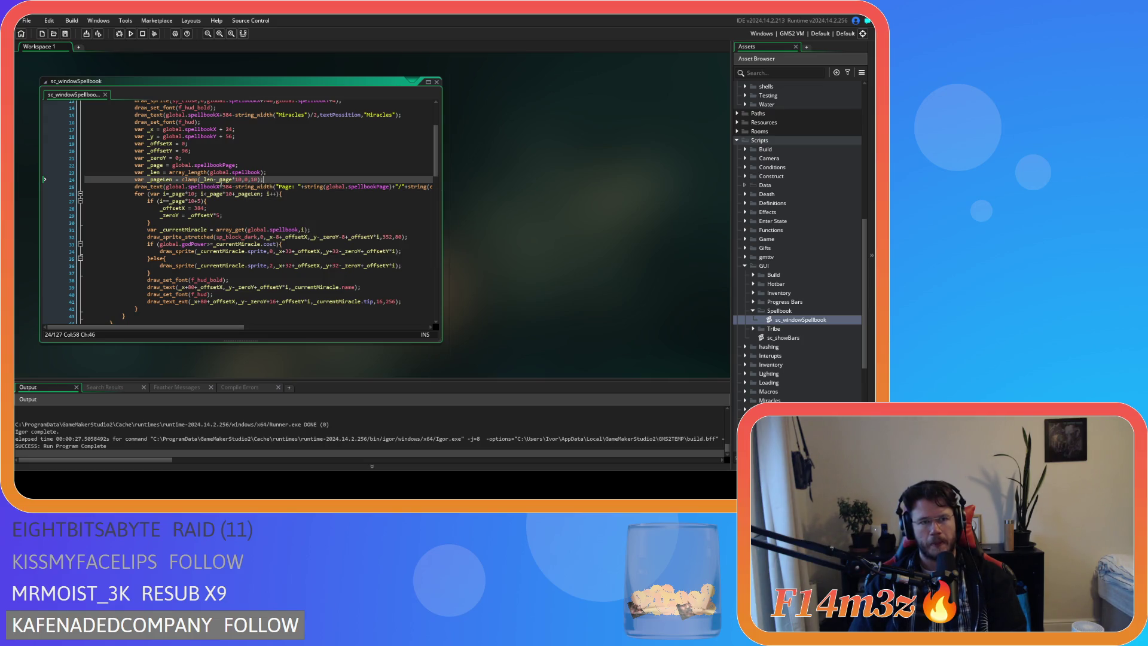
pyautogui.moveTo(199, 183)
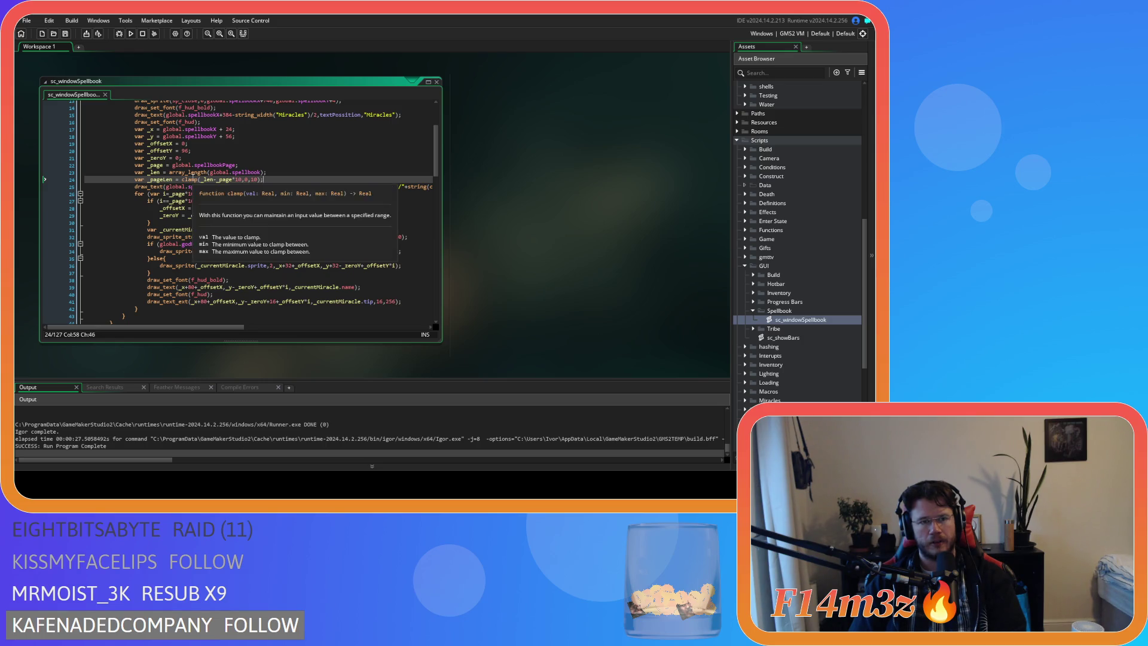
pyautogui.click(258, 179)
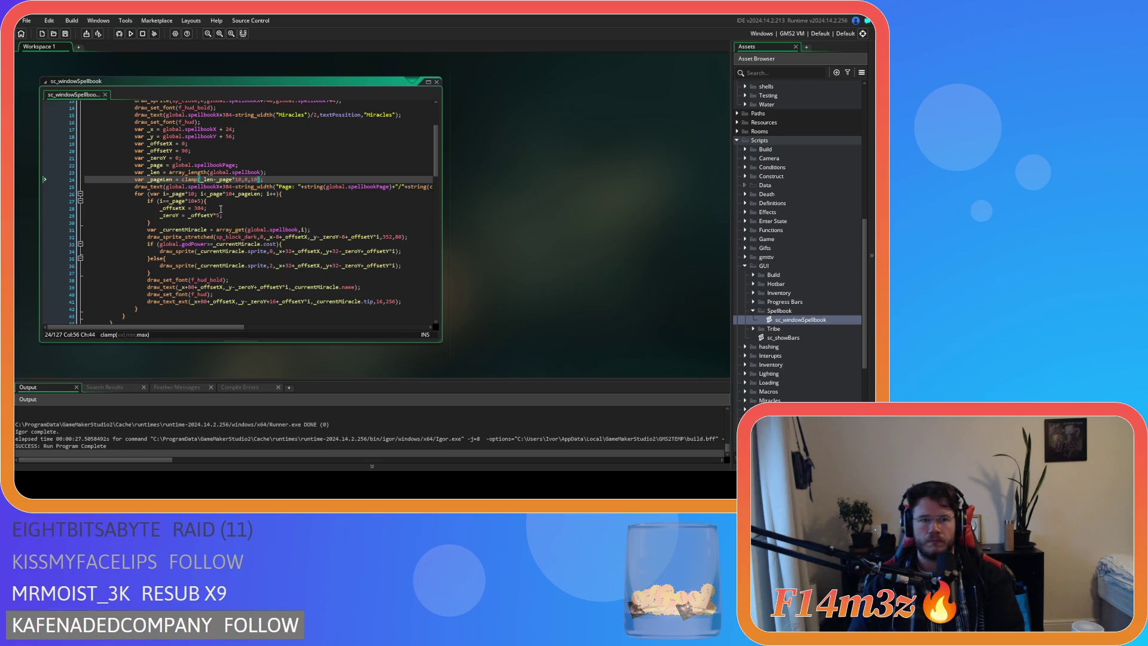
# Wrap _page*10 in parentheses in the line 26 loop condition, then save and run
pyautogui.click(215, 194)
pyautogui.write('(')
pyautogui.press('Right')
pyautogui.press('Right')
pyautogui.press('Right')
pyautogui.write(')')
pyautogui.press('F5')
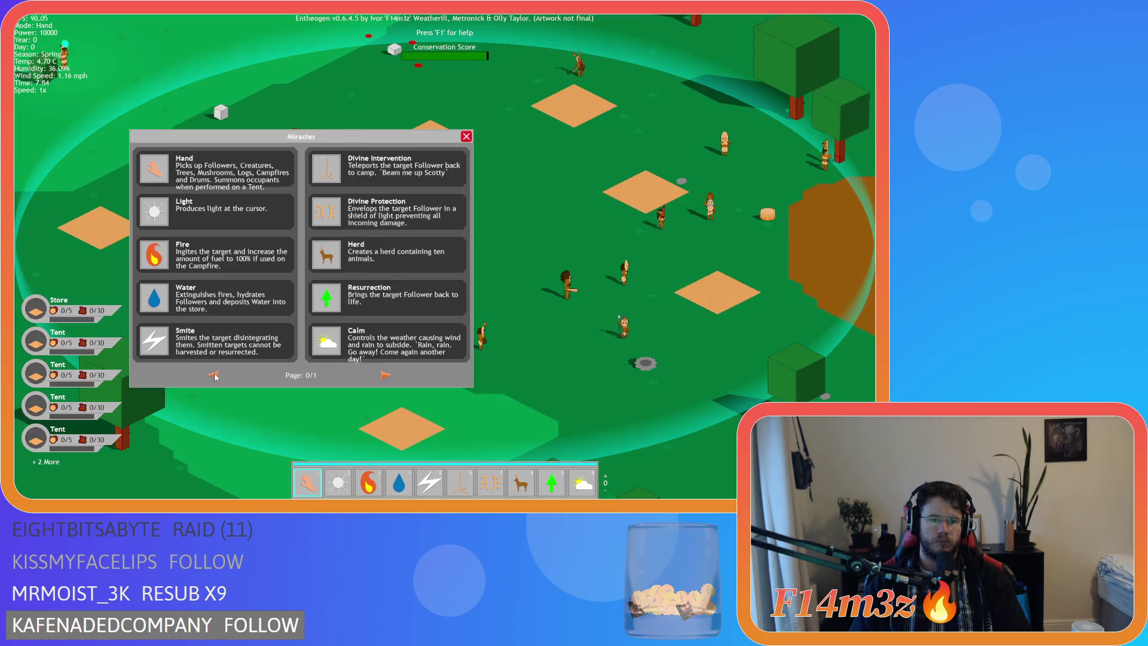
# Close the Miracles spellbook with Escape and bring up the quit prompt
pyautogui.press('Escape')
pyautogui.press('Escape')
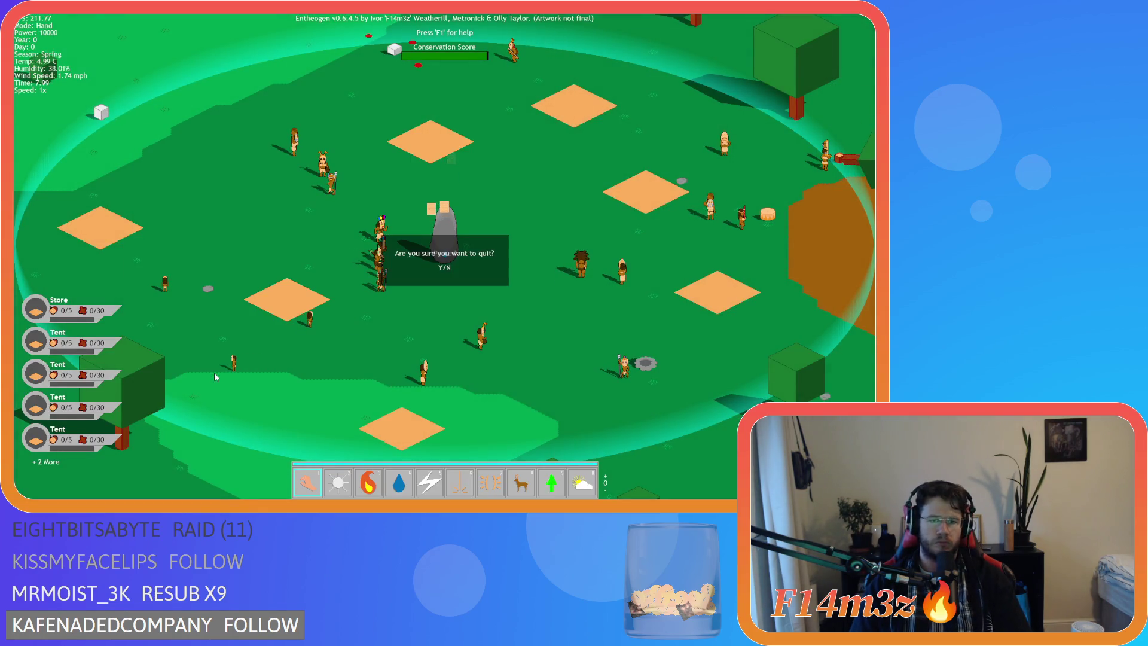
pyautogui.press('Return')
pyautogui.press('Escape')
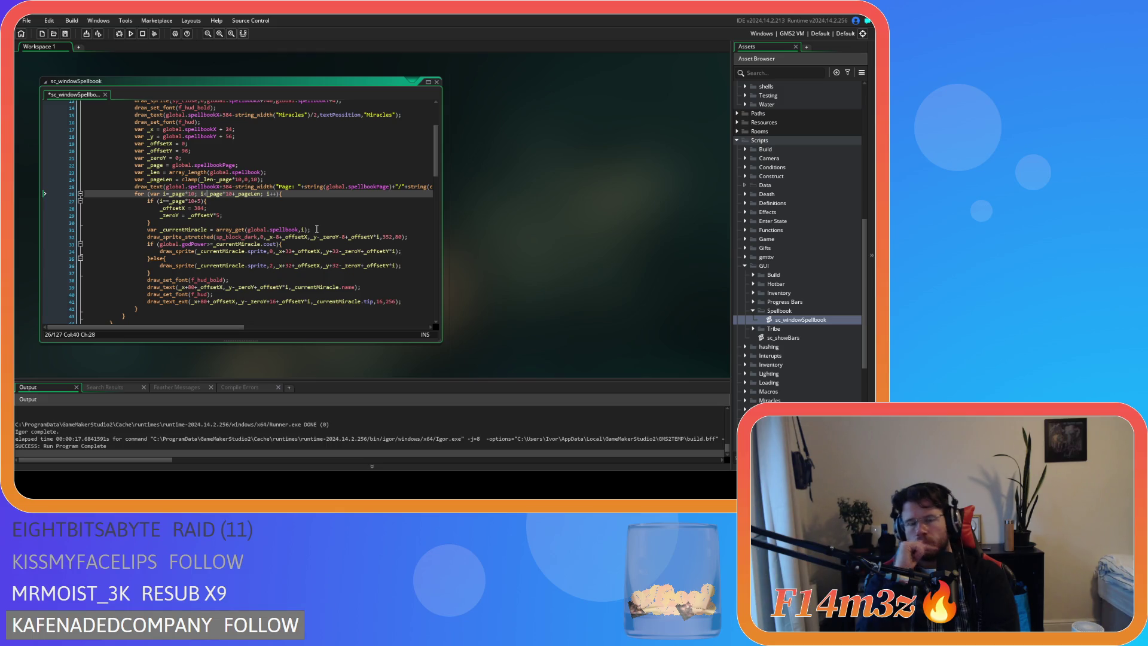
pyautogui.click(76, 172)
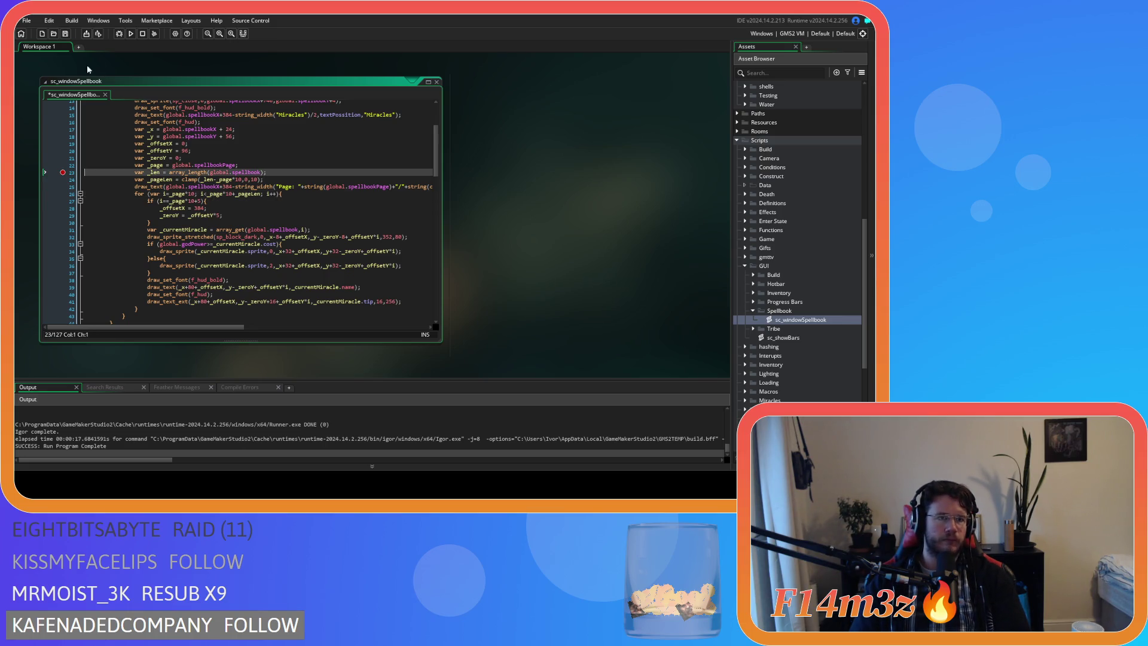
# Debug-run the game, resume past the breakpoint, turn a spellbook page, then stop debugging
pyautogui.click(119, 36)
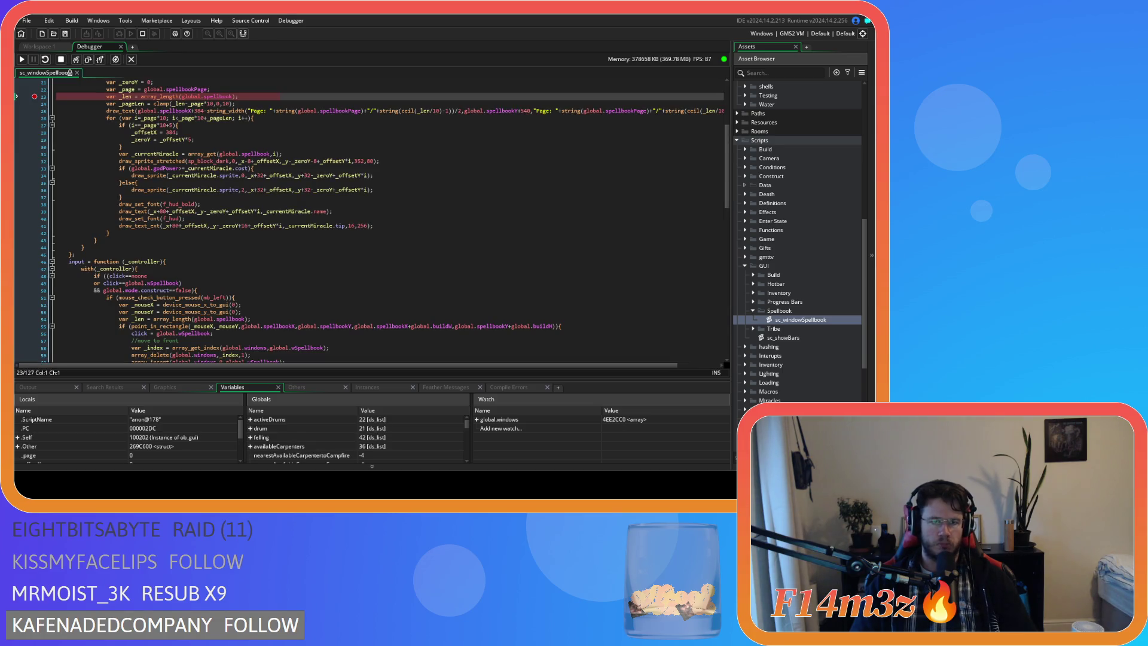
pyautogui.click(34, 96)
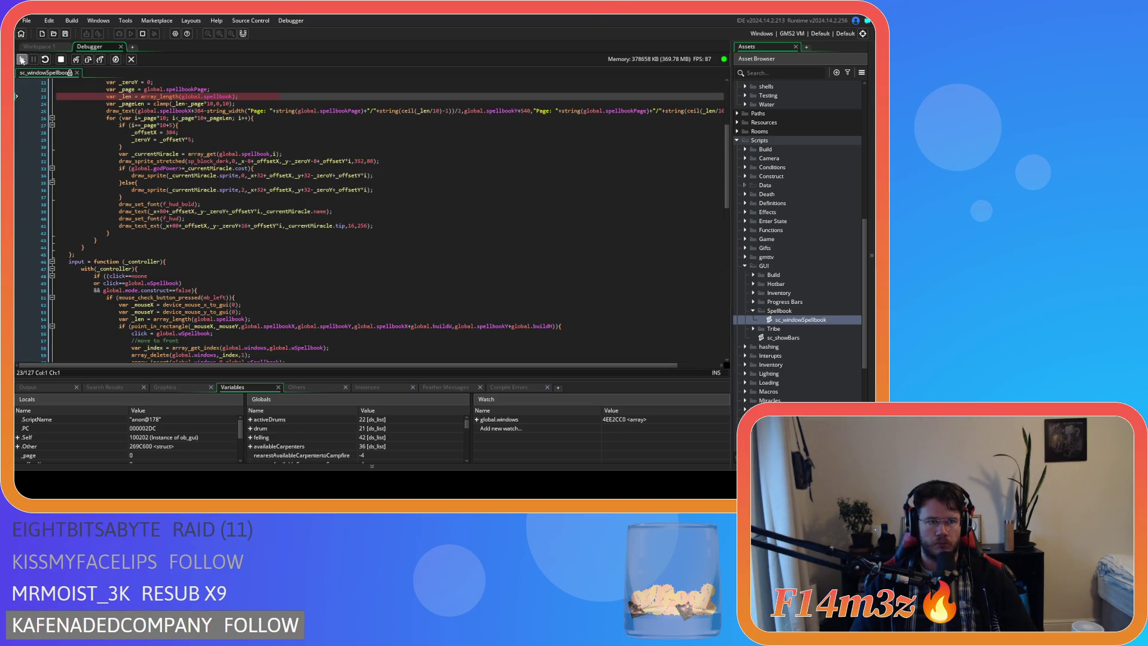
pyautogui.click(21, 60)
pyautogui.click(386, 375)
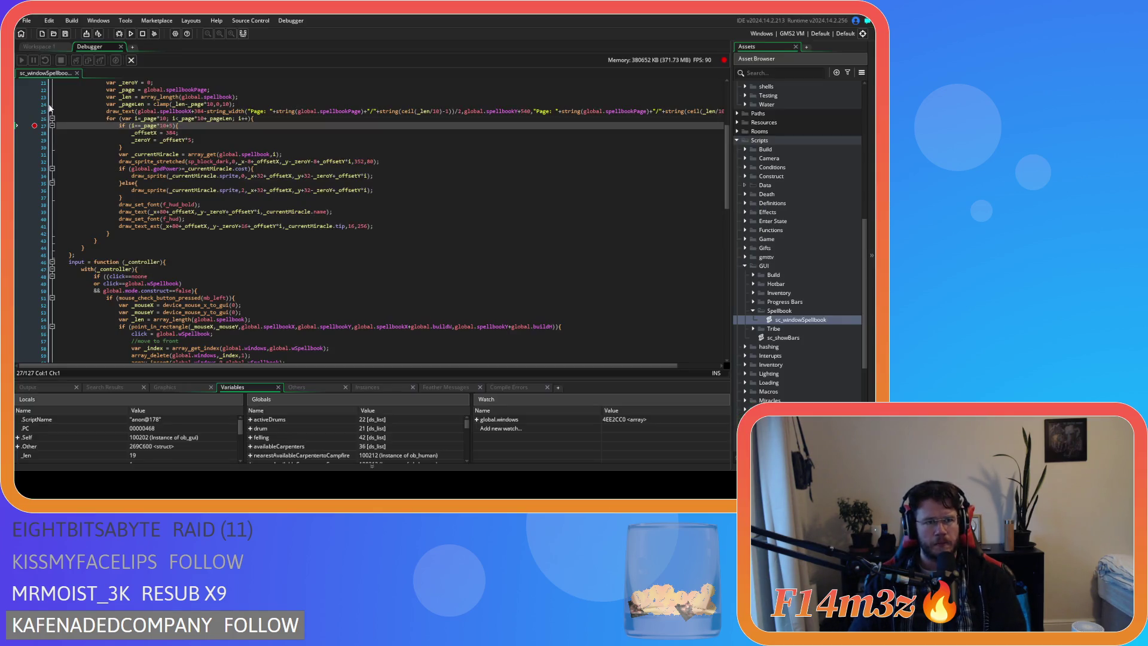
pyautogui.click(121, 47)
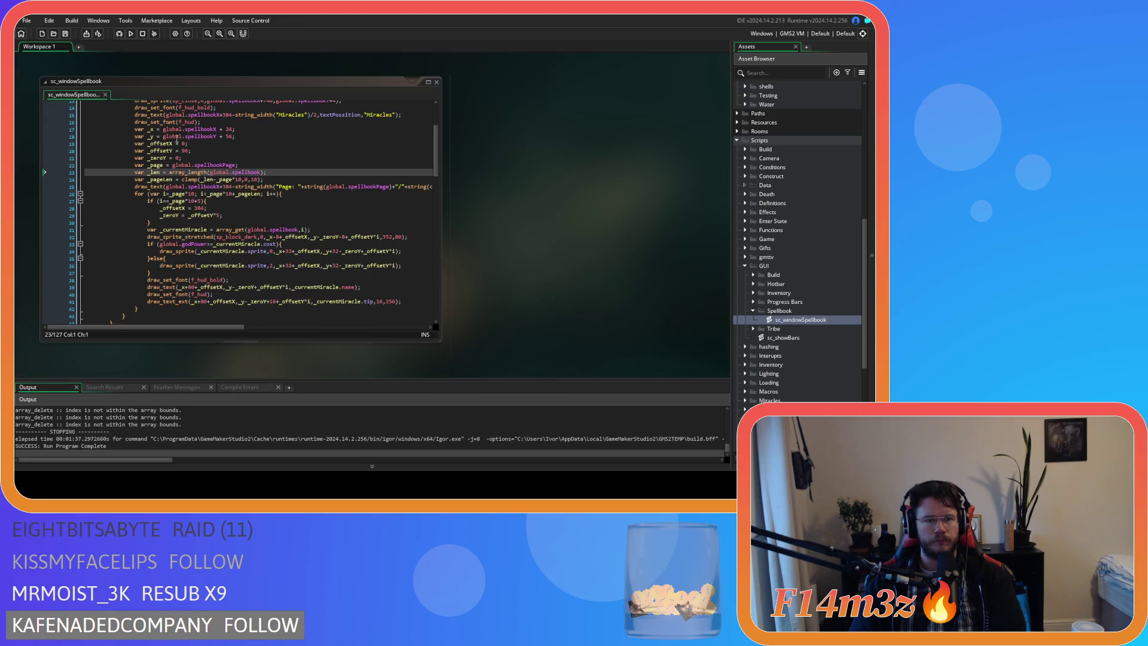
pyautogui.click(314, 193)
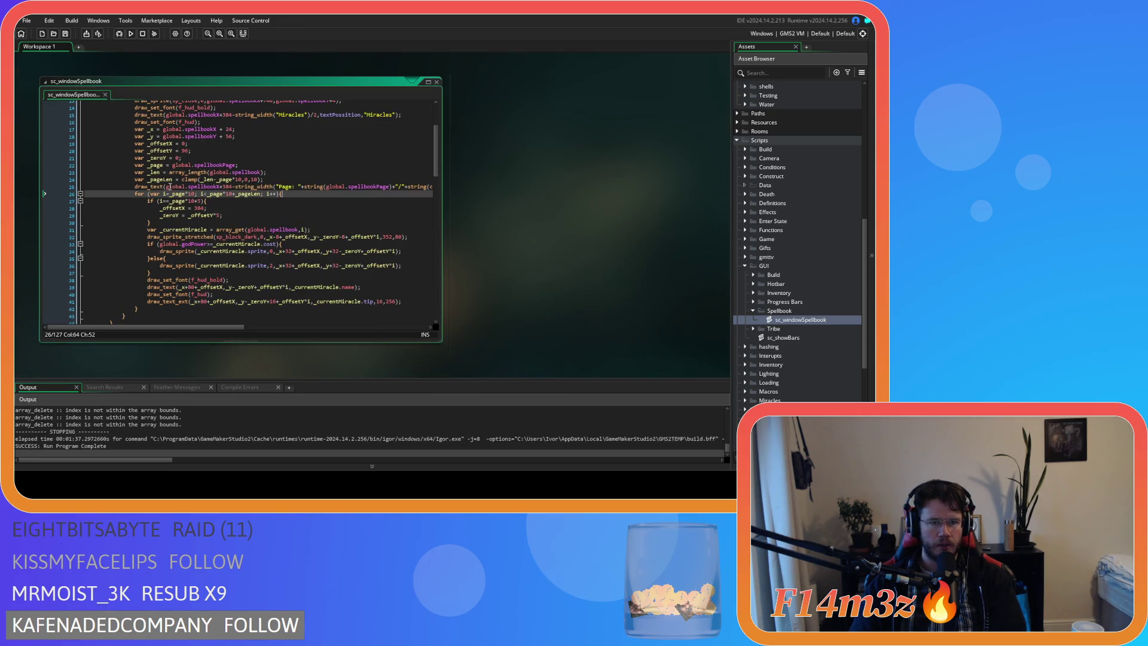
pyautogui.click(163, 194)
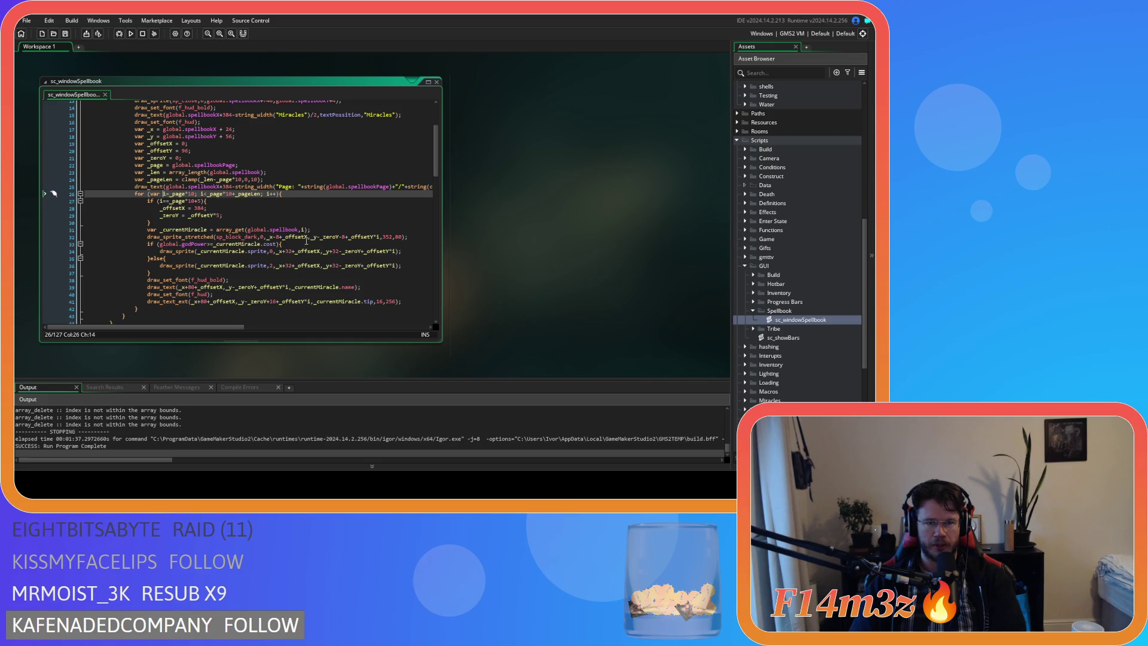
pyautogui.click(307, 237)
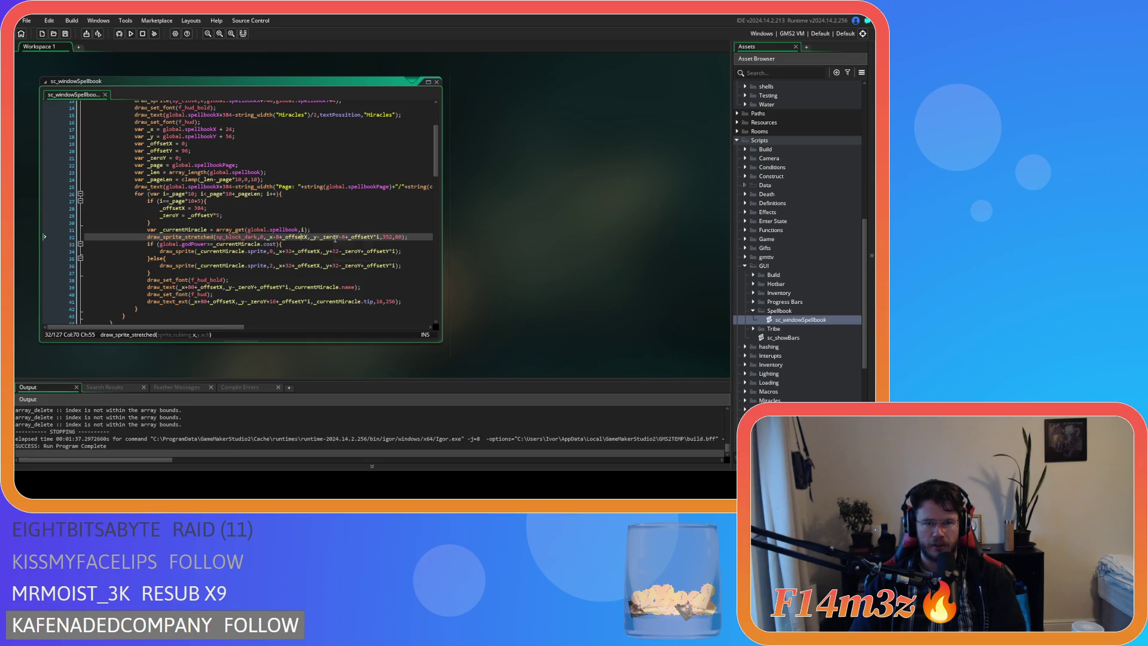
pyautogui.click(378, 238)
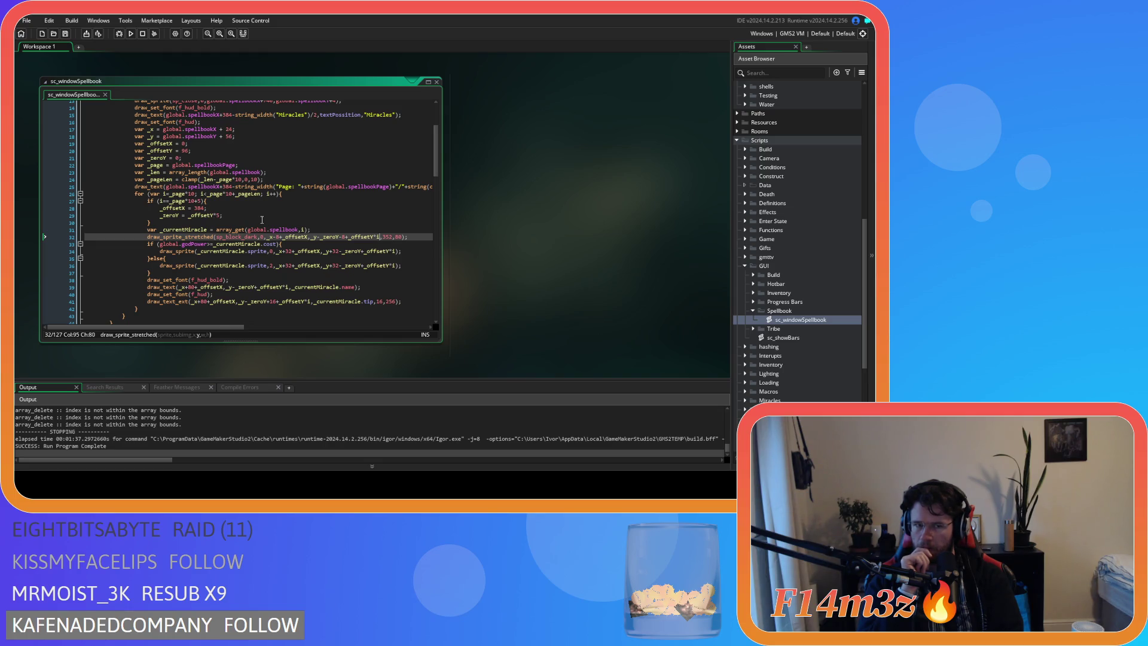
pyautogui.click(274, 250)
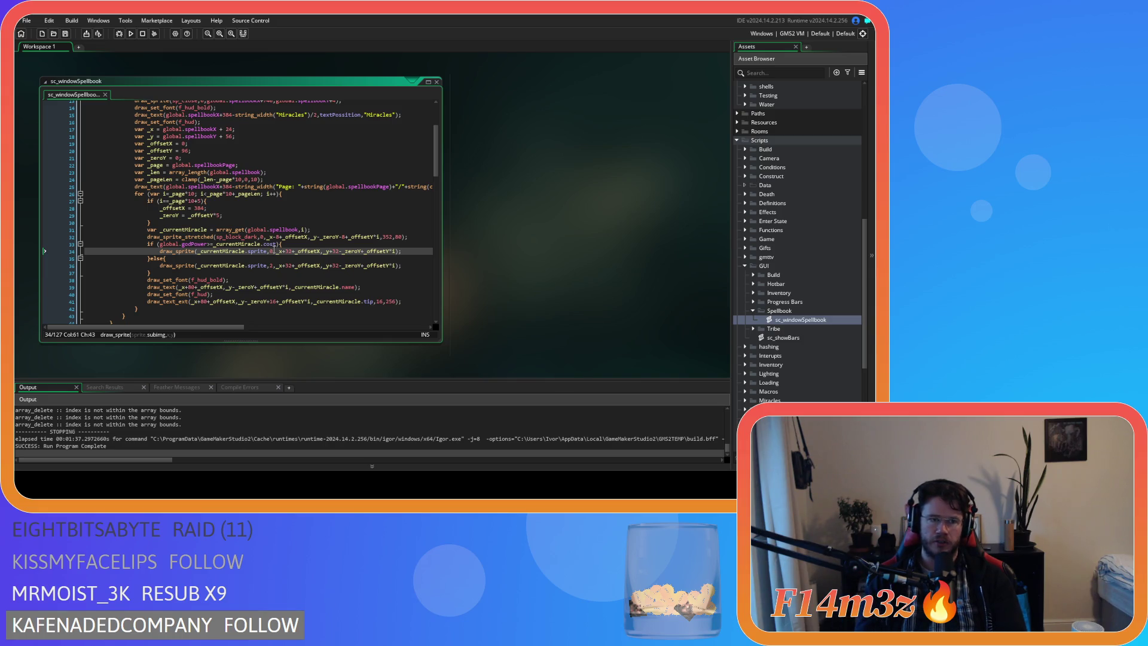
pyautogui.click(187, 217)
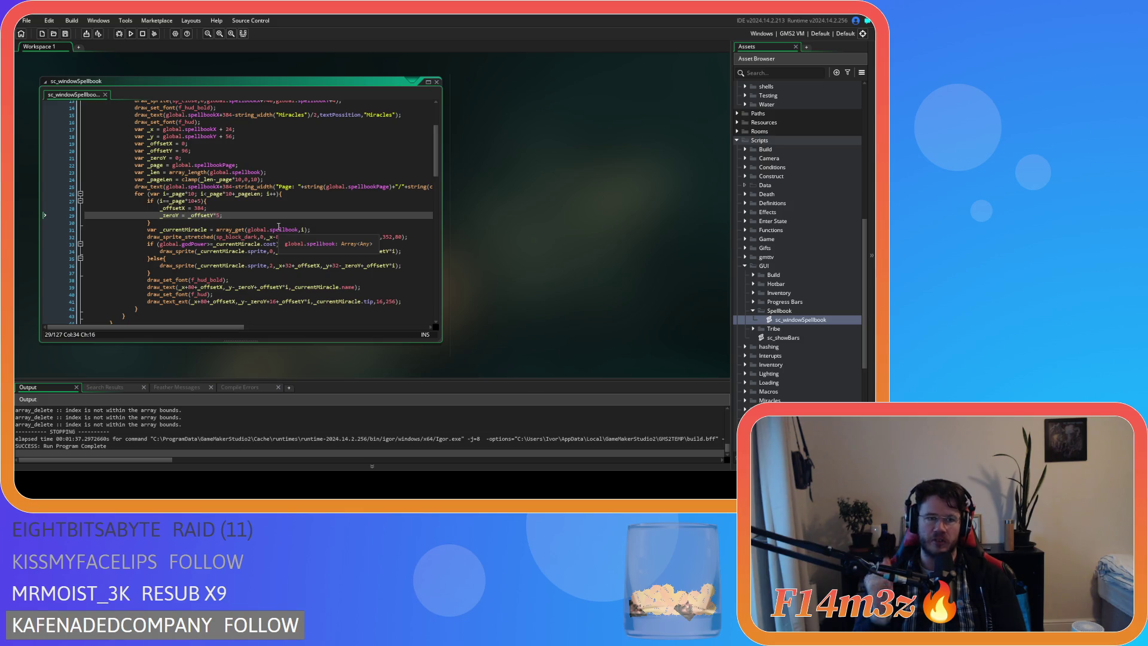
pyautogui.click(298, 191)
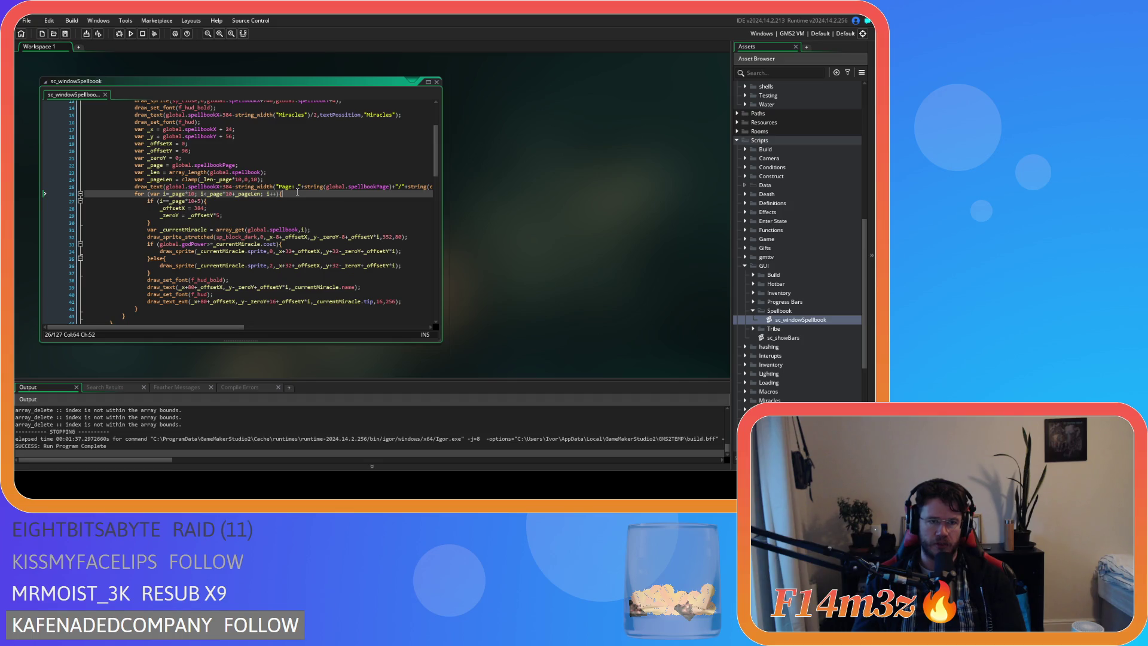
# Try a '_zeroY = 96' line inside the page loop, then delete it
pyautogui.press('Return')
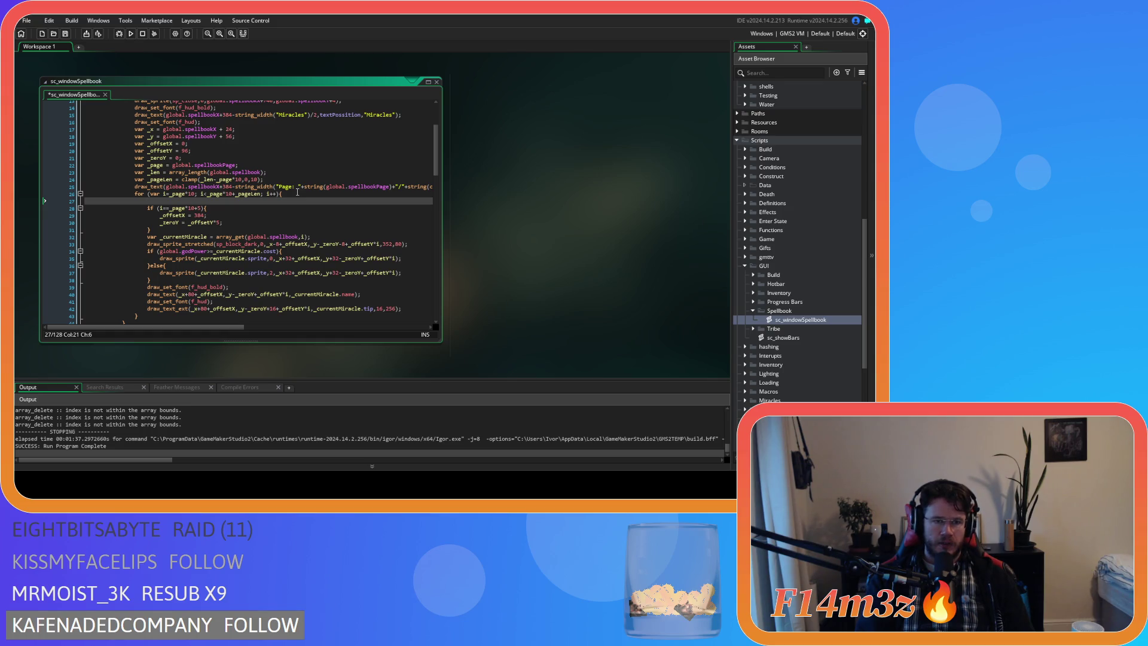
pyautogui.write('_')
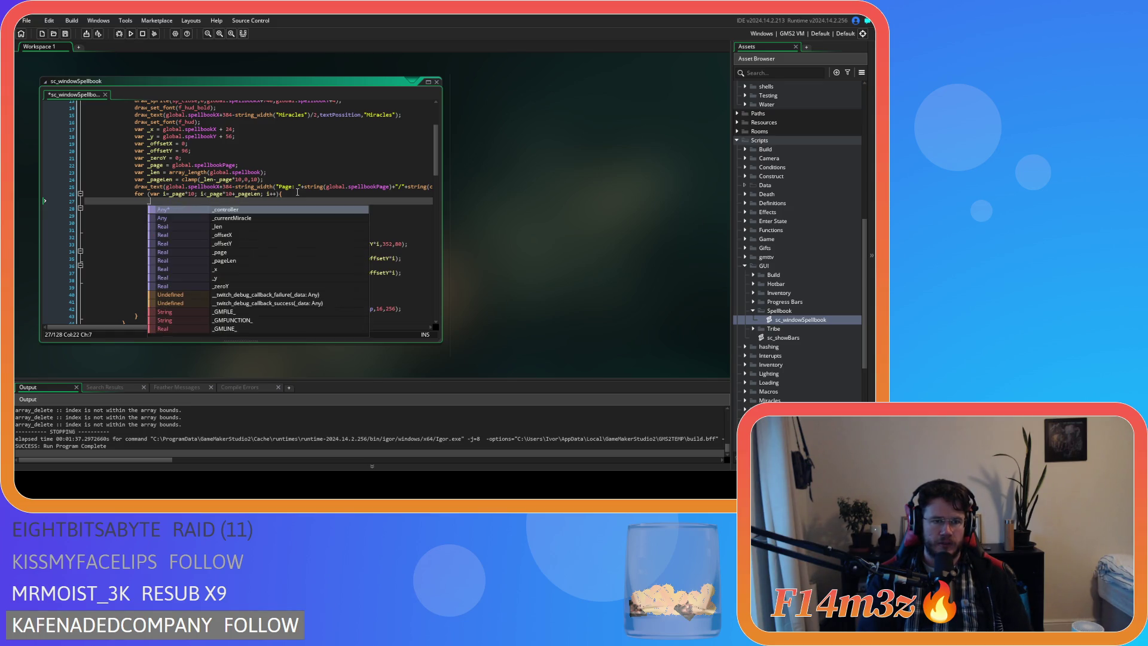
pyautogui.write('z')
pyautogui.press('Return')
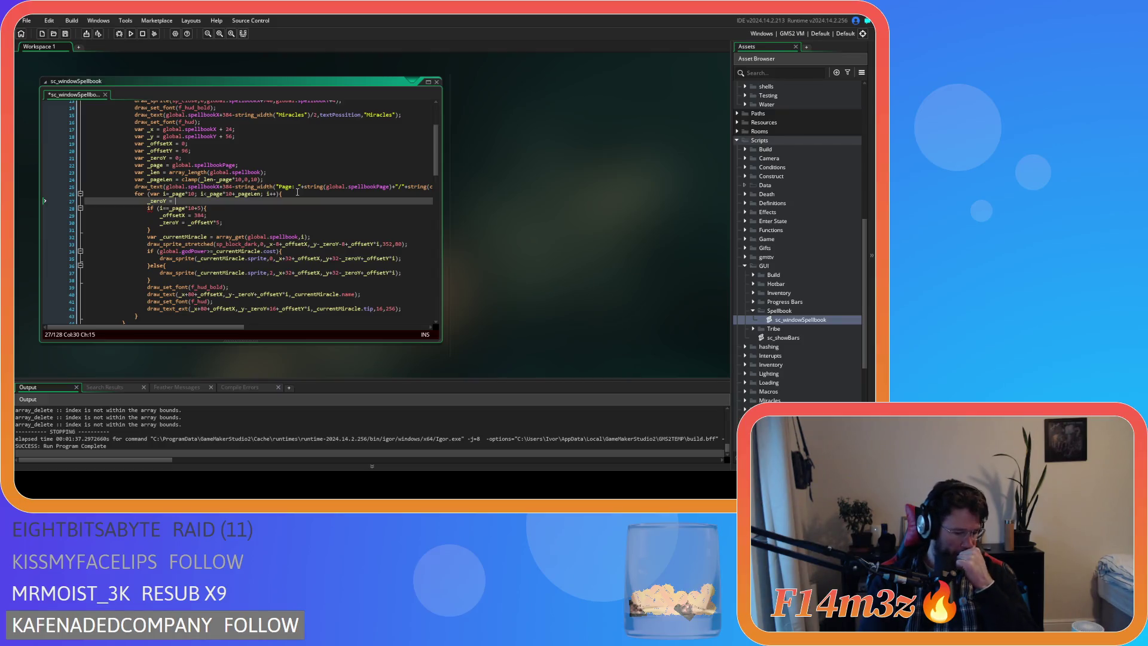
pyautogui.write('96')
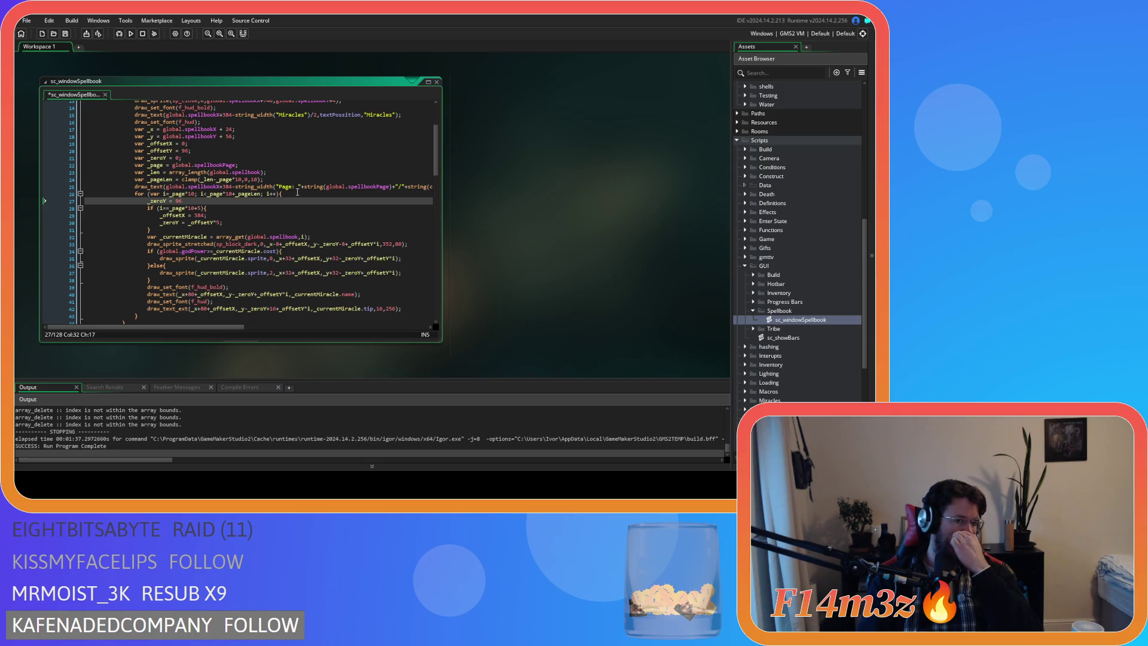
pyautogui.press('BackSpace')
pyautogui.press('BackSpace')
pyautogui.press('BackSpace')
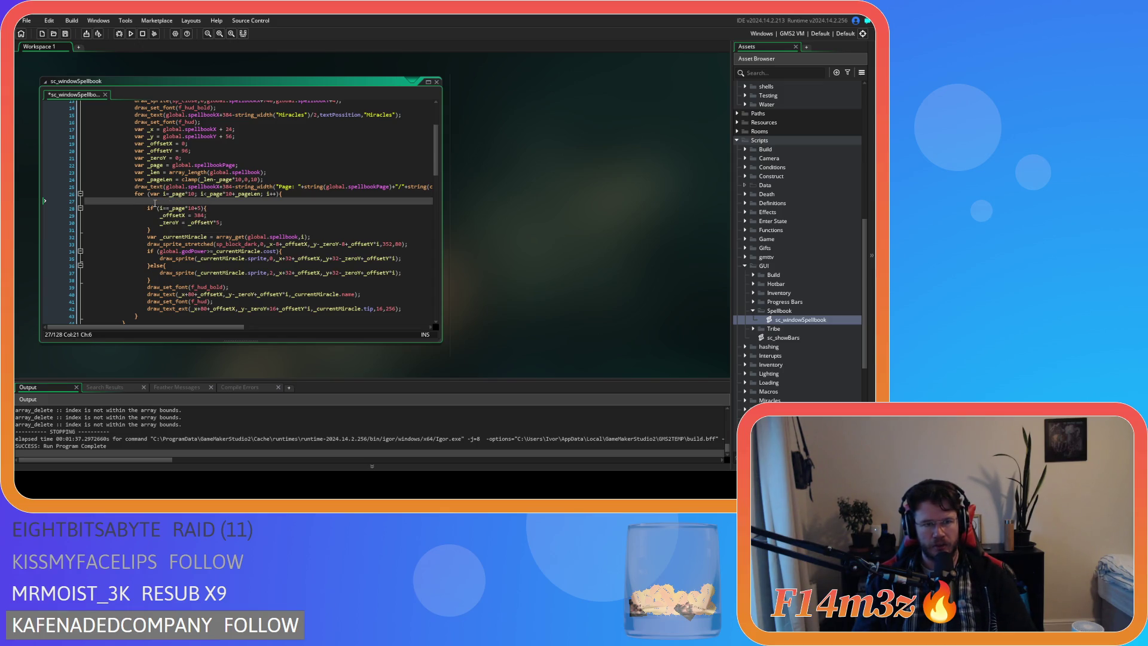
pyautogui.press('BackSpace')
pyautogui.press('BackSpace')
pyautogui.press('BackSpace')
# Add an else block after line 30's closing brace setting _zeroY = 96*_page
pyautogui.click(171, 222)
pyautogui.write('else{')
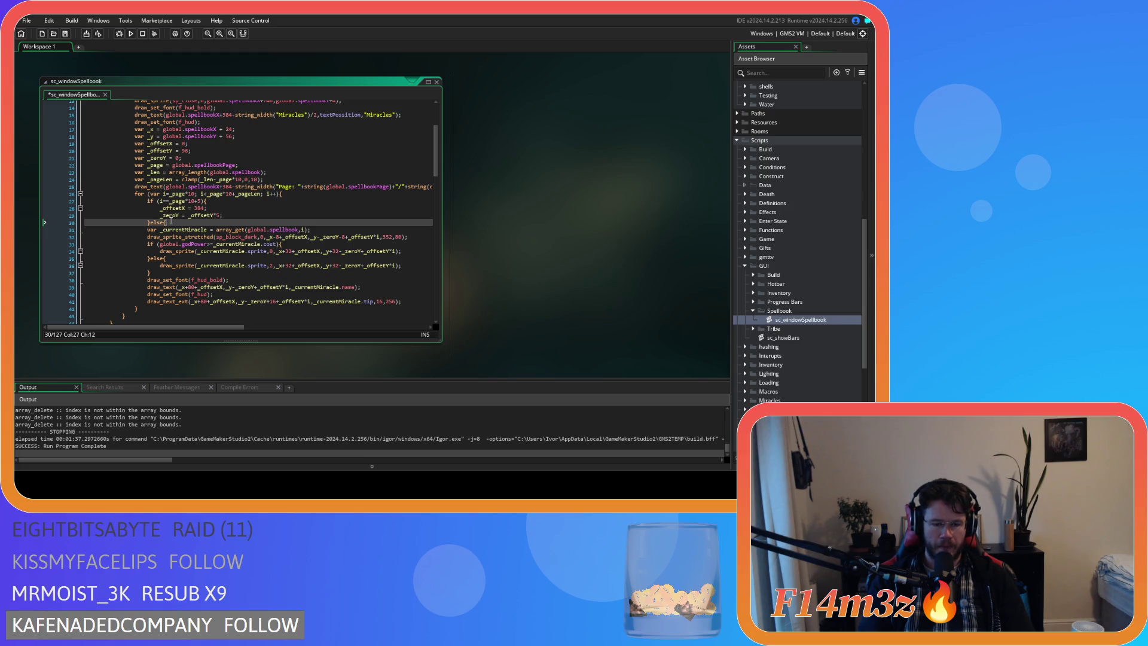
pyautogui.press('Return')
pyautogui.write('_zeroY = 96*')
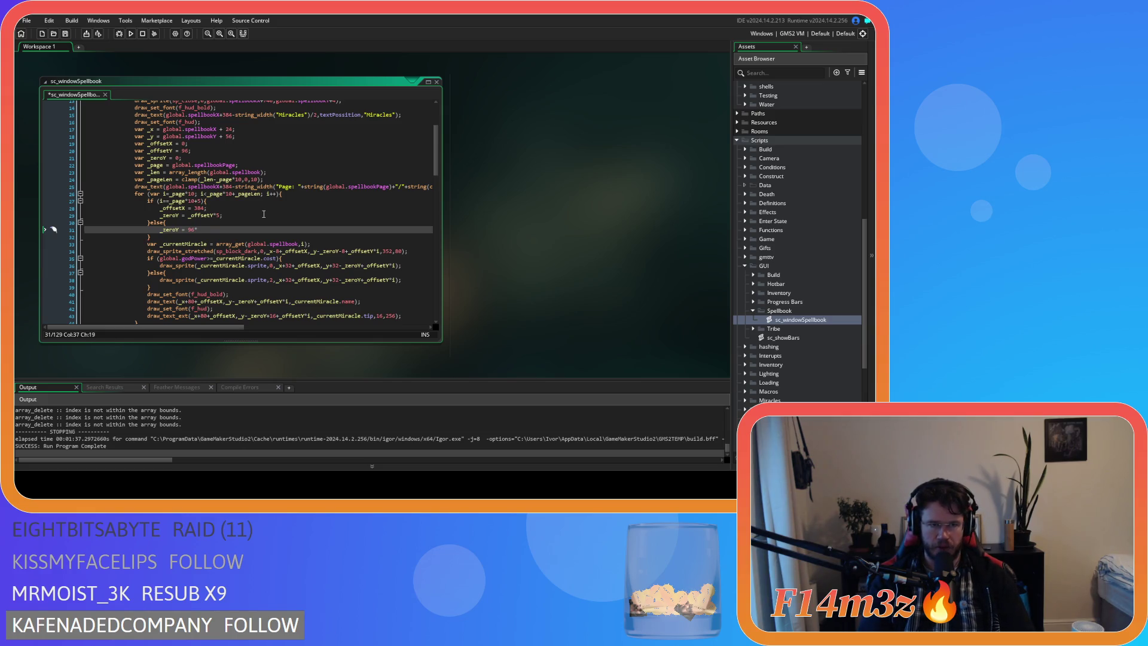
pyautogui.write(' global.')
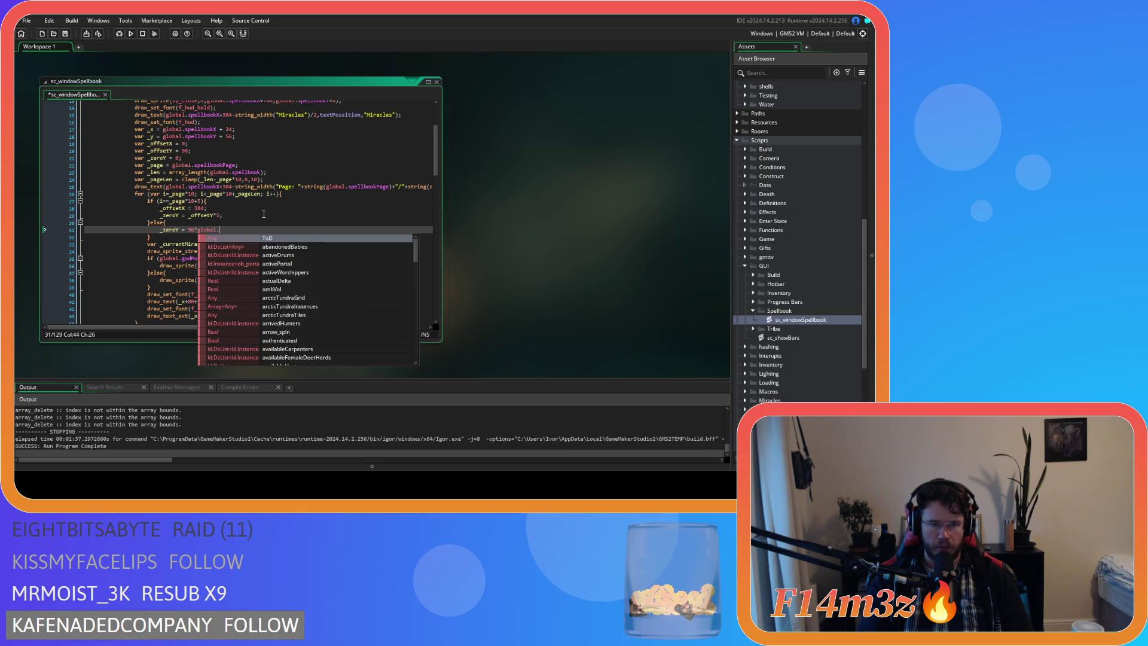
pyautogui.write('spel')
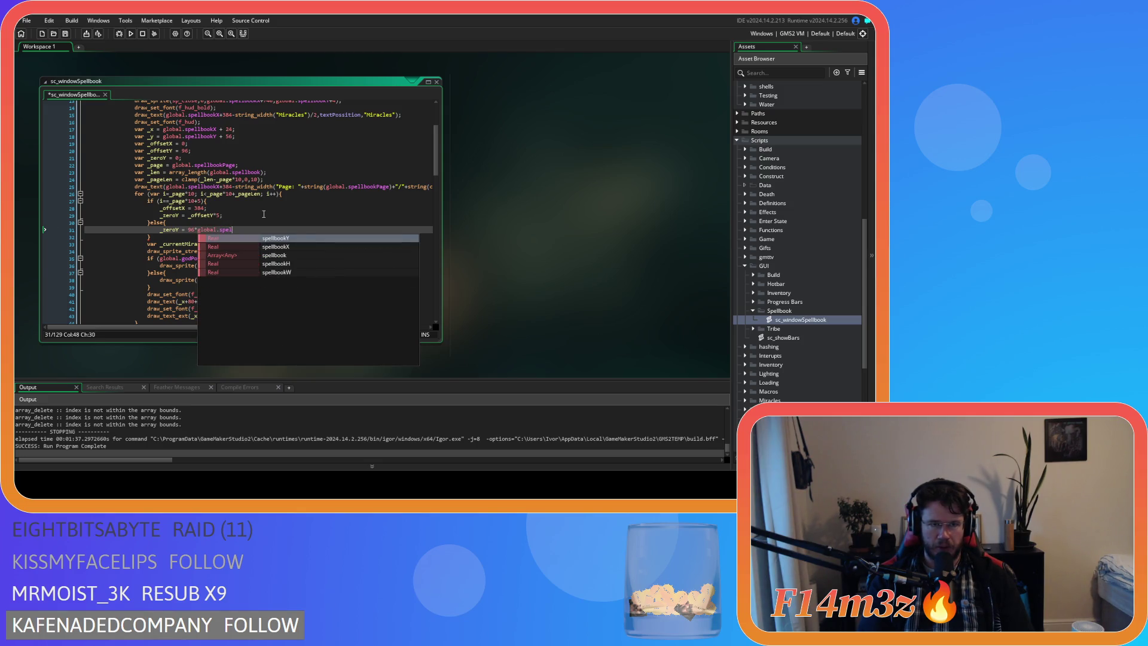
pyautogui.press('BackSpace')
pyautogui.press('BackSpace')
pyautogui.press('BackSpace')
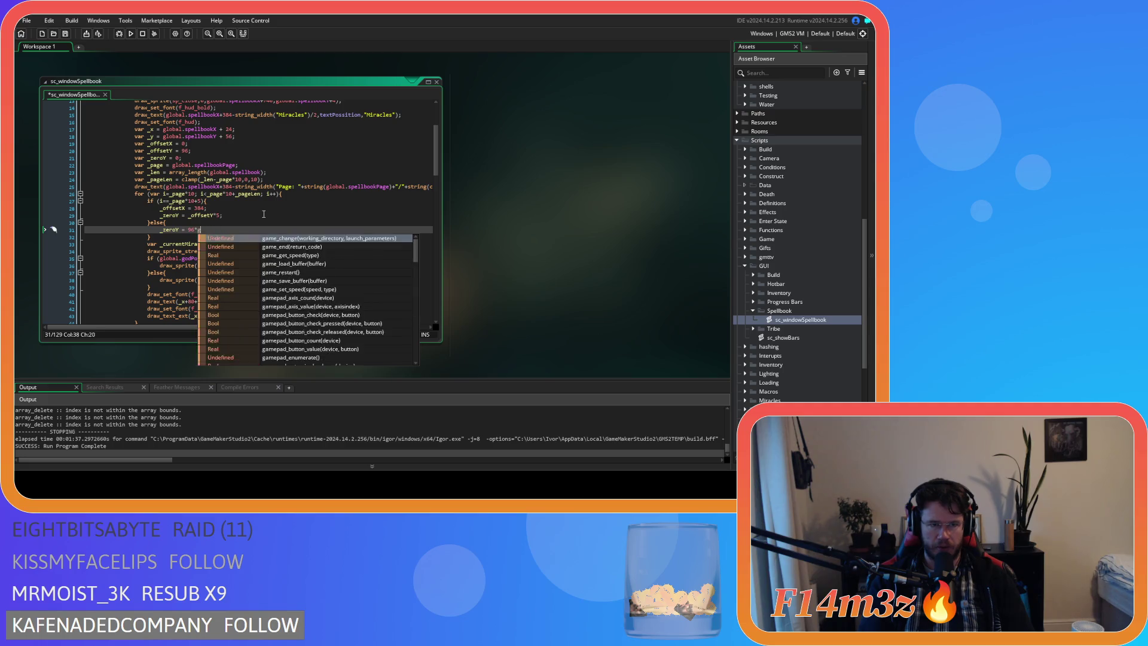
pyautogui.write('_page')
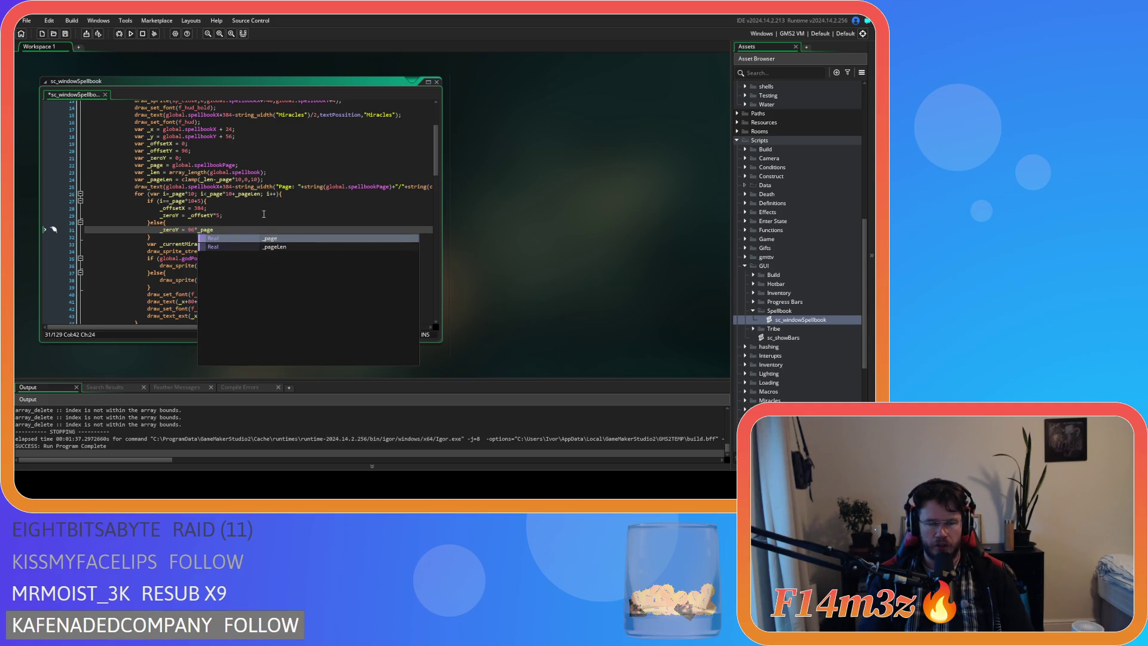
pyautogui.write(';')
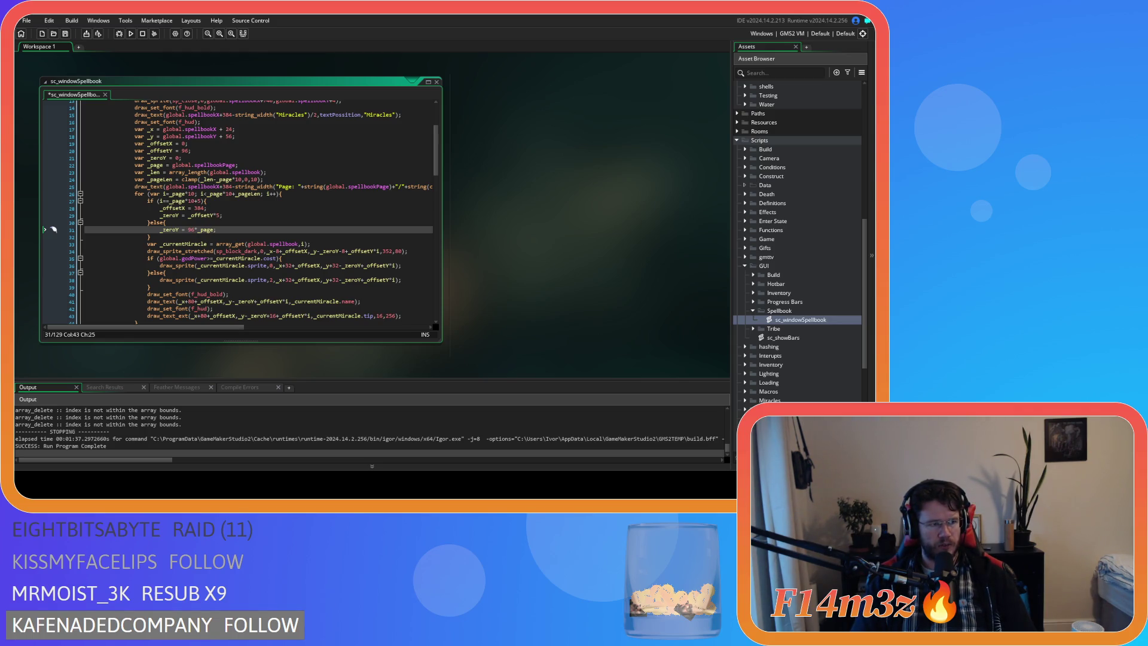
pyautogui.doubleClick(192, 231)
# Change the 96 multiplier to 480 on line 31 and copy the 480*_page expression
pyautogui.write('480')
pyautogui.hotkey('ctrl', 's')
pyautogui.click(241, 229)
pyautogui.press('BackSpace')
pyautogui.press('BackSpace')
pyautogui.press('BackSpace')
pyautogui.press('BackSpace')
pyautogui.hotkey('ctrl', 'c')
# Insert 480*_page+ before _offsetY*i on line 29 and save the script
pyautogui.click(190, 215)
pyautogui.hotkey('ctrl', 'v')
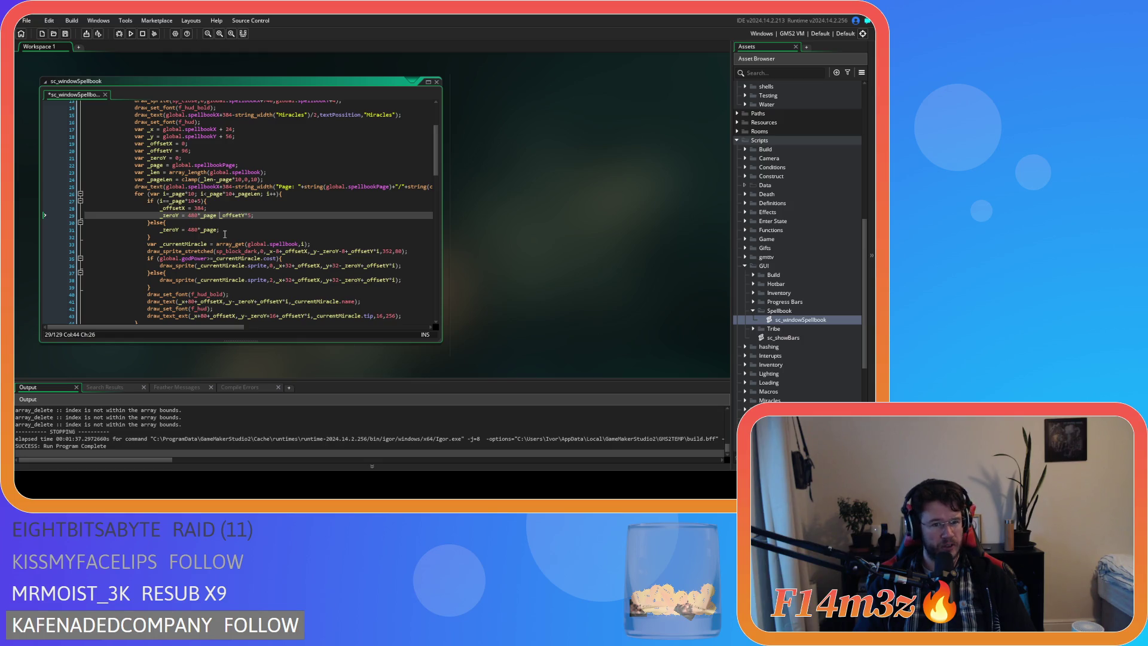
pyautogui.press('BackSpace')
pyautogui.write('+')
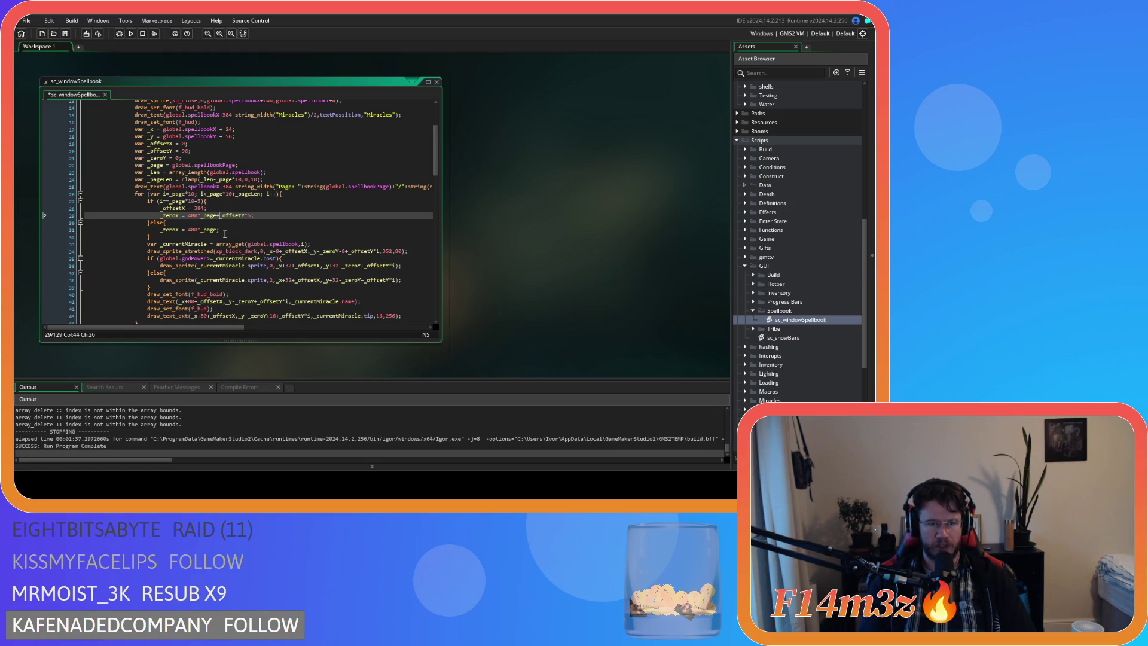
pyautogui.click(239, 235)
pyautogui.hotkey('ctrl', 's')
pyautogui.click(248, 231)
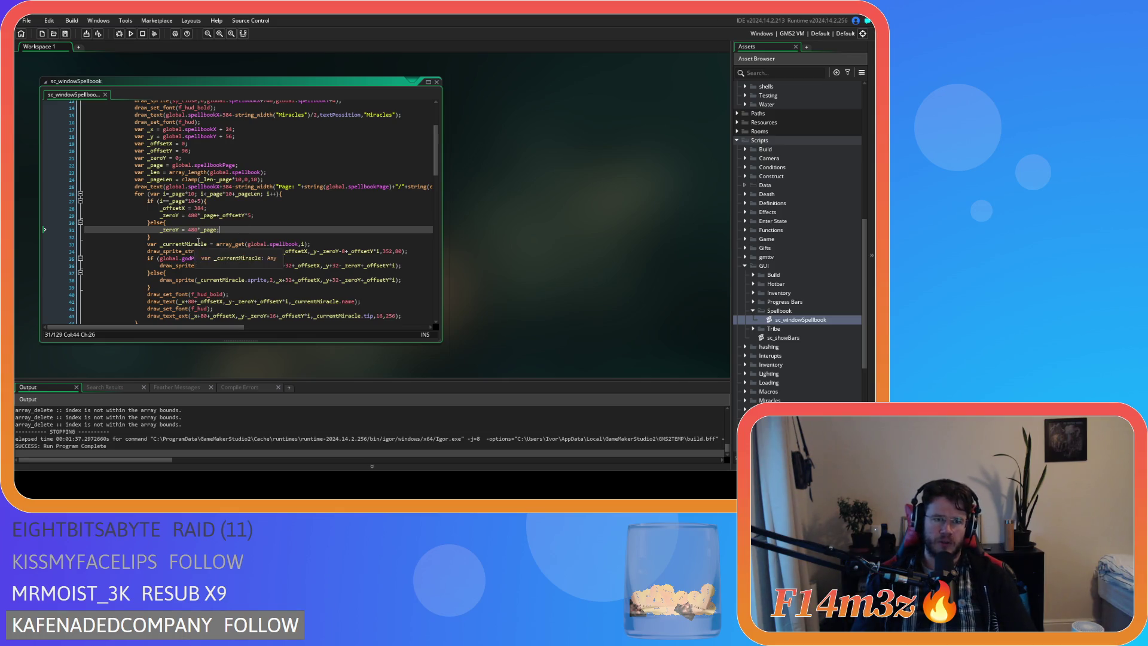
# Build and run Entheogen with the 480*_page offsets in place
pyautogui.press('F5')
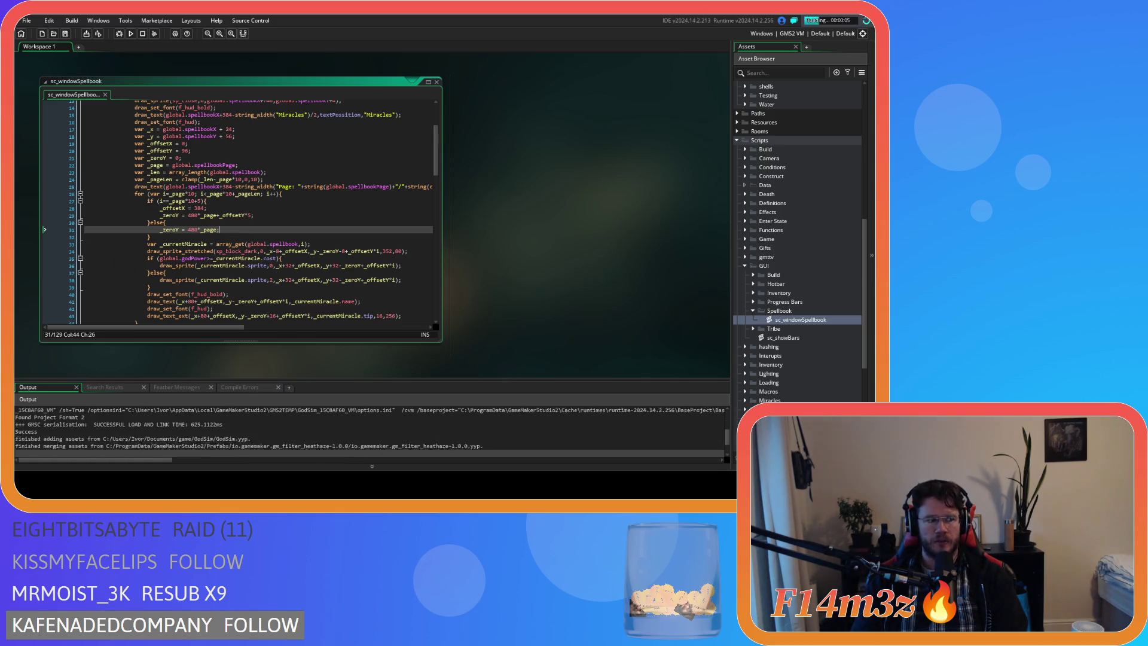
pyautogui.click(279, 235)
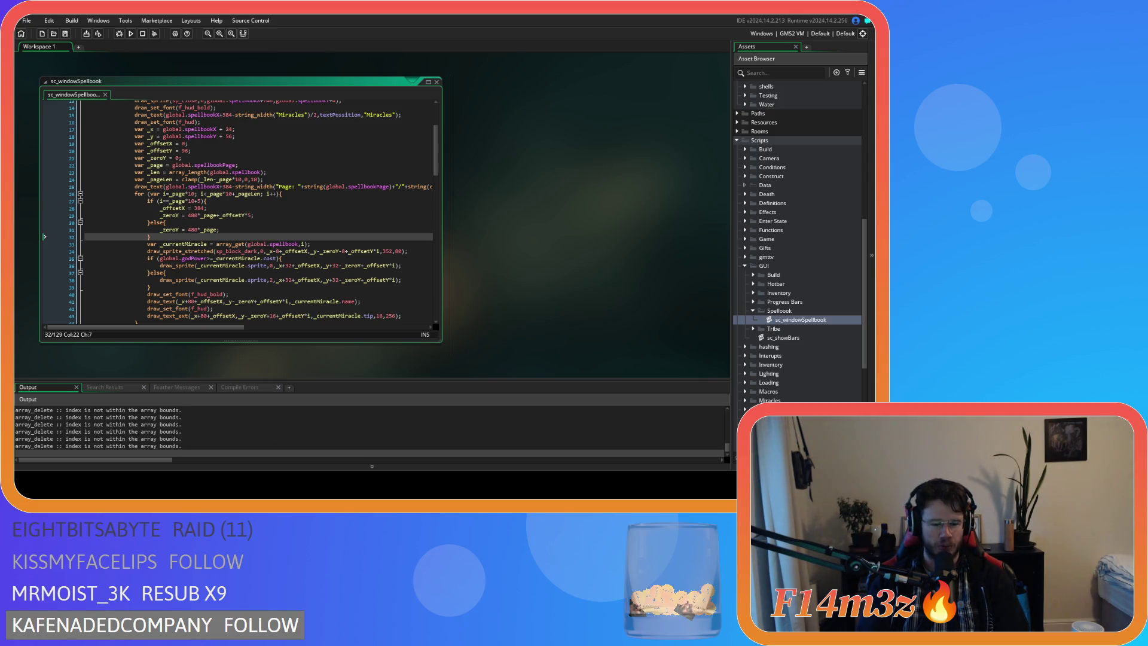
pyautogui.hotkey('alt', 'Tab')
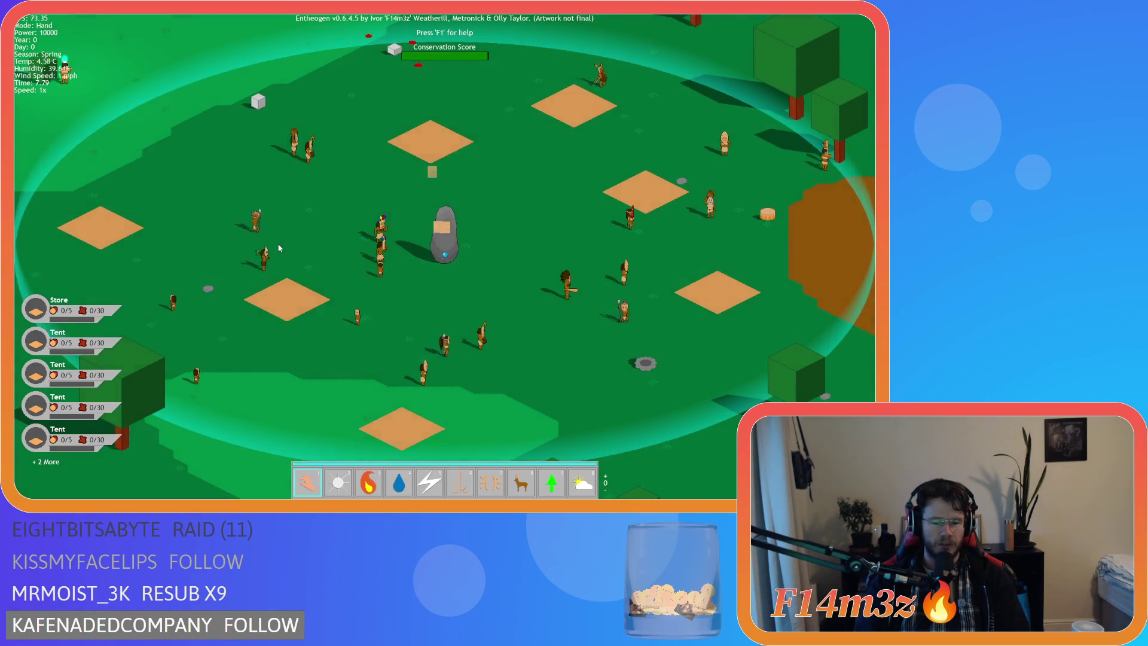
# Open the Miracles spellbook with M, scroll to the next page, and close it
pyautogui.press('m')
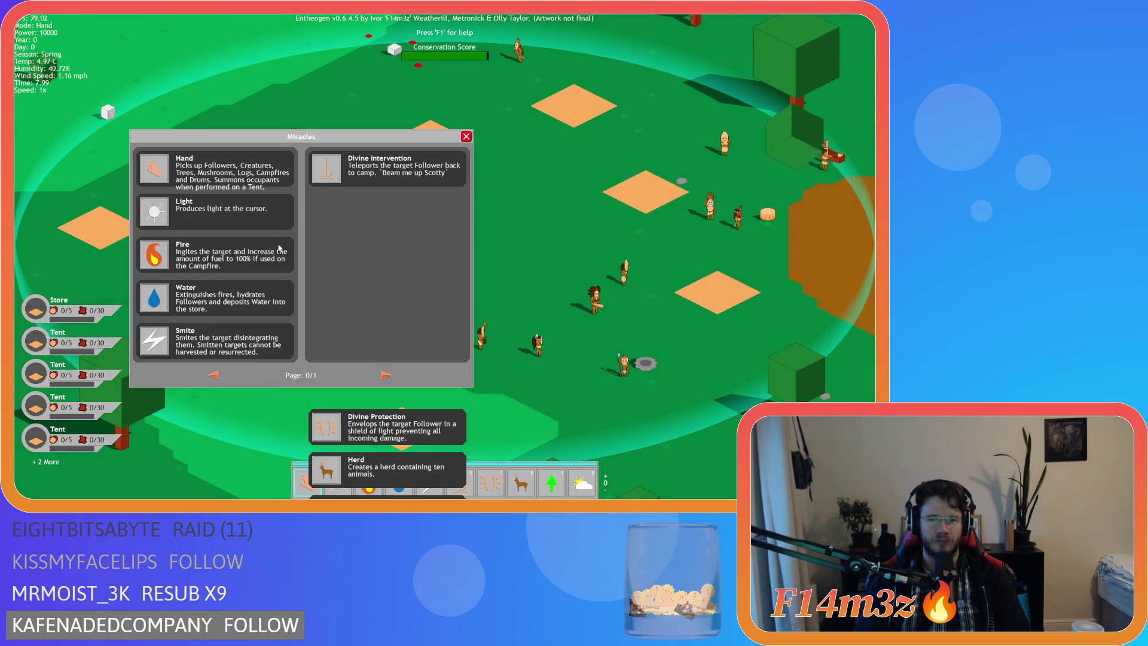
pyautogui.scroll(-1, 299, 359)
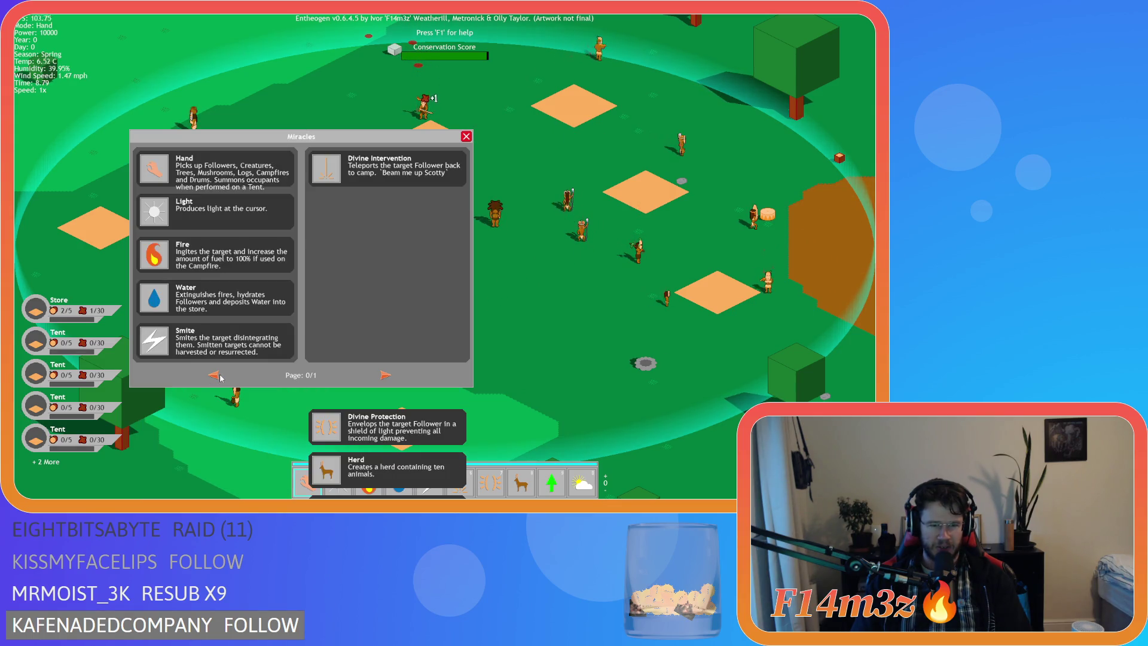
pyautogui.click(466, 136)
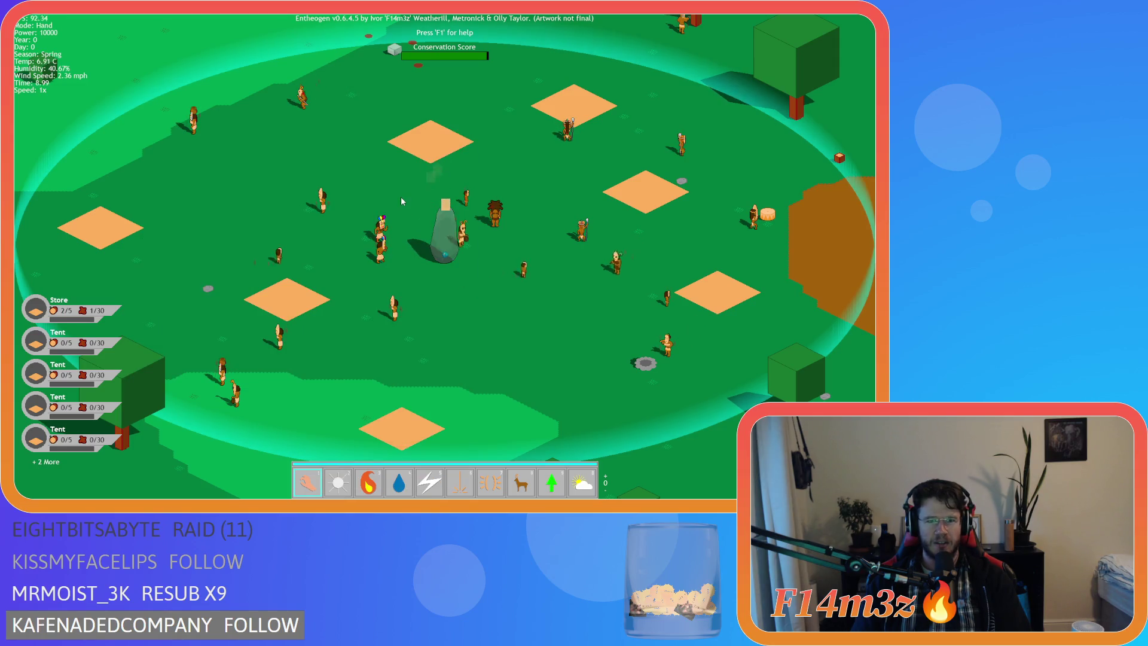
# Quit the game to the title screen and close the game window
pyautogui.press('Escape')
pyautogui.press('Return')
pyautogui.press('Escape')
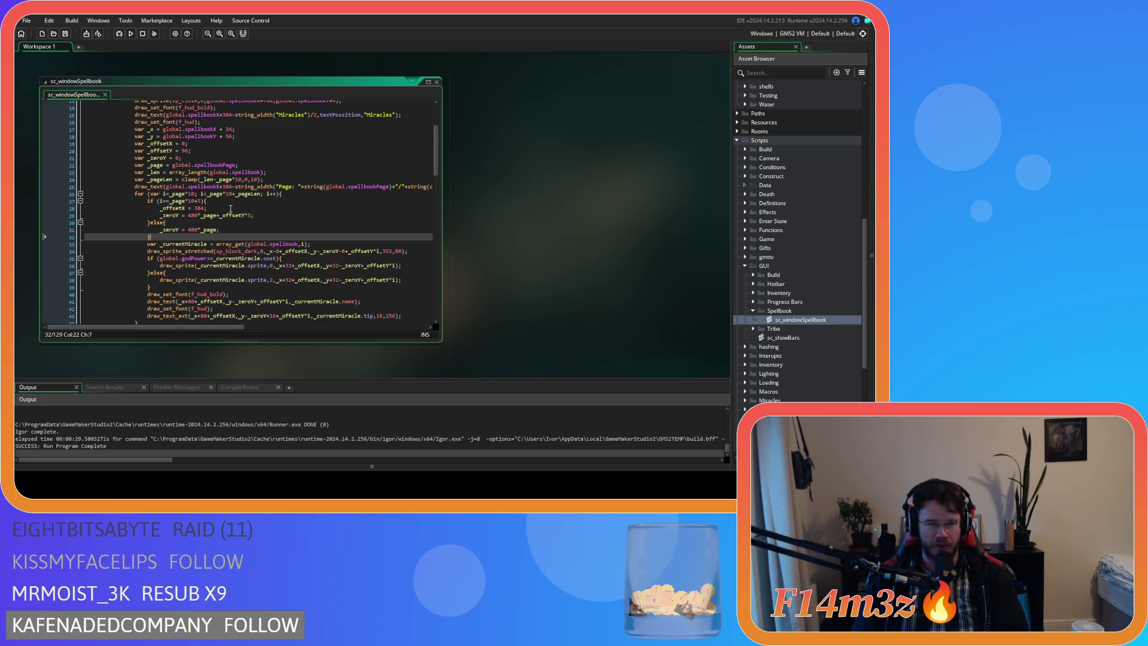
# Select 480*_page on line 31 to review the page offset
pyautogui.doubleClick(191, 230)
pyautogui.moveTo(188, 230); pyautogui.dragTo(207, 231)
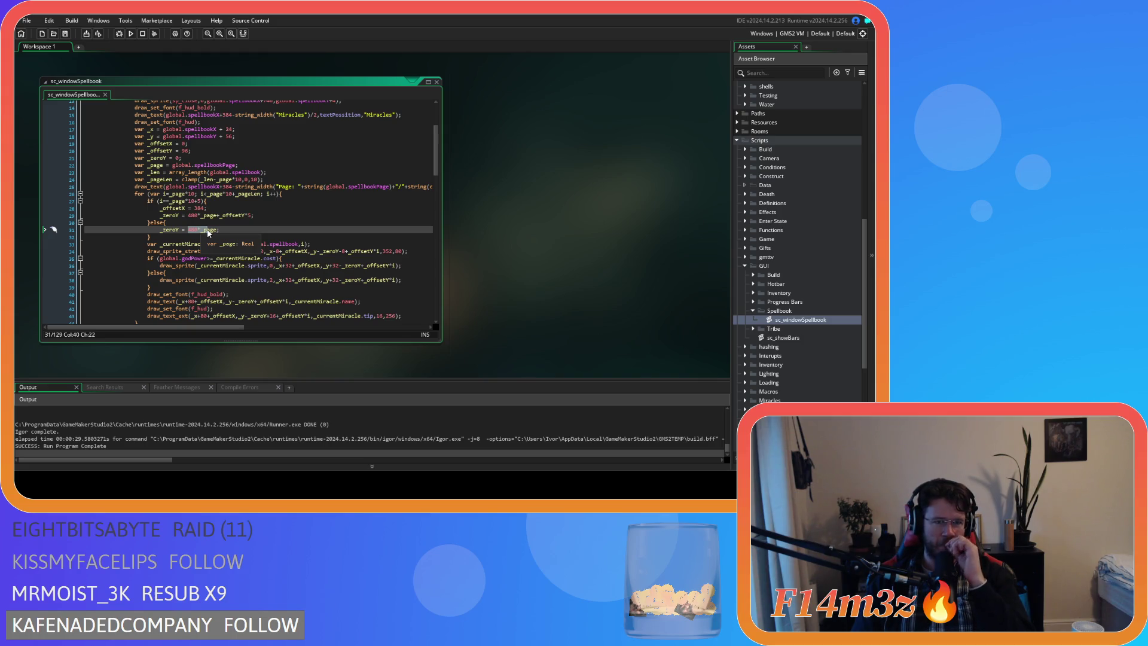
pyautogui.click(225, 230)
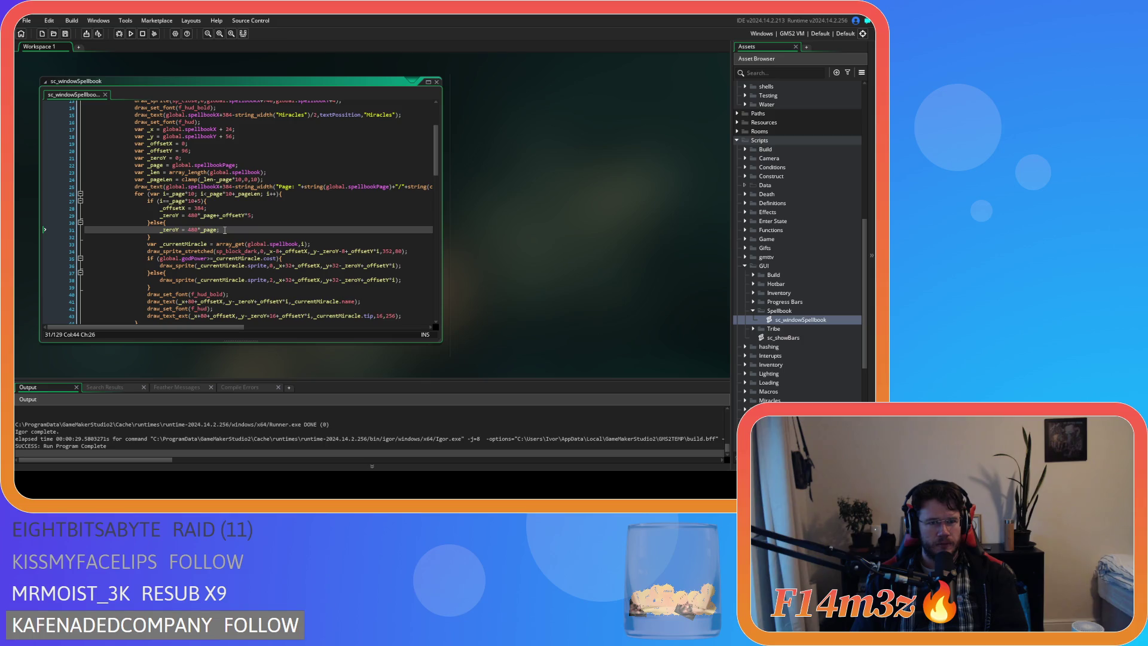
# Inspect the for-loop header's _page index and the else block on lines 26–31
pyautogui.click(189, 193)
pyautogui.moveTo(189, 193); pyautogui.dragTo(201, 196)
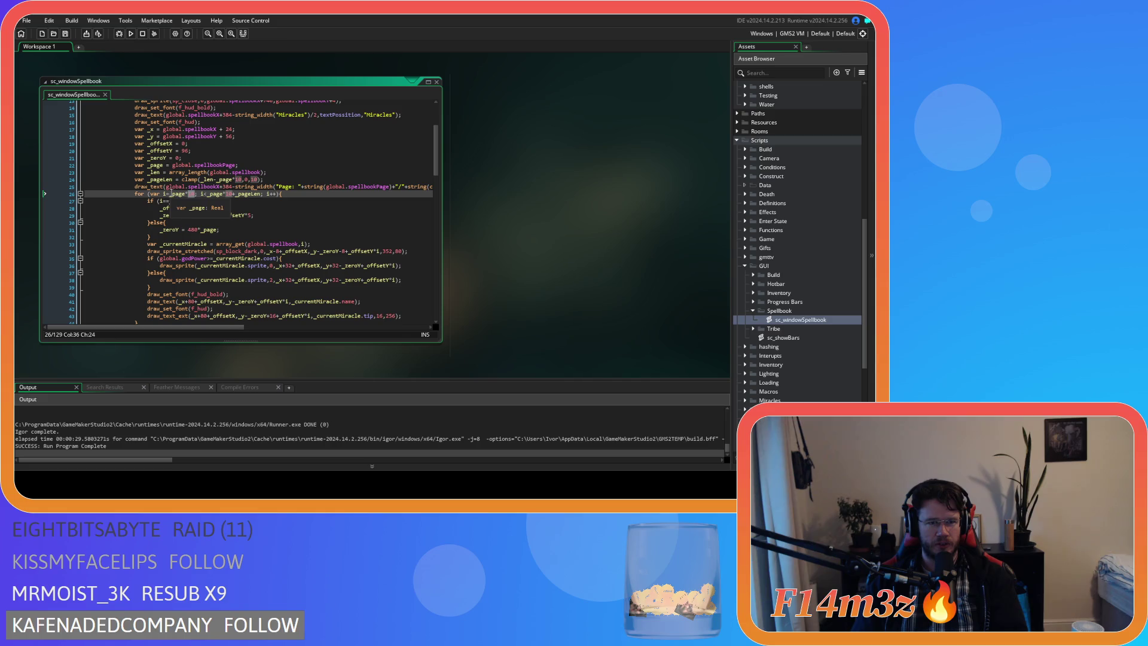
pyautogui.click(180, 193)
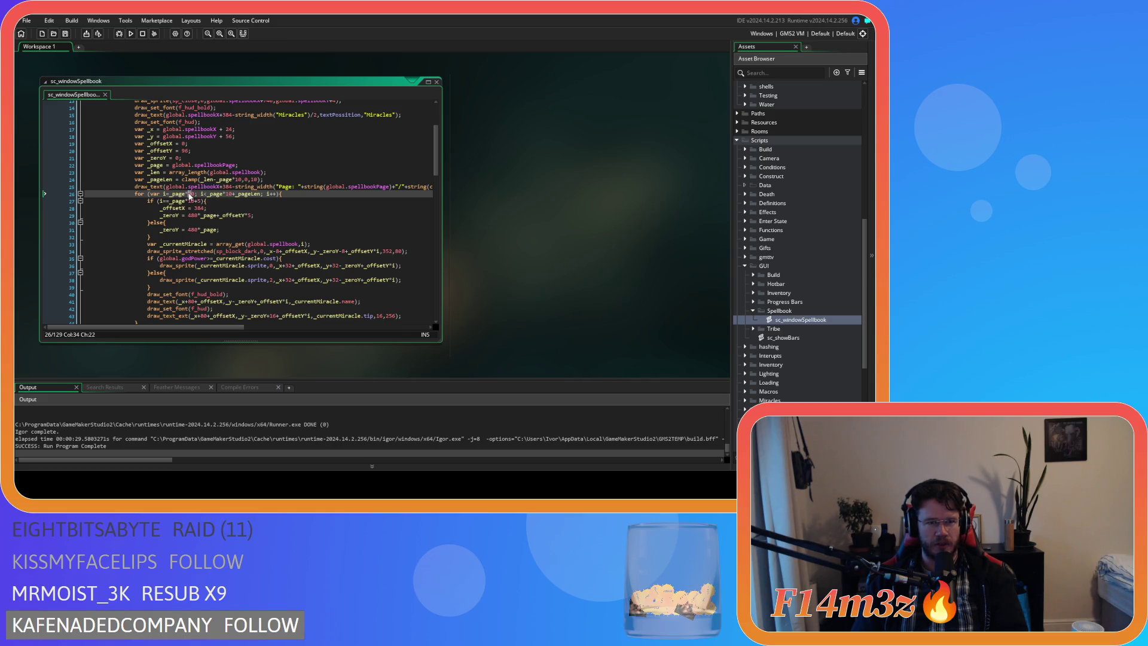
pyautogui.doubleClick(178, 193)
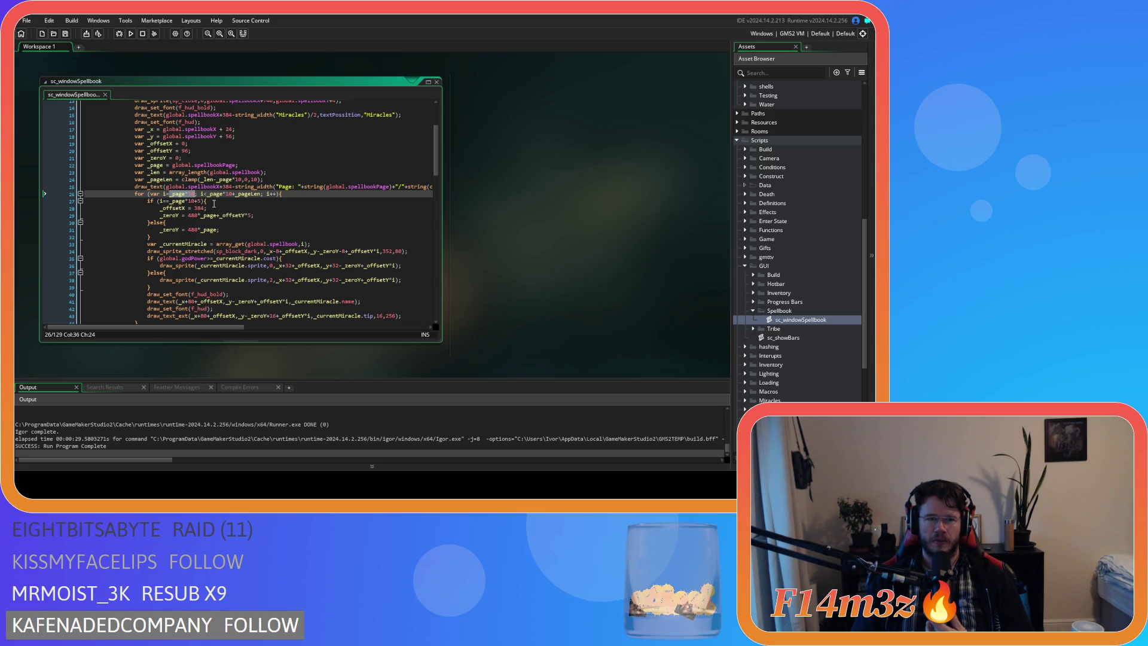
pyautogui.click(214, 203)
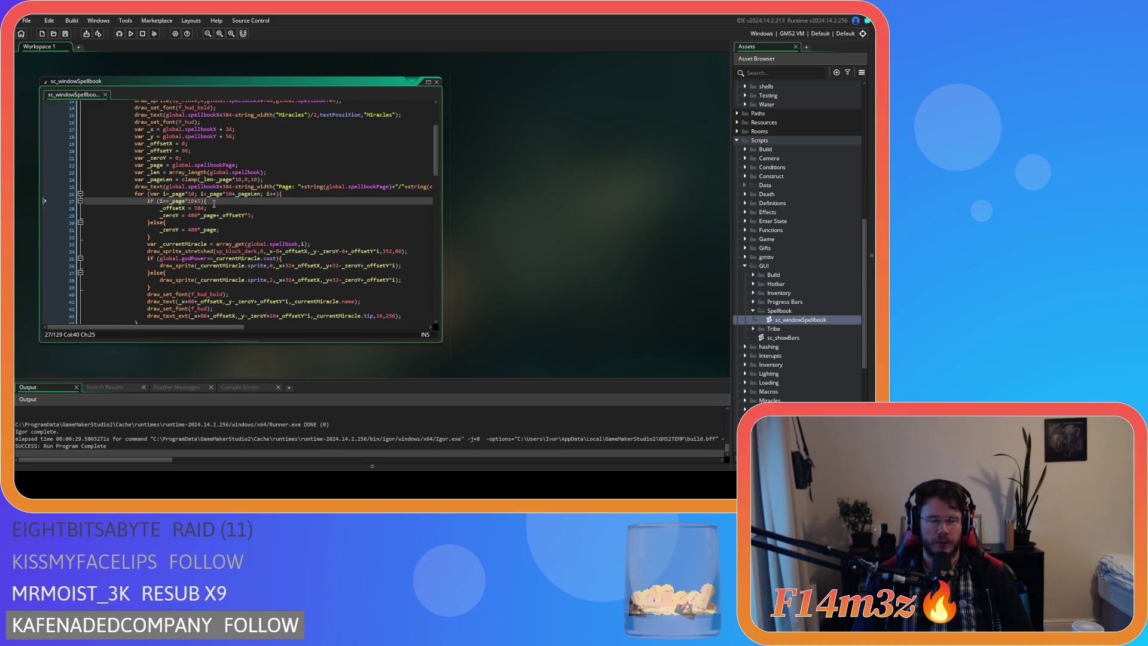
pyautogui.click(224, 230)
pyautogui.click(222, 237)
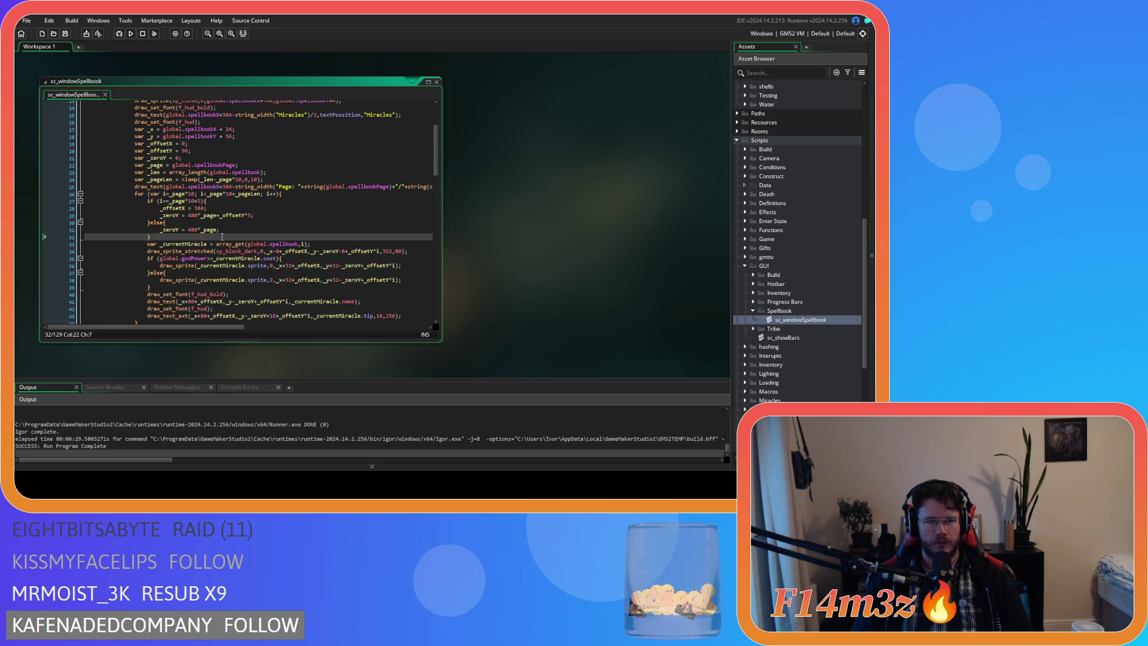
# Review the line 27 page check and the 480*_page term on line 31
pyautogui.click(219, 203)
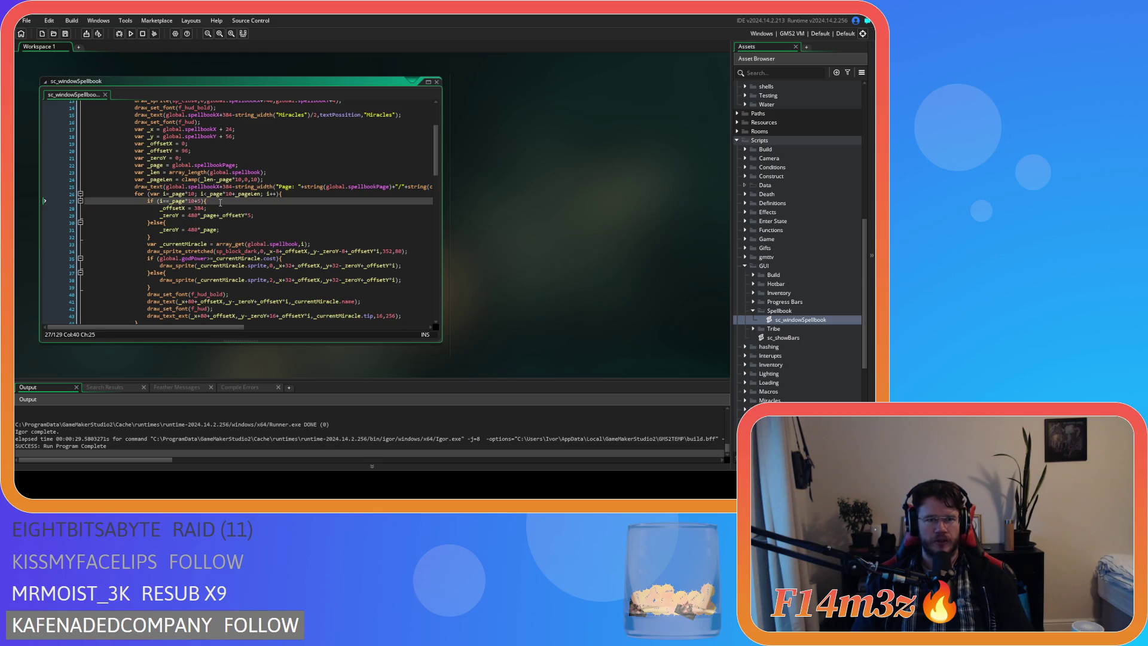
pyautogui.moveTo(181, 202); pyautogui.dragTo(229, 231)
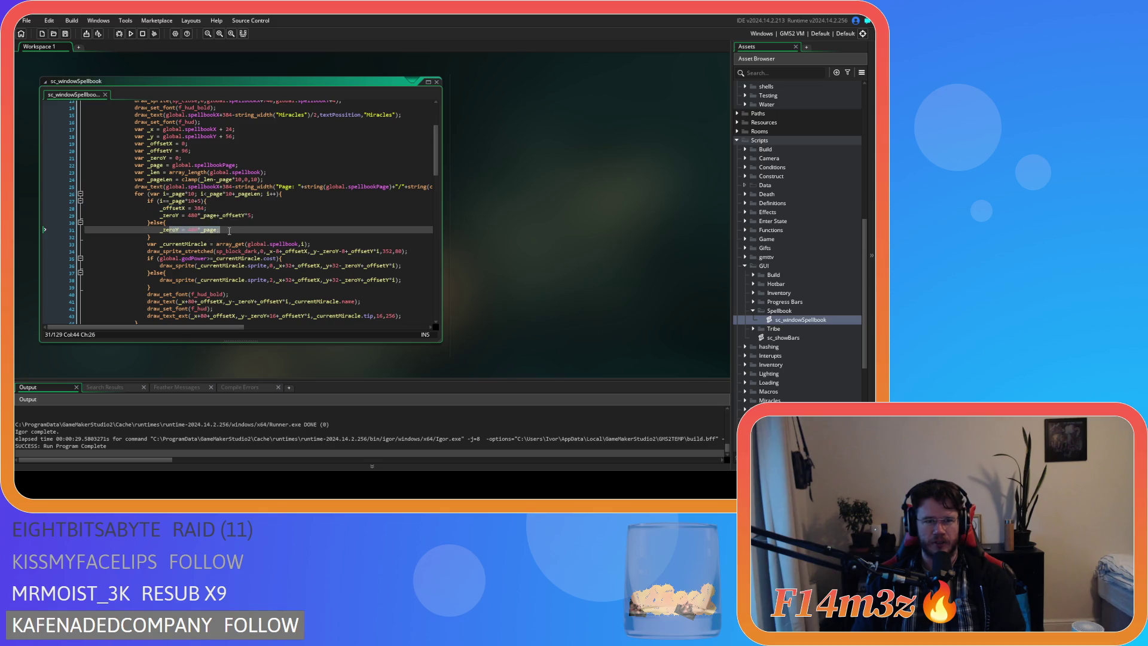
pyautogui.click(229, 231)
pyautogui.click(194, 233)
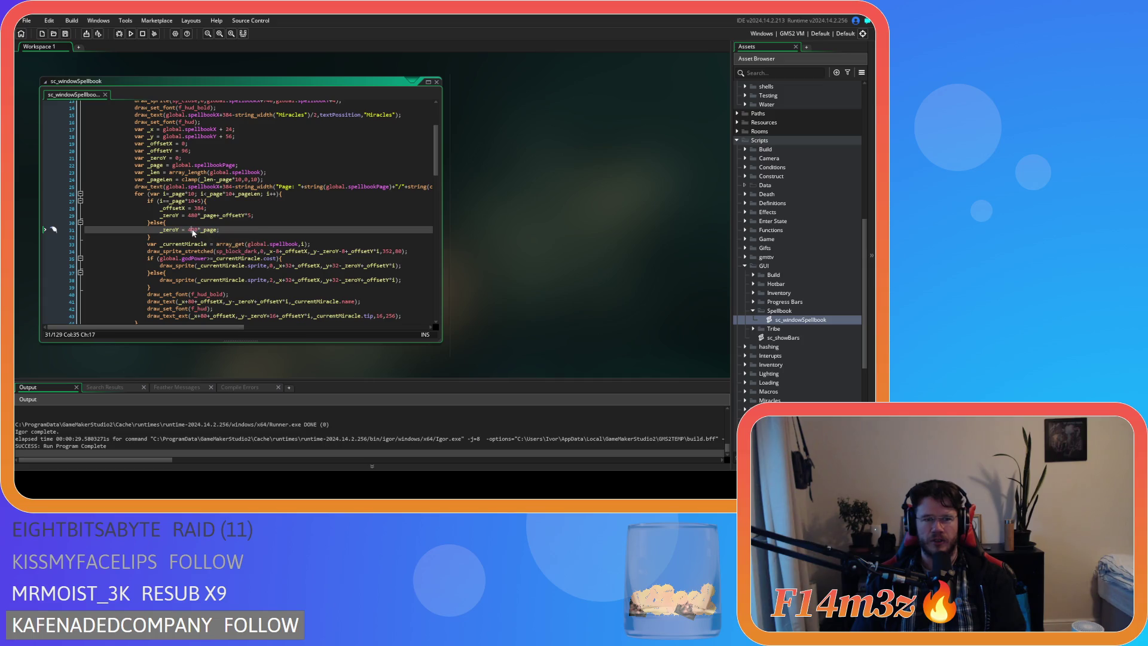
pyautogui.doubleClick(212, 230)
pyautogui.click(217, 231)
# Make line 29 read (480*_page)+(_offsetY*5) and save and run with F5
pyautogui.click(204, 216)
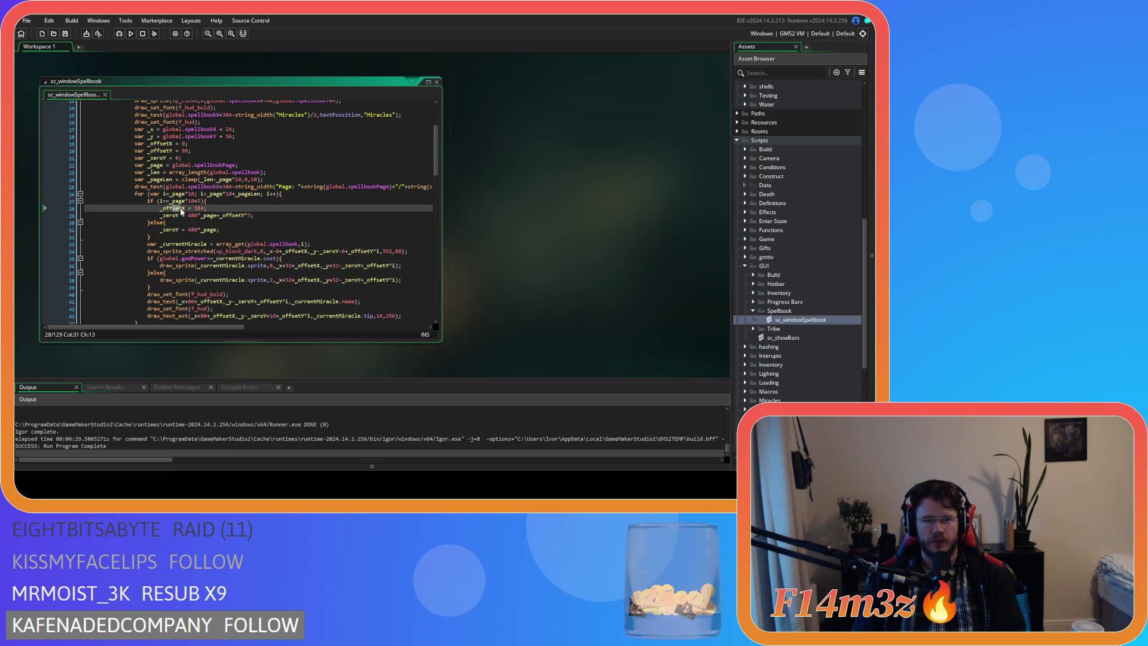
pyautogui.click(217, 215)
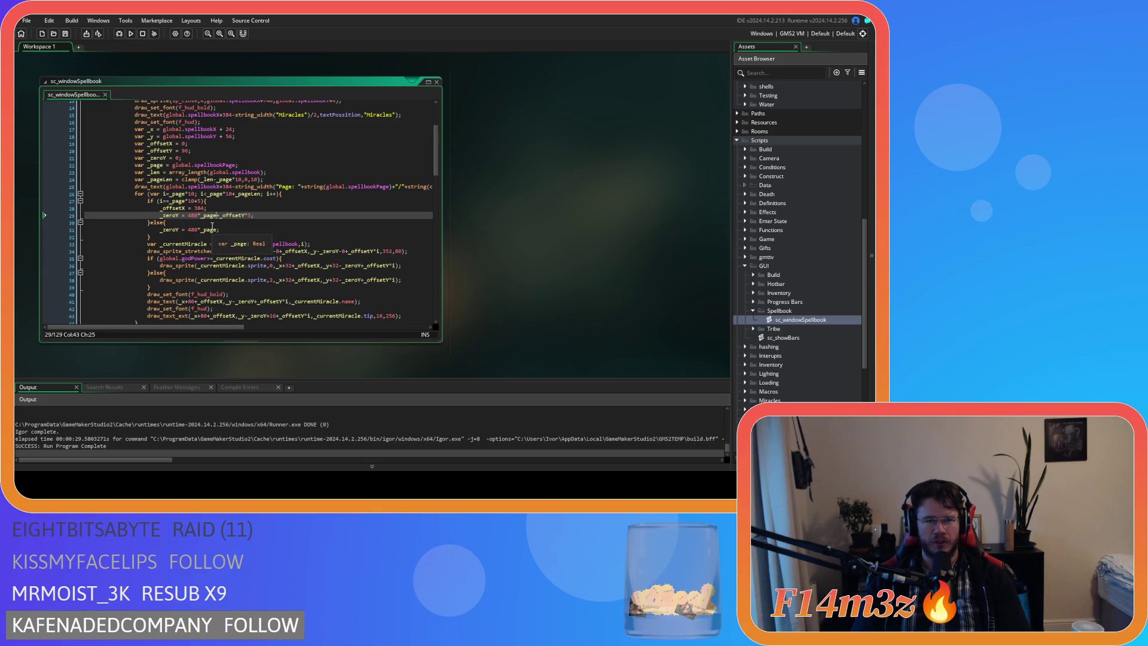
pyautogui.write(')')
pyautogui.click(190, 215)
pyautogui.click(226, 215)
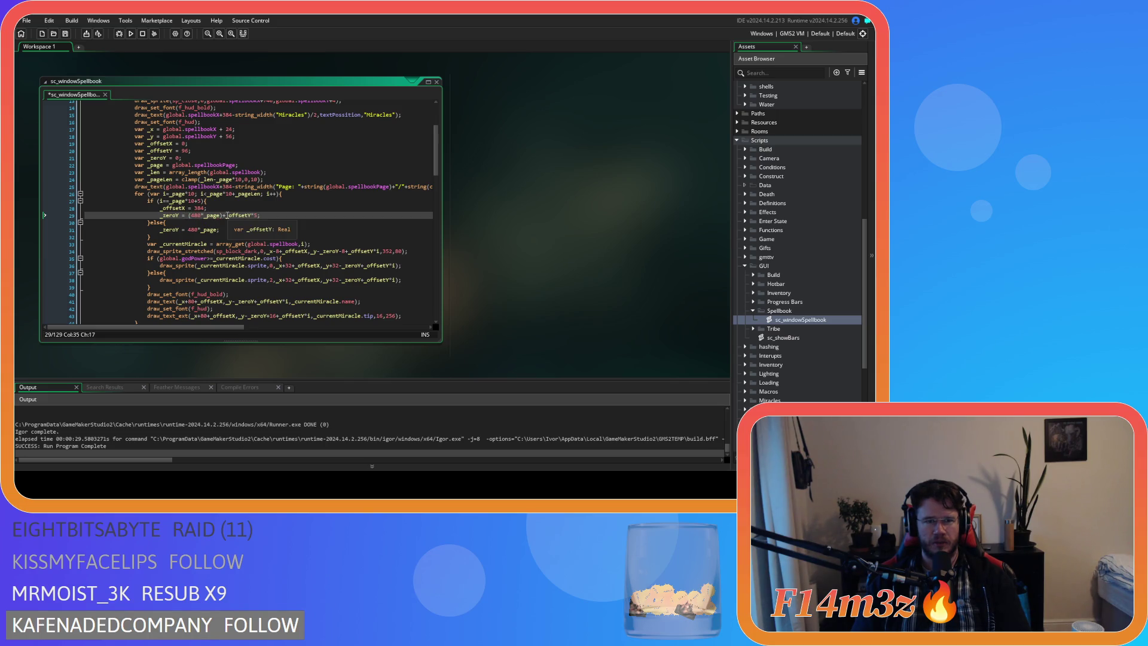
pyautogui.write('(')
pyautogui.click(263, 215)
pyautogui.write(')')
pyautogui.press('F5')
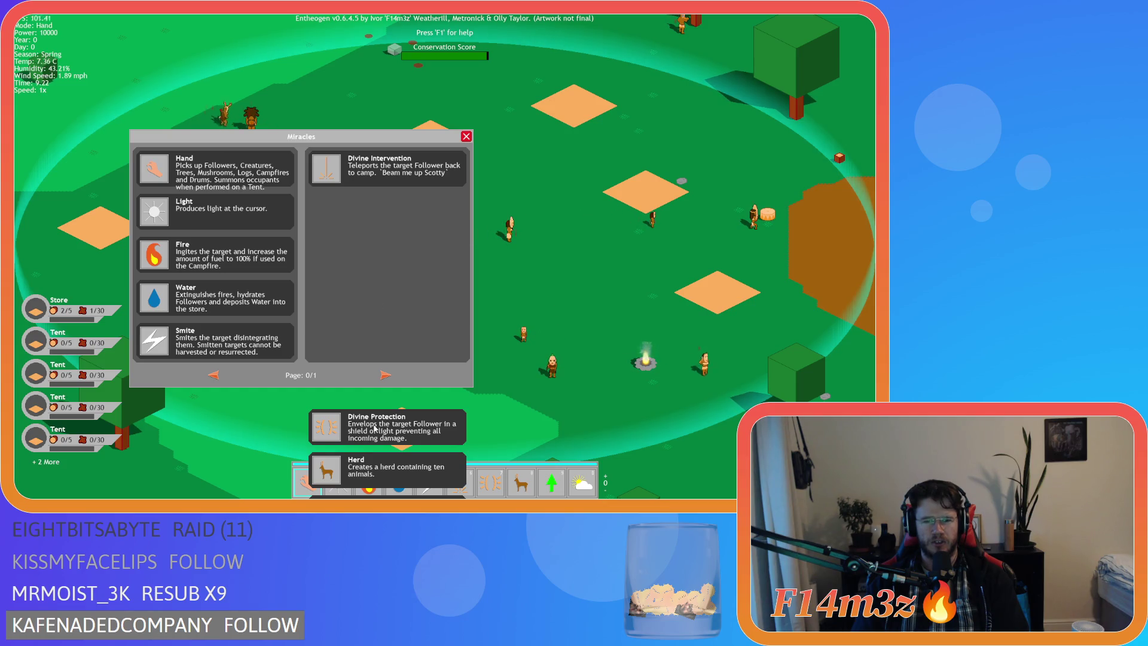
# Close the Miracles spellbook and quit Entheogen by confirming with Y
pyautogui.press('Escape')
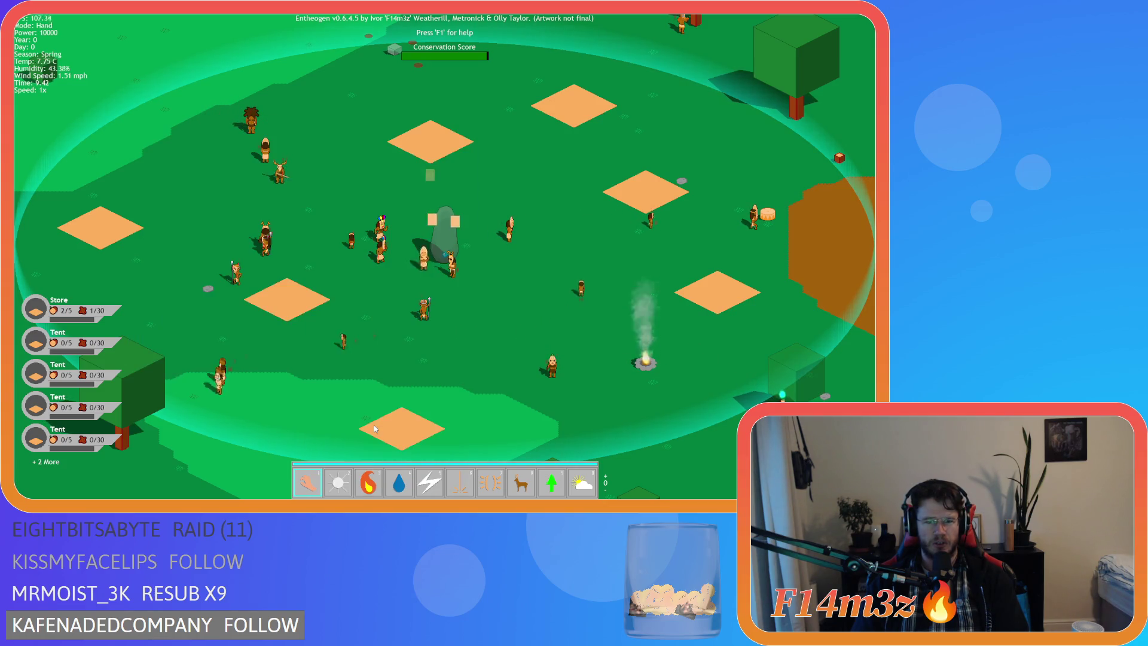
pyautogui.press('Escape')
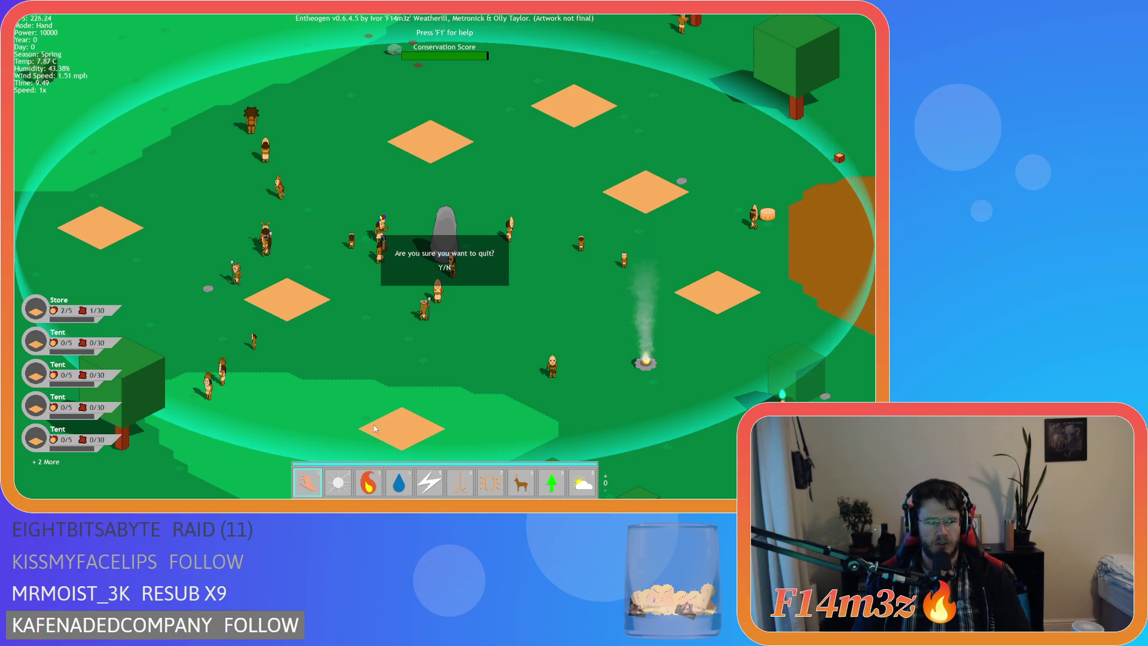
pyautogui.press('y')
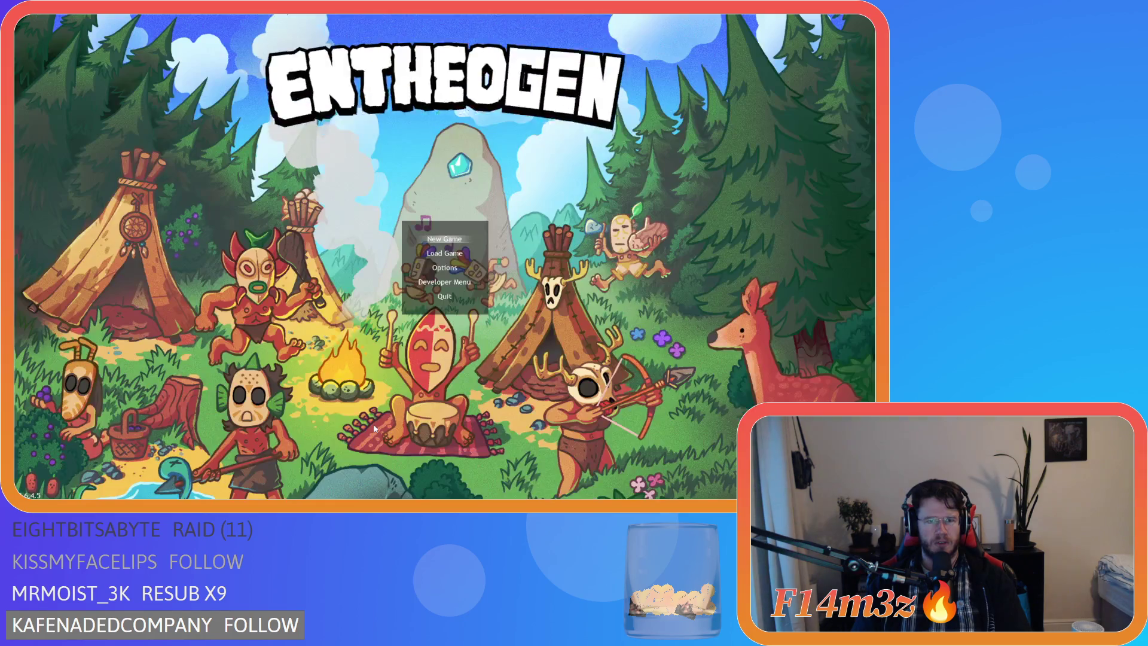
pyautogui.click(270, 209)
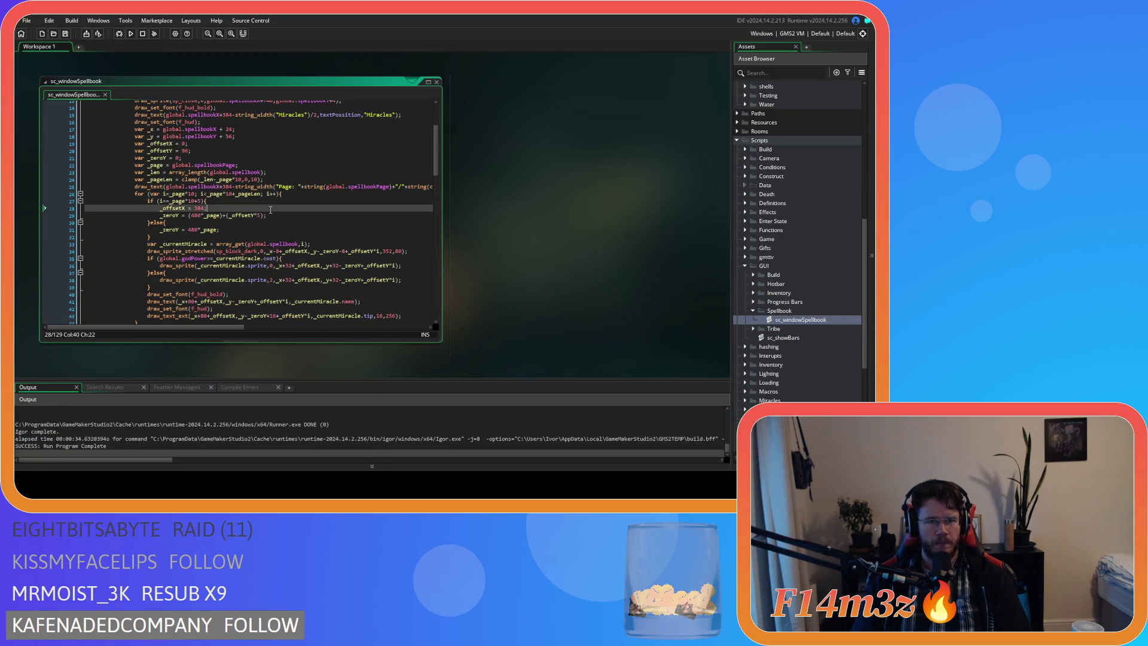
# Review the page loop header, the page check, and the sprite draw call on line 36
pyautogui.click(285, 201)
pyautogui.click(292, 193)
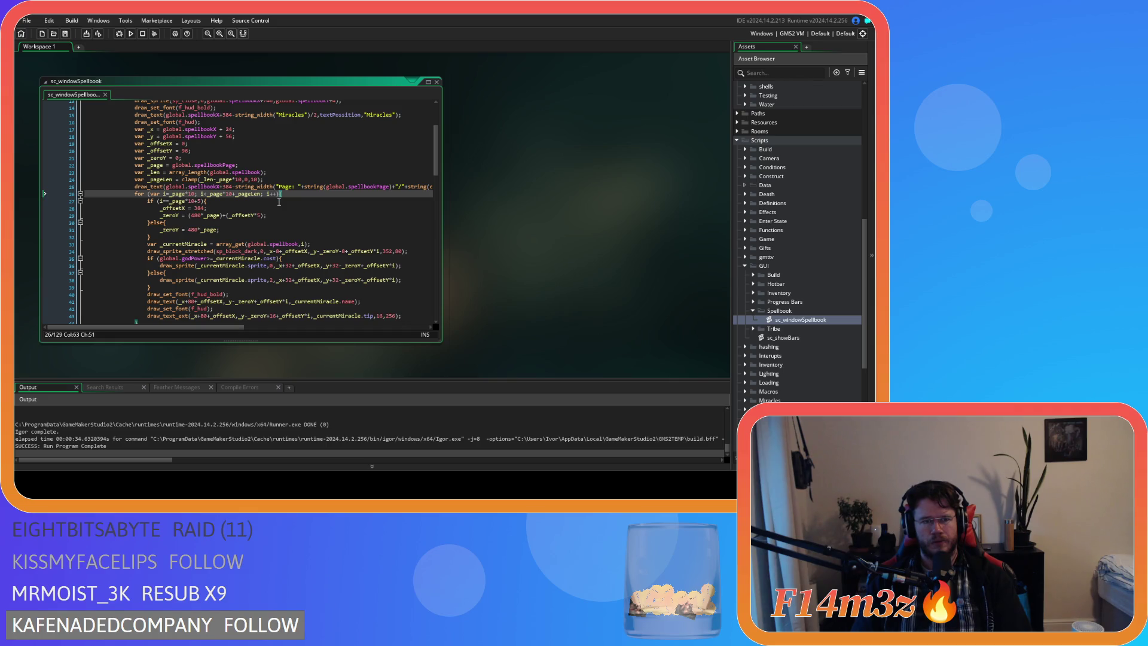
pyautogui.click(277, 203)
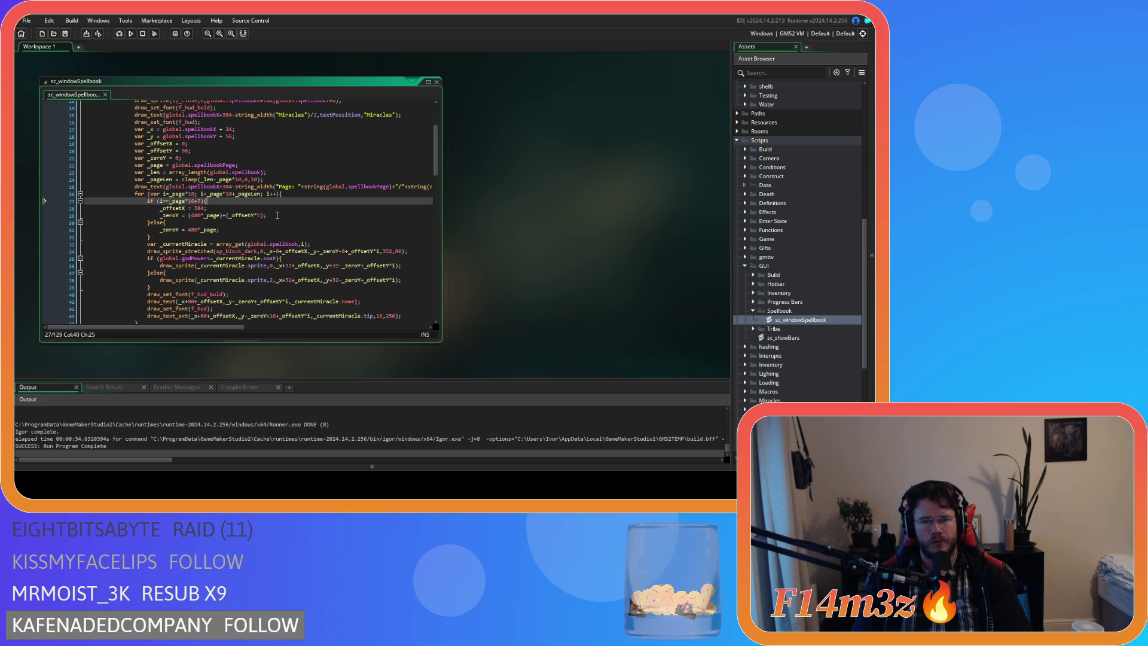
pyautogui.click(352, 265)
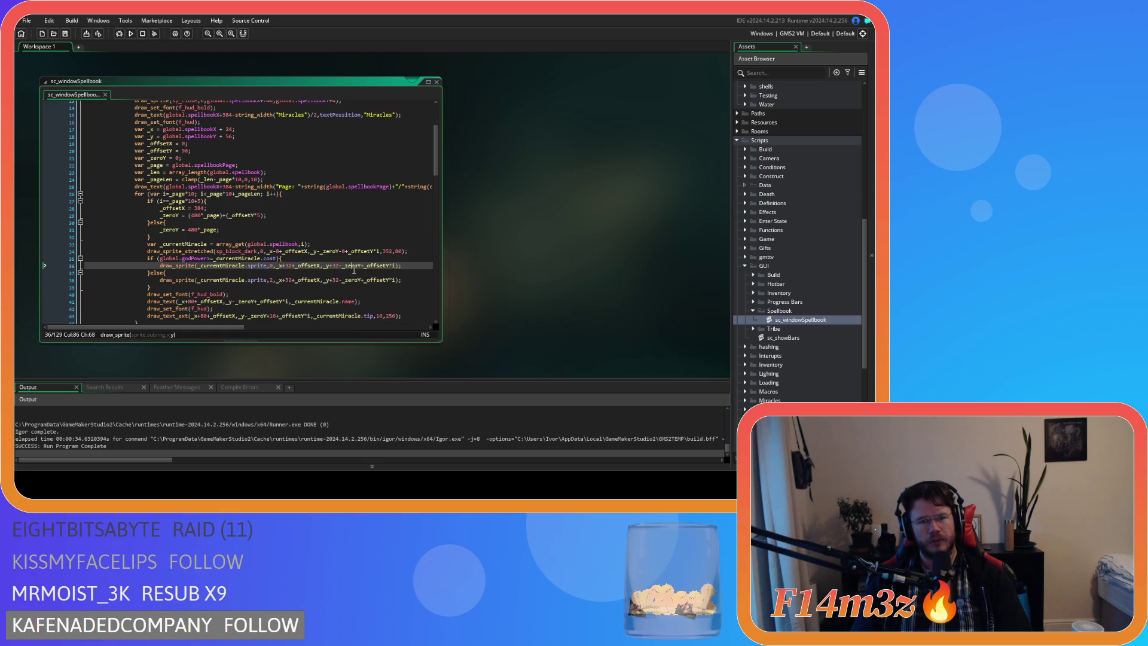
pyautogui.click(311, 215)
# Remove the parentheses from line 29, save, and inspect _offsetY on line 36
pyautogui.press('BackSpace')
pyautogui.press('BackSpace')
pyautogui.press('BackSpace')
pyautogui.click(329, 257)
pyautogui.hotkey('ctrl', 's')
pyautogui.click(373, 273)
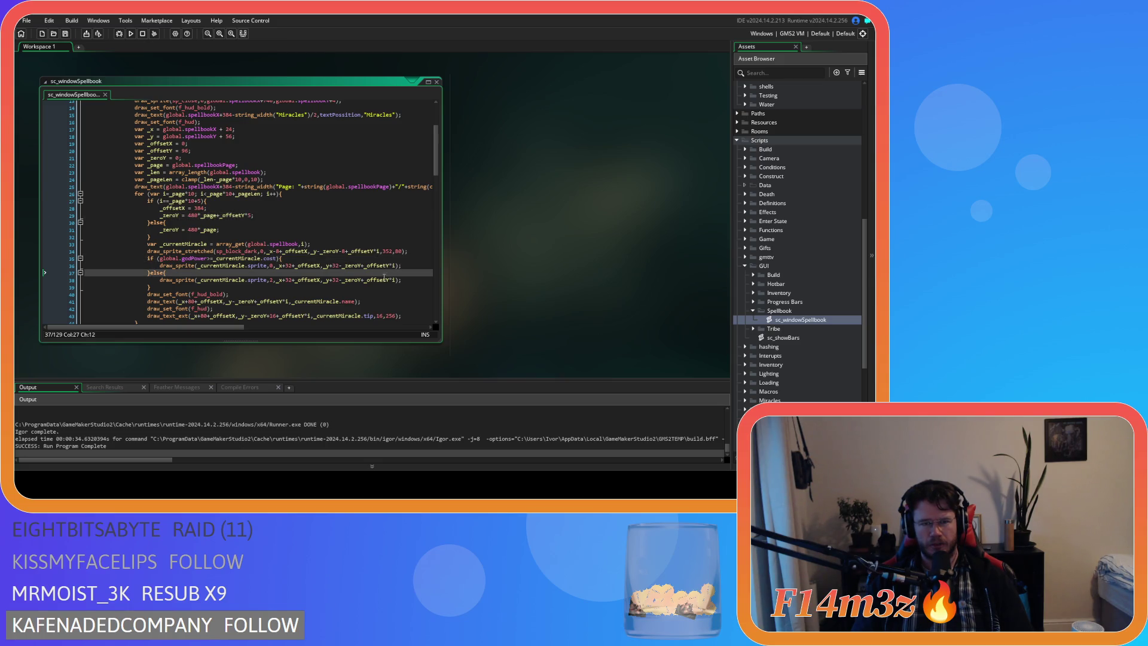
pyautogui.click(350, 266)
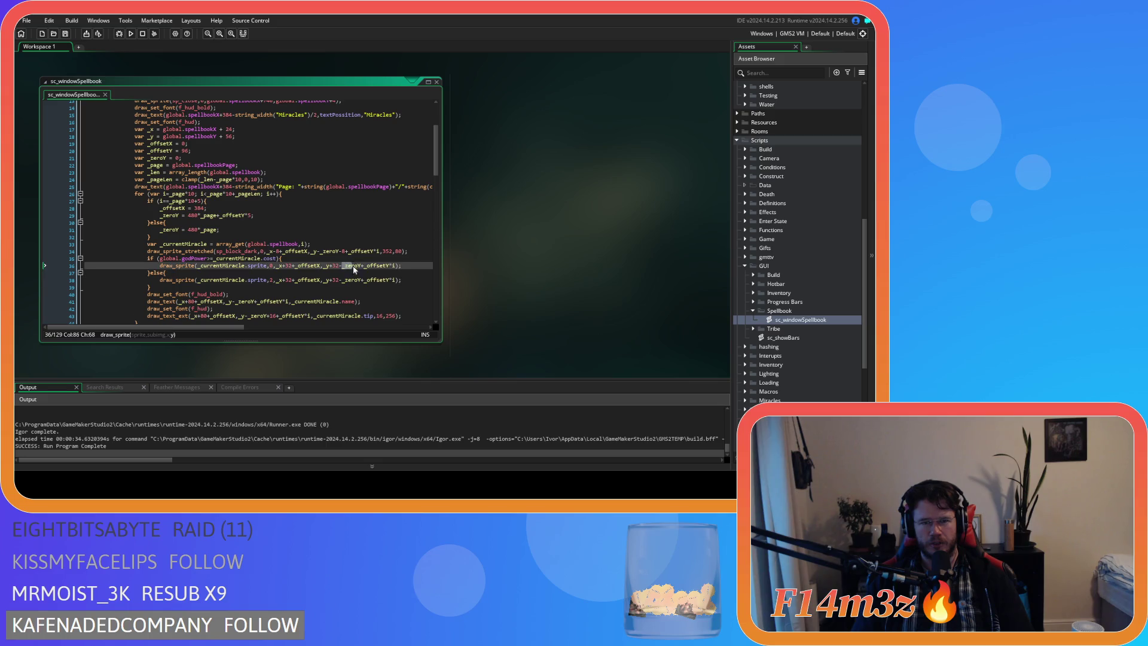
pyautogui.doubleClick(377, 266)
pyautogui.click(371, 265)
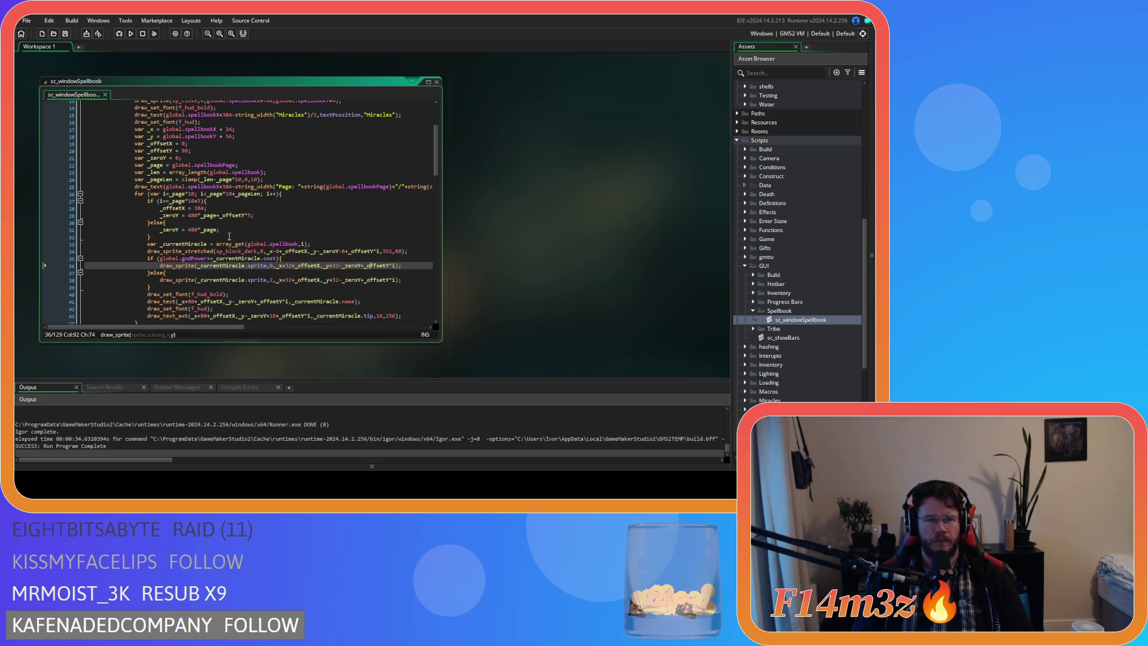
# Select parts of the line 29 _zeroY assignment to examine the 480*_page term
pyautogui.click(221, 208)
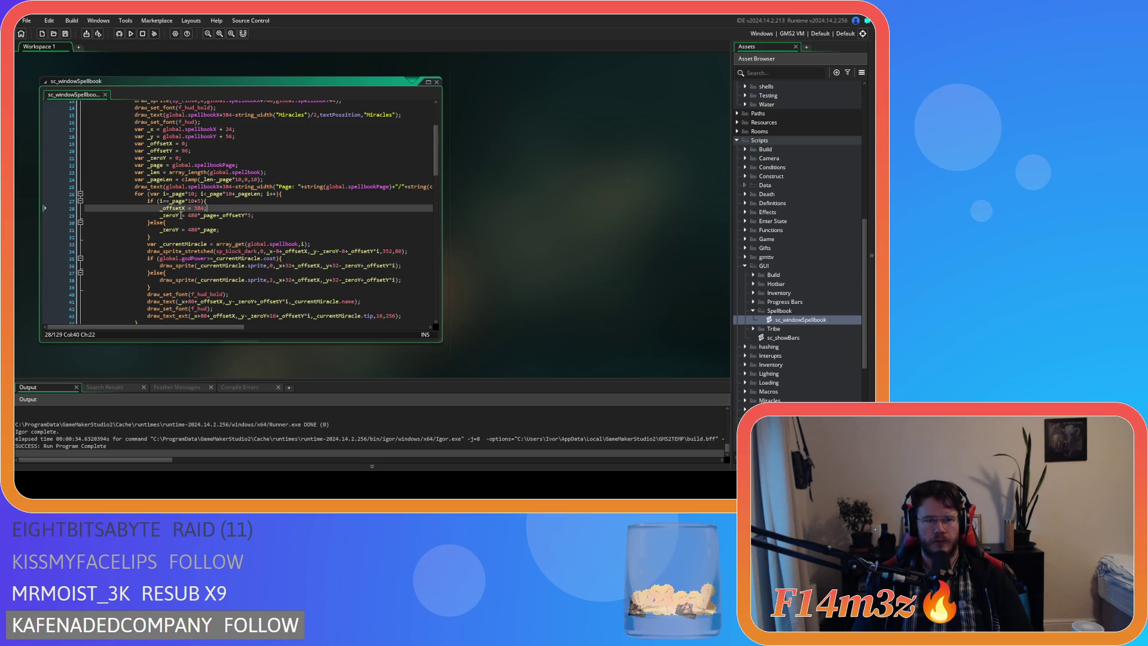
pyautogui.click(189, 215)
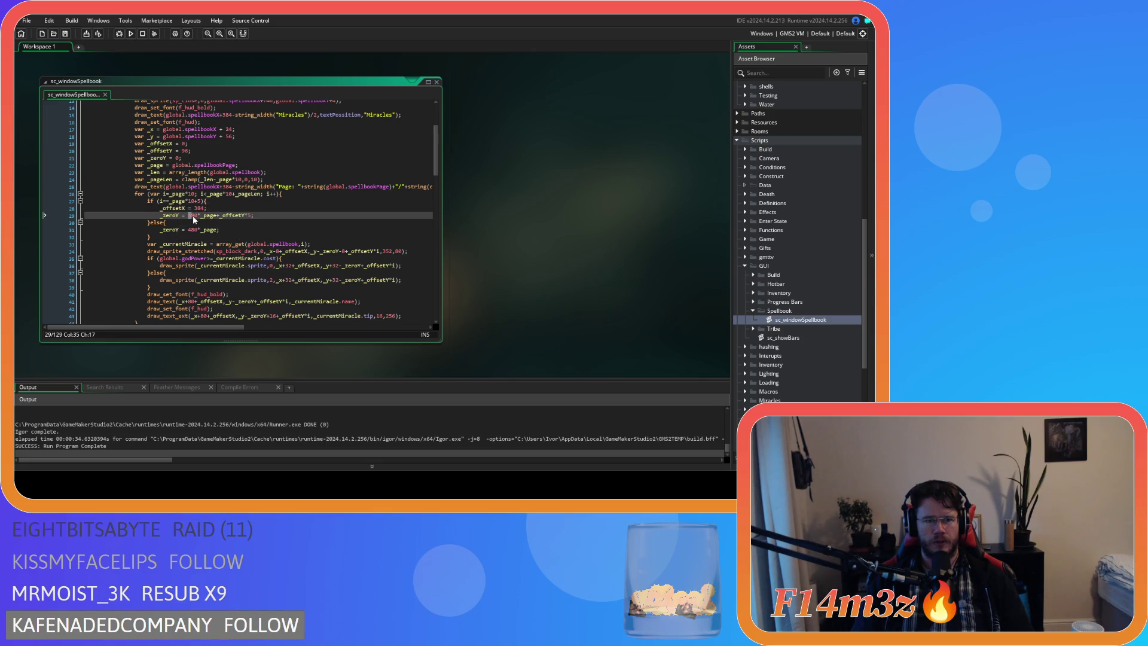
pyautogui.doubleClick(197, 216)
pyautogui.moveTo(255, 215); pyautogui.dragTo(161, 215)
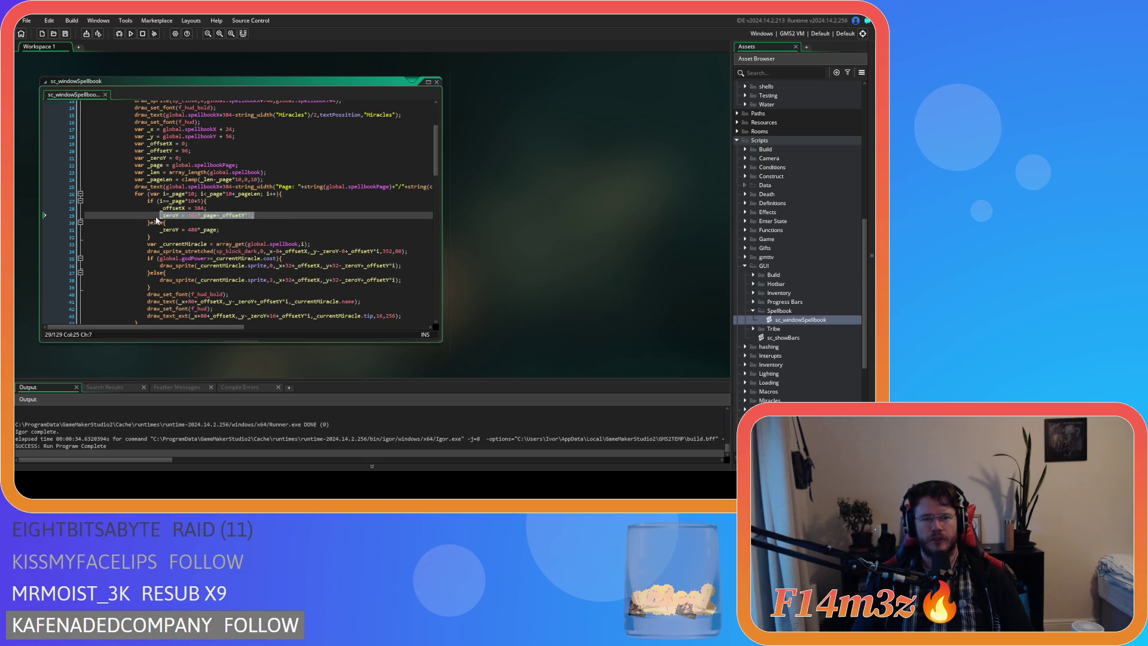
pyautogui.moveTo(254, 215); pyautogui.dragTo(202, 215)
pyautogui.click(271, 218)
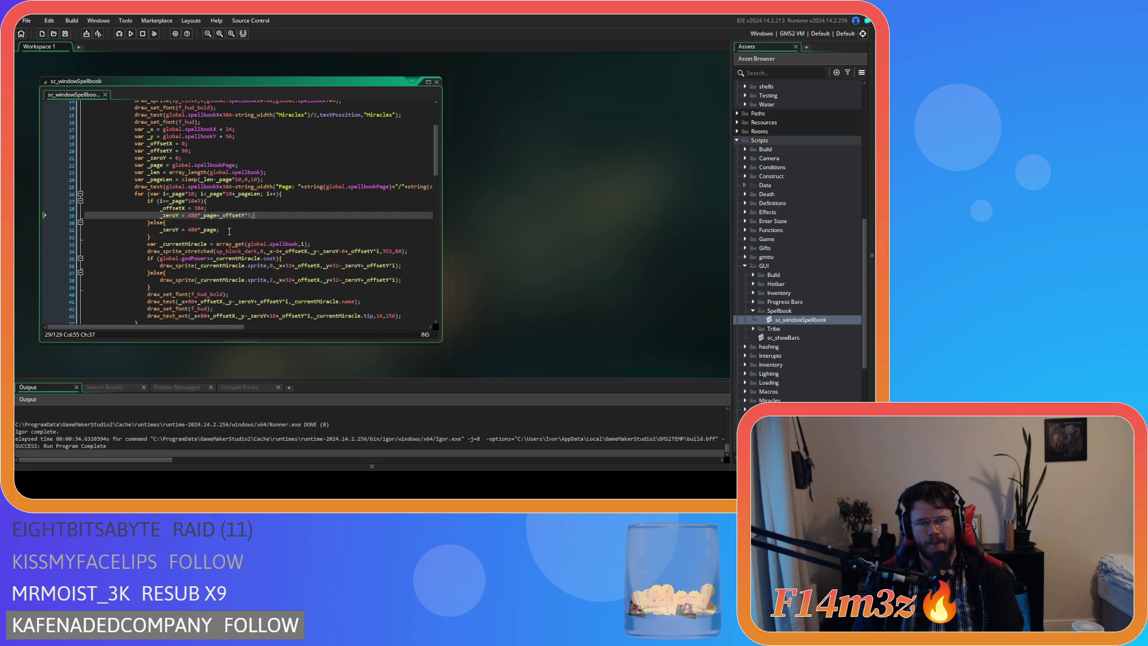
# Duplicate line 29, comment out the original, reduce the copy to _zeroY = _offsetY*5, save and run
pyautogui.hotkey('ctrl', 'd')
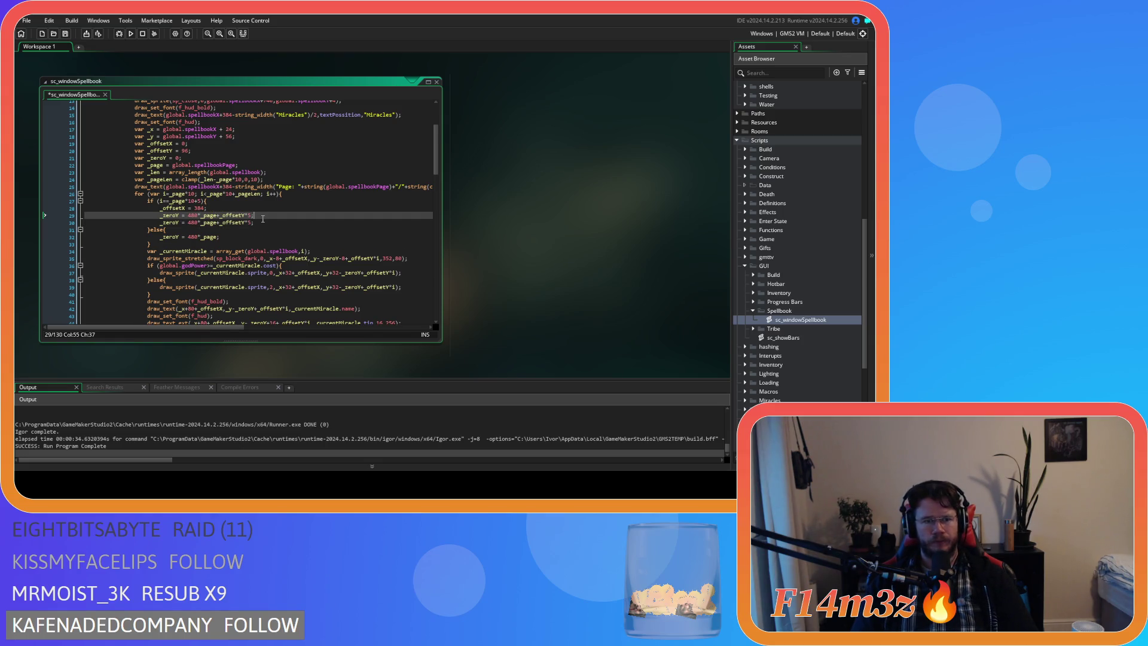
pyautogui.hotkey('ctrl', 'v')
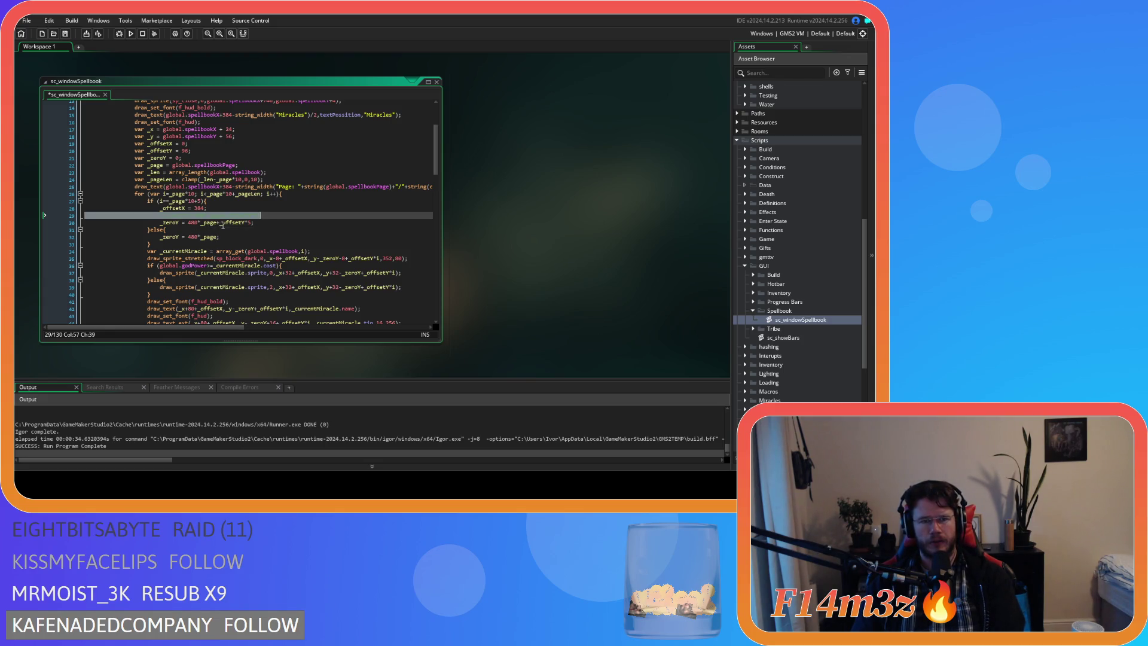
pyautogui.moveTo(220, 223); pyautogui.dragTo(188, 226)
pyautogui.press('Delete')
pyautogui.click(233, 225)
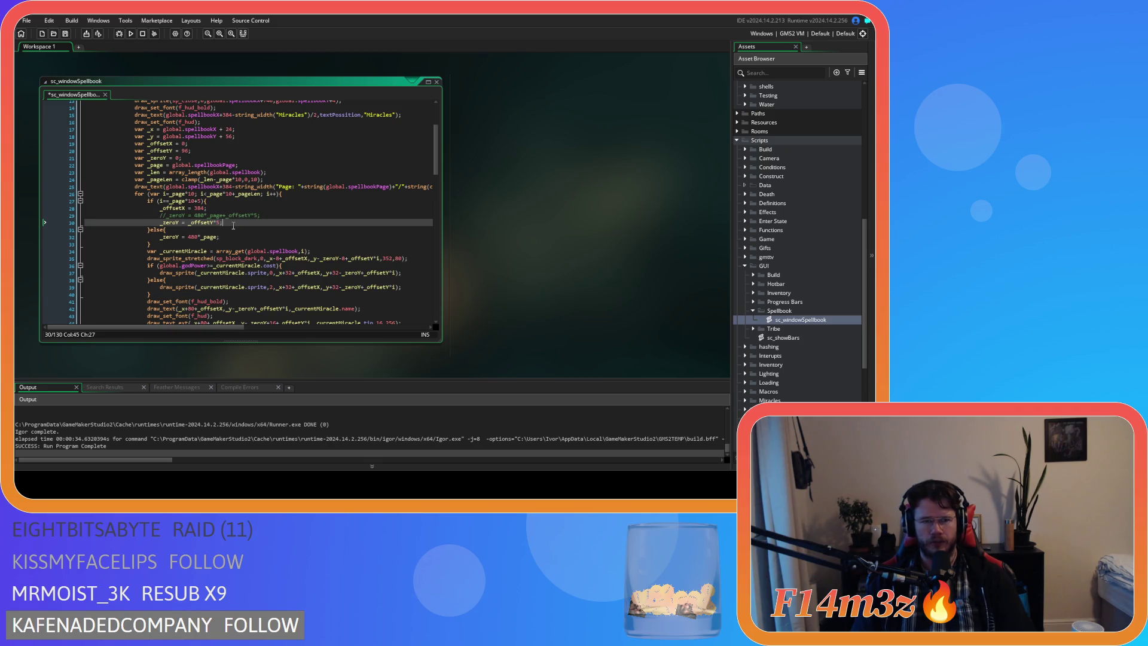
pyautogui.hotkey('ctrl', 's')
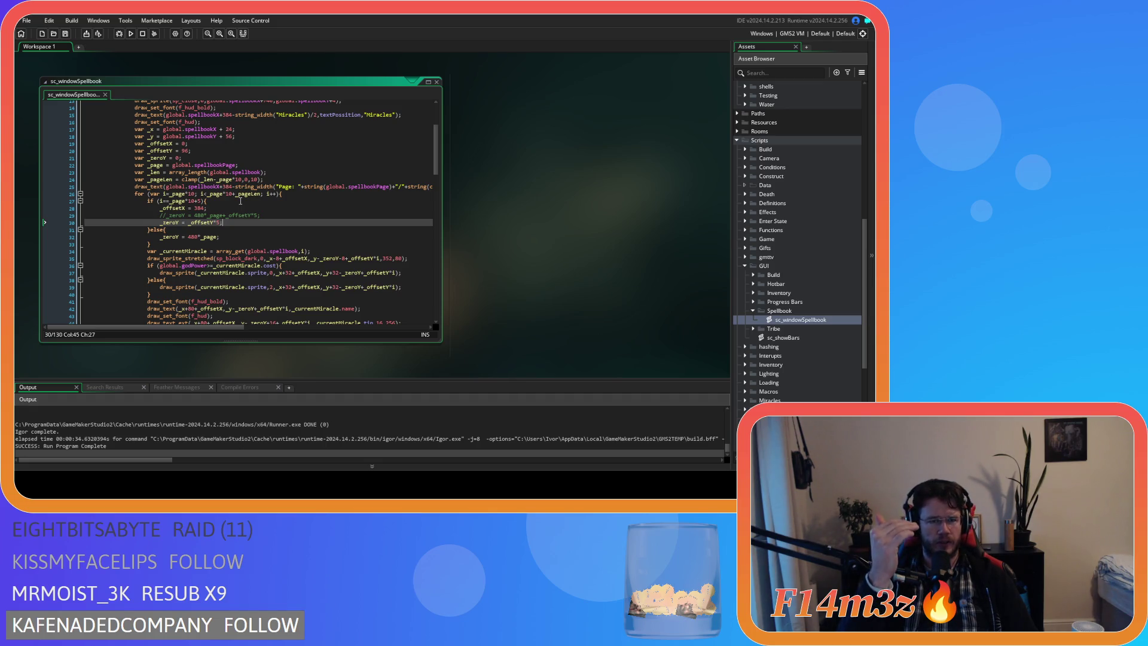
pyautogui.press('F5')
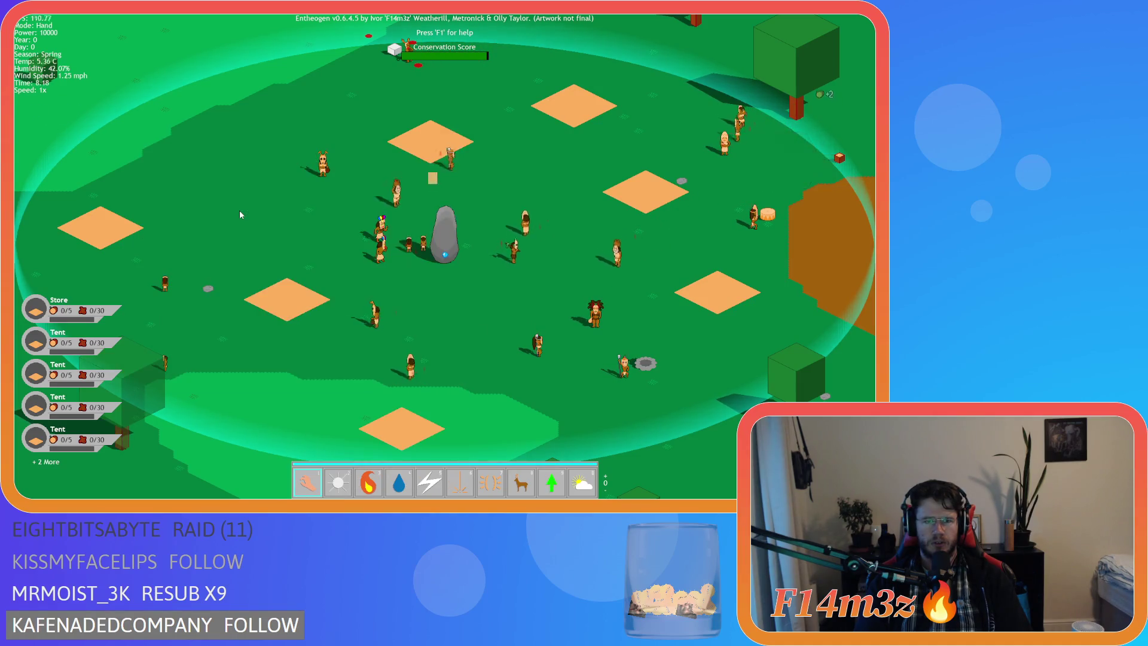
# Close the Miracles window and quit Entheogen with Y, returning to sc_windowSpellbook
pyautogui.press('Escape')
pyautogui.press('Escape')
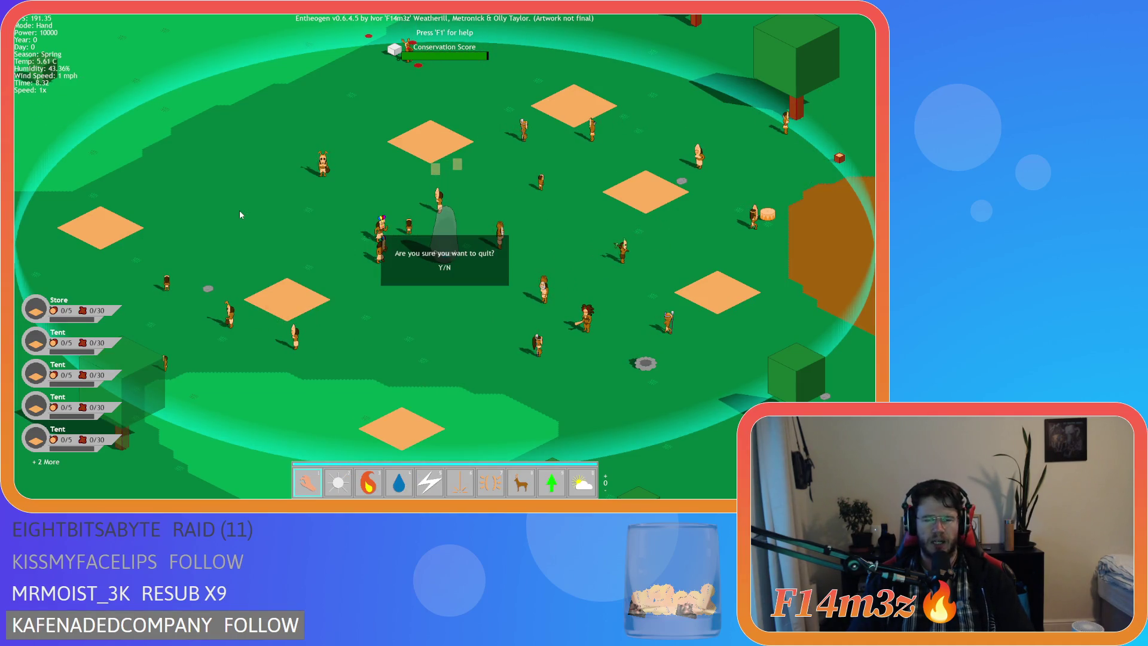
pyautogui.press('y')
pyautogui.click(236, 230)
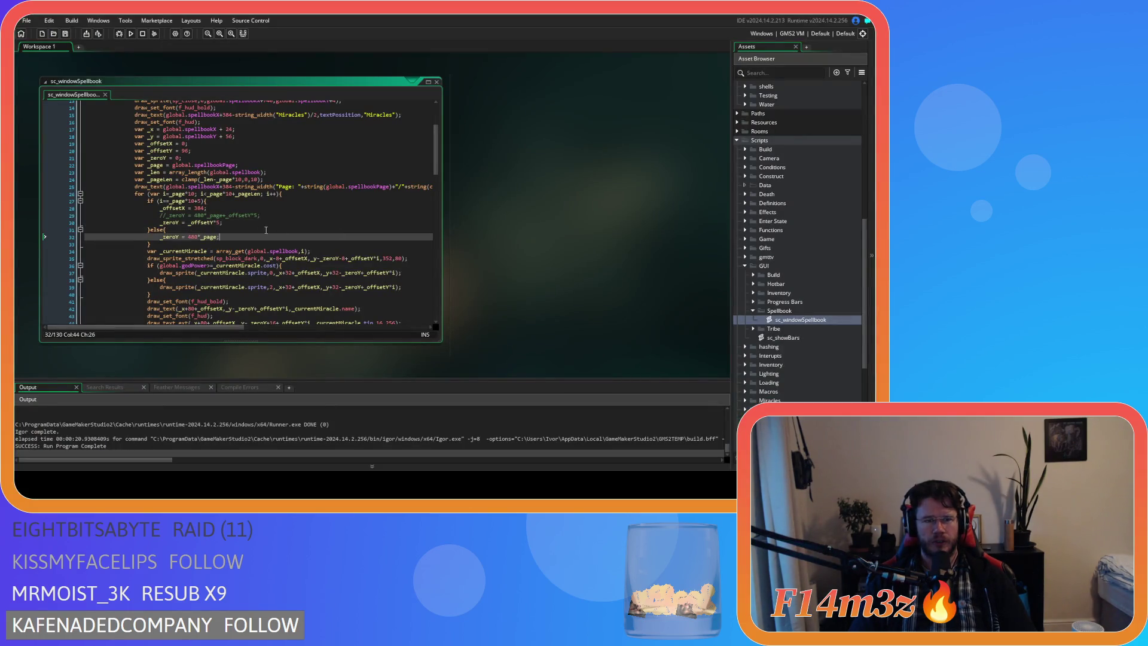
# Undo the earlier _zeroY offset edits in sc_windowSpellbook
pyautogui.click(198, 237)
pyautogui.click(228, 201)
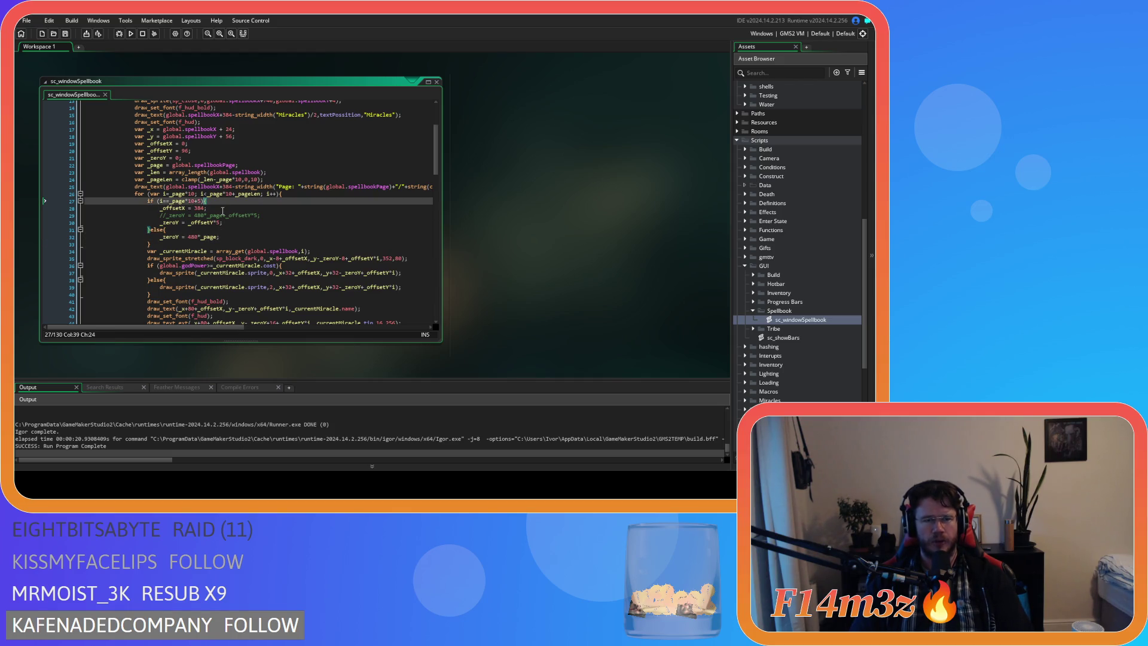
pyautogui.hotkey('ctrl', 'z')
pyautogui.hotkey('ctrl', 'z')
pyautogui.hotkey('ctrl', 'z')
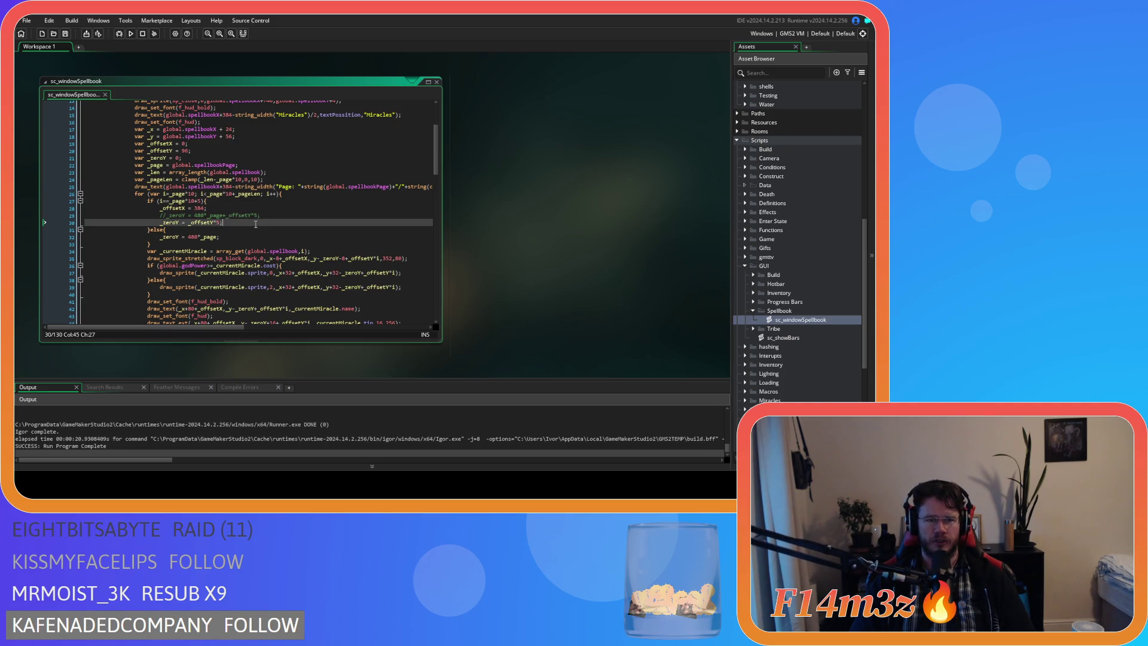
pyautogui.hotkey('ctrl', 'z')
pyautogui.hotkey('ctrl', 'z')
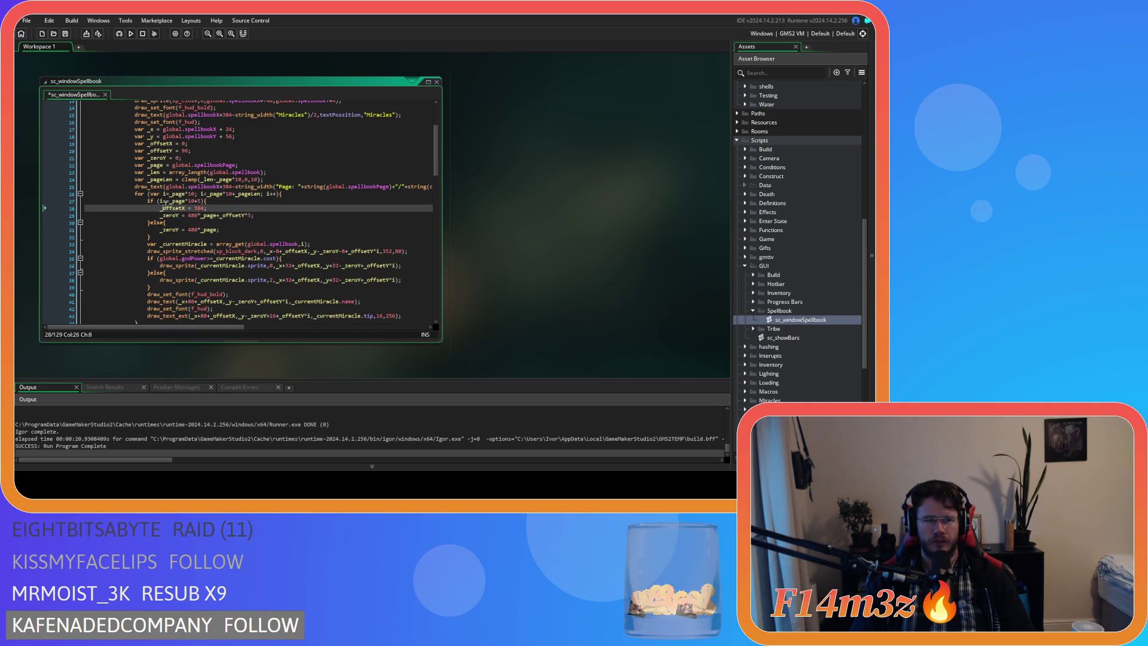
# Change <= to >= in the line 27 page check, save, and run the game
pyautogui.click(167, 204)
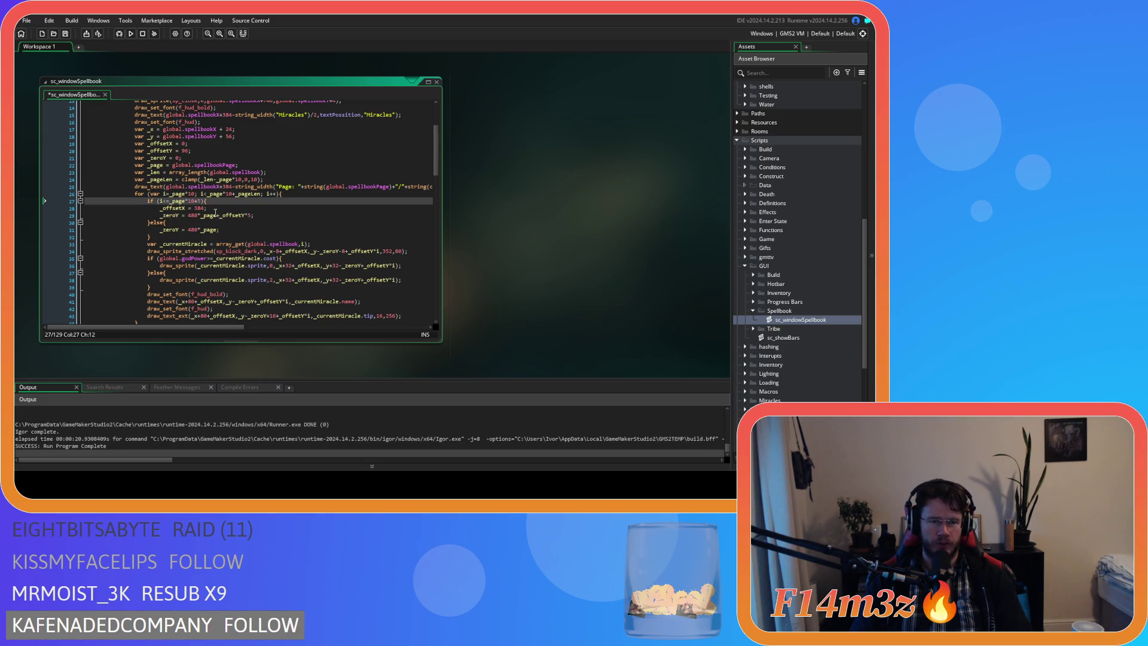
pyautogui.press('BackSpace')
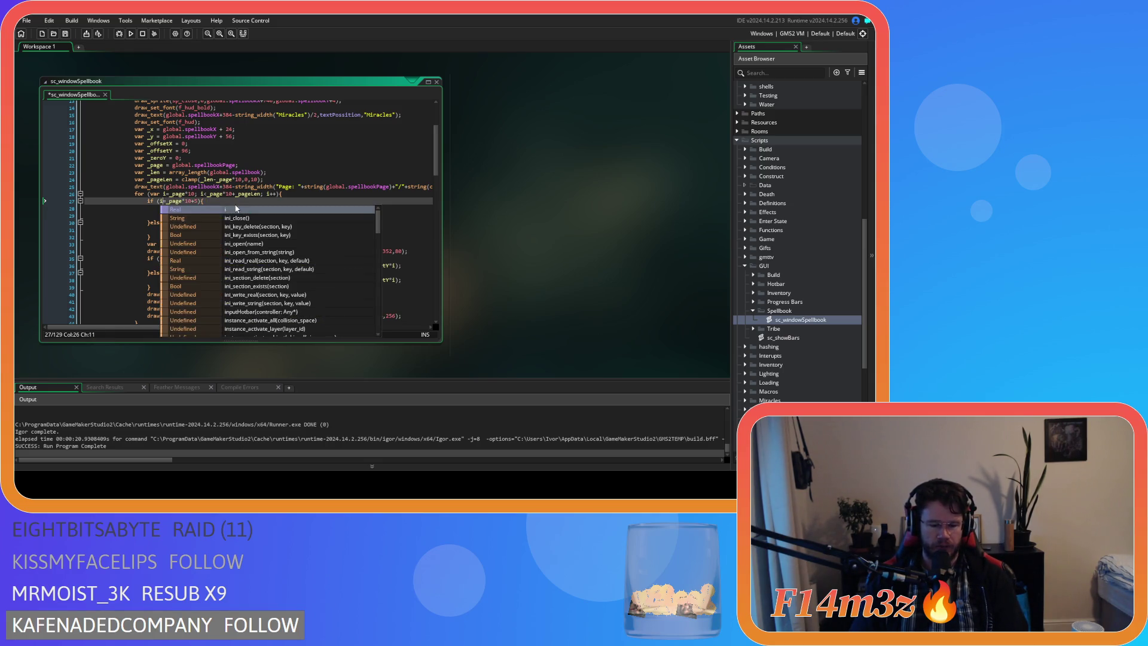
pyautogui.write('>')
pyautogui.hotkey('ctrl', 's')
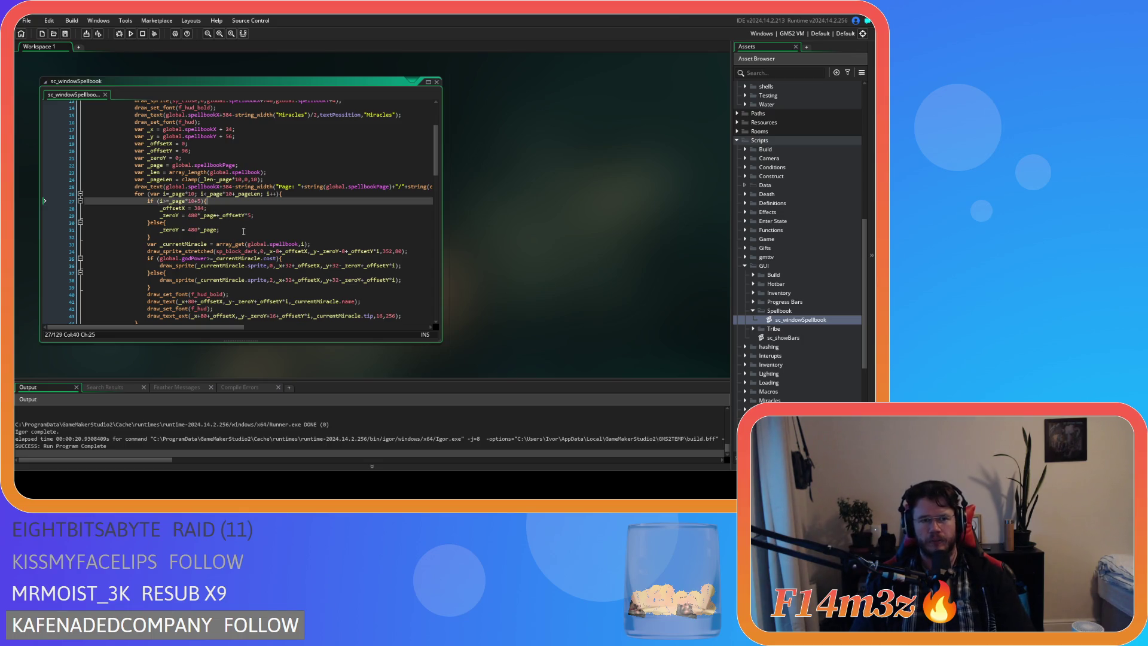
pyautogui.press('F5')
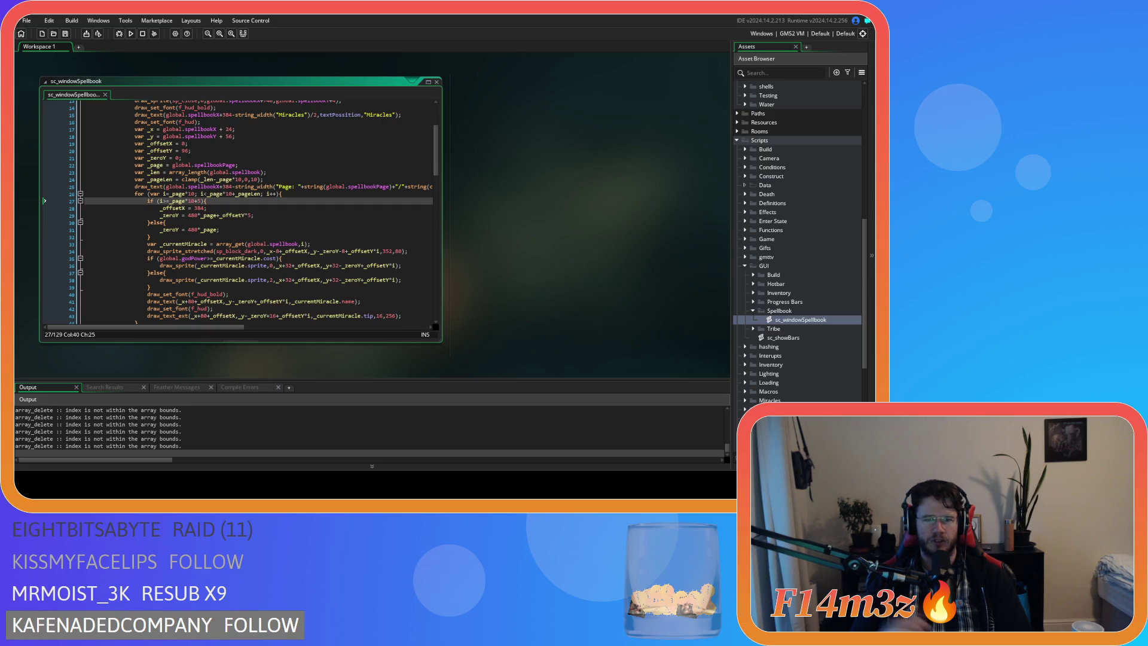
pyautogui.hotkey('alt', 'Tab')
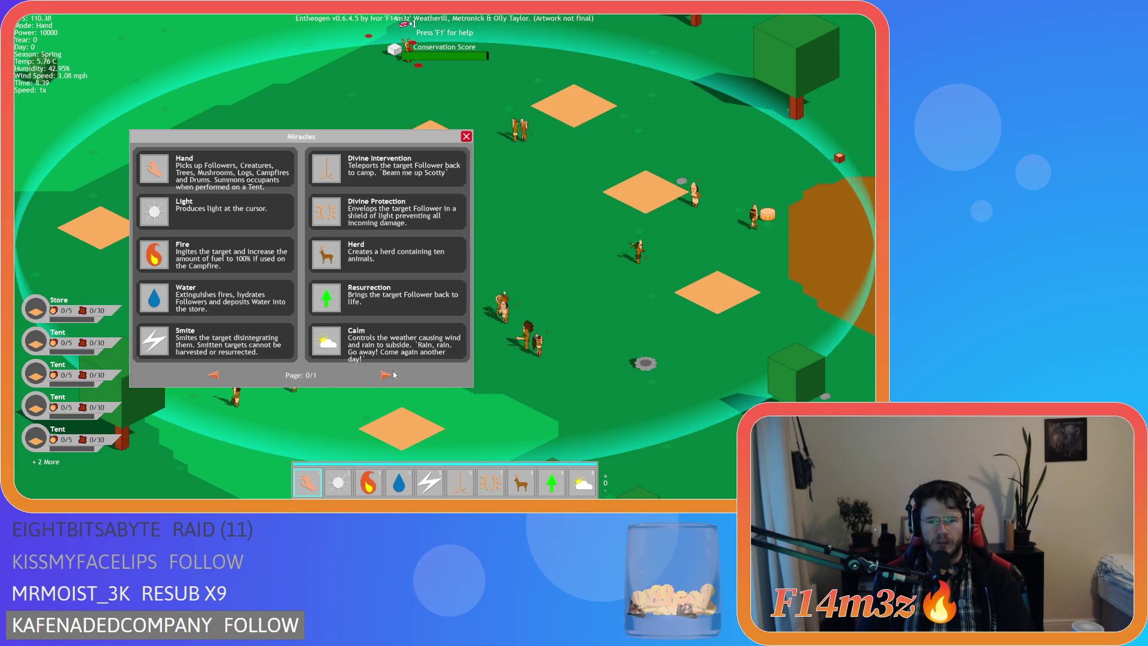
# Move the Miracles spellbook to its next page, cast Storm, then quit the game back to sc_windowSpellbook
pyautogui.scroll(-1, 296, 377)
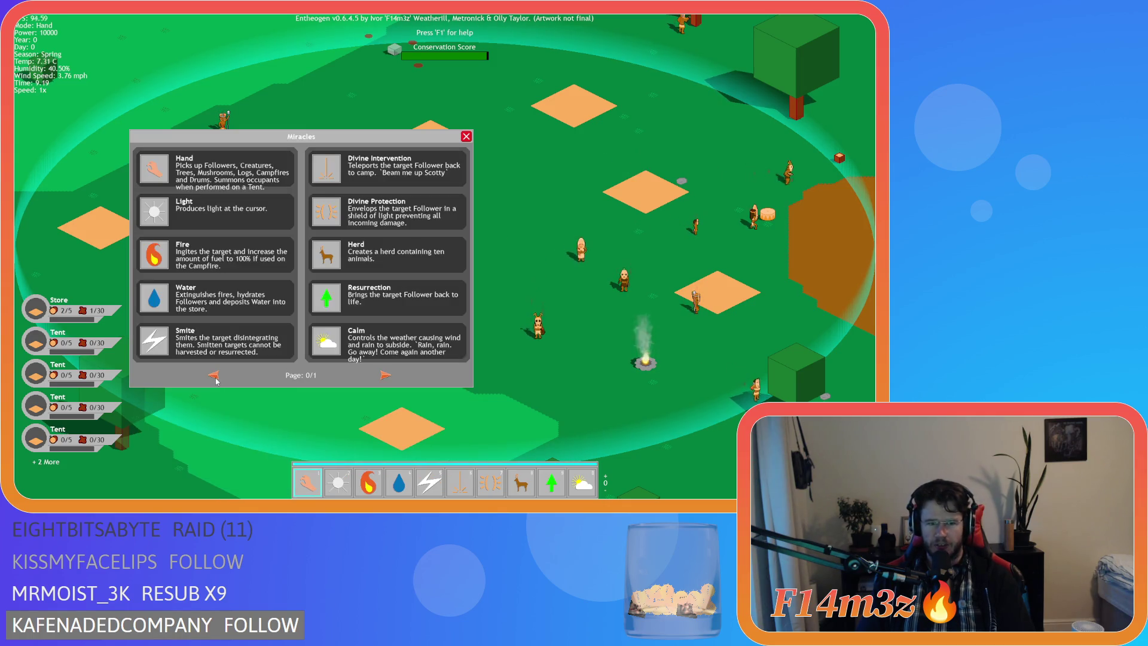
pyautogui.click(214, 383)
pyautogui.press('Escape')
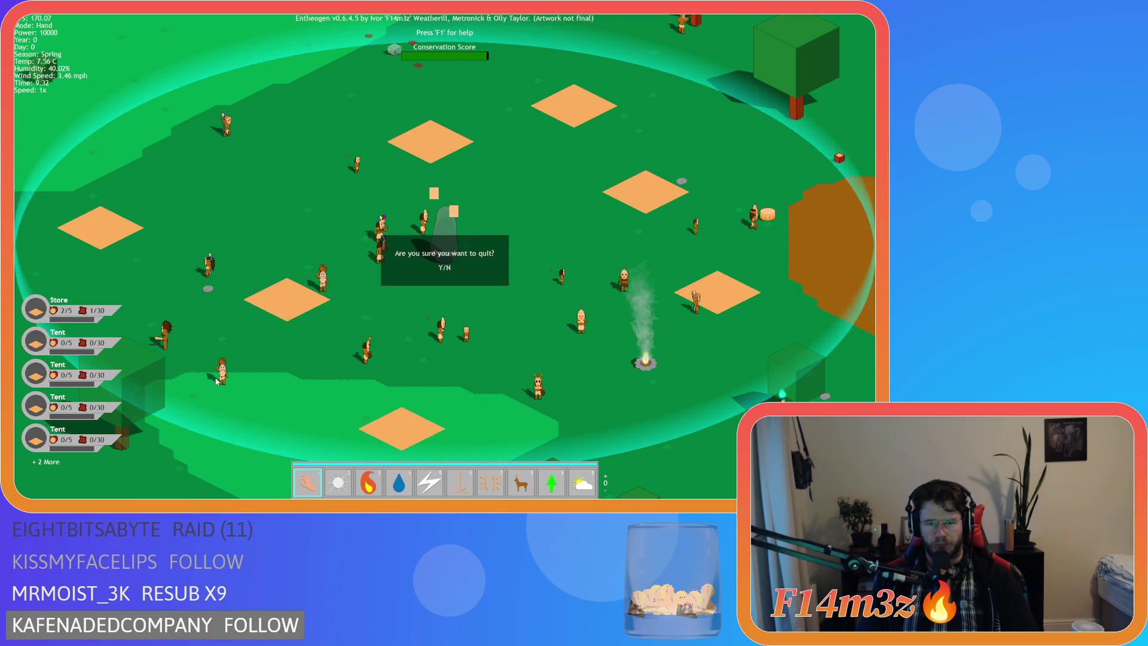
pyautogui.press('Return')
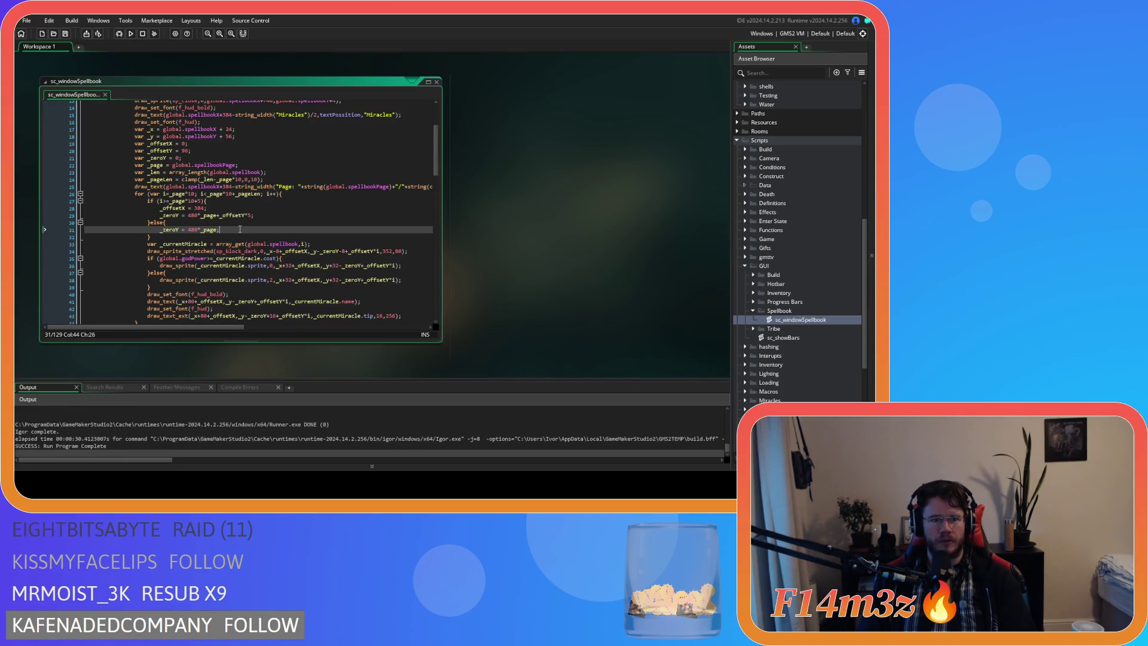
pyautogui.click(246, 215)
# Add the missing underscore so line 29 uses _offsetY
pyautogui.click(194, 219)
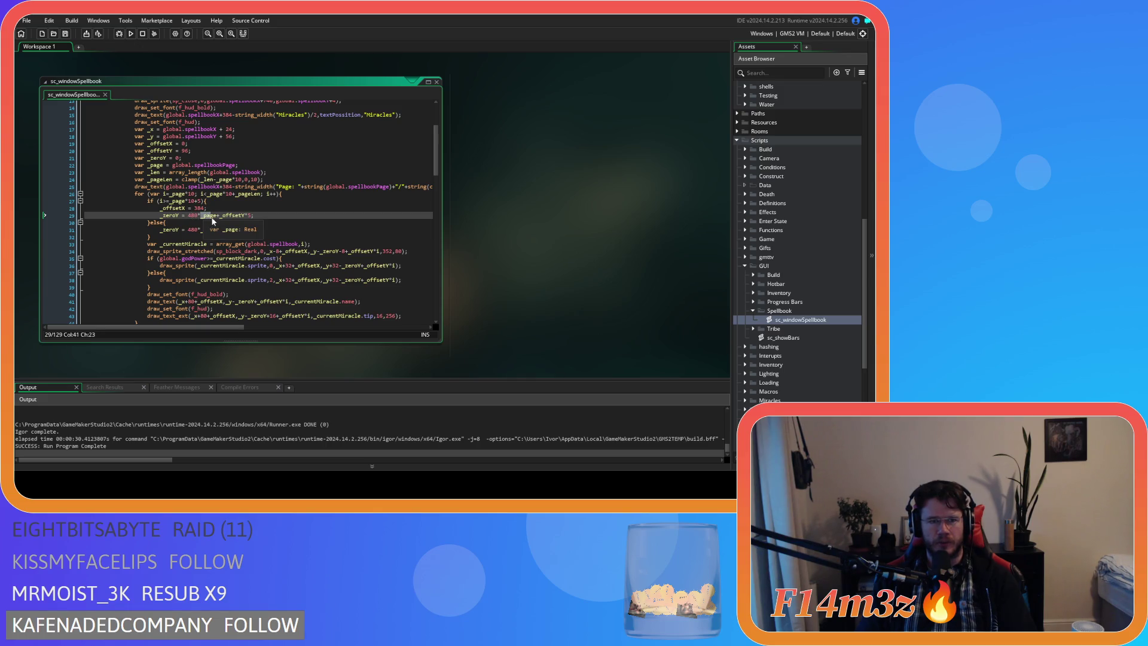
pyautogui.click(221, 216)
pyautogui.write('_')
pyautogui.click(217, 230)
# Select the 480 multiplier on the second-column _zeroY line (line 31)
pyautogui.click(191, 215)
pyautogui.press('Left')
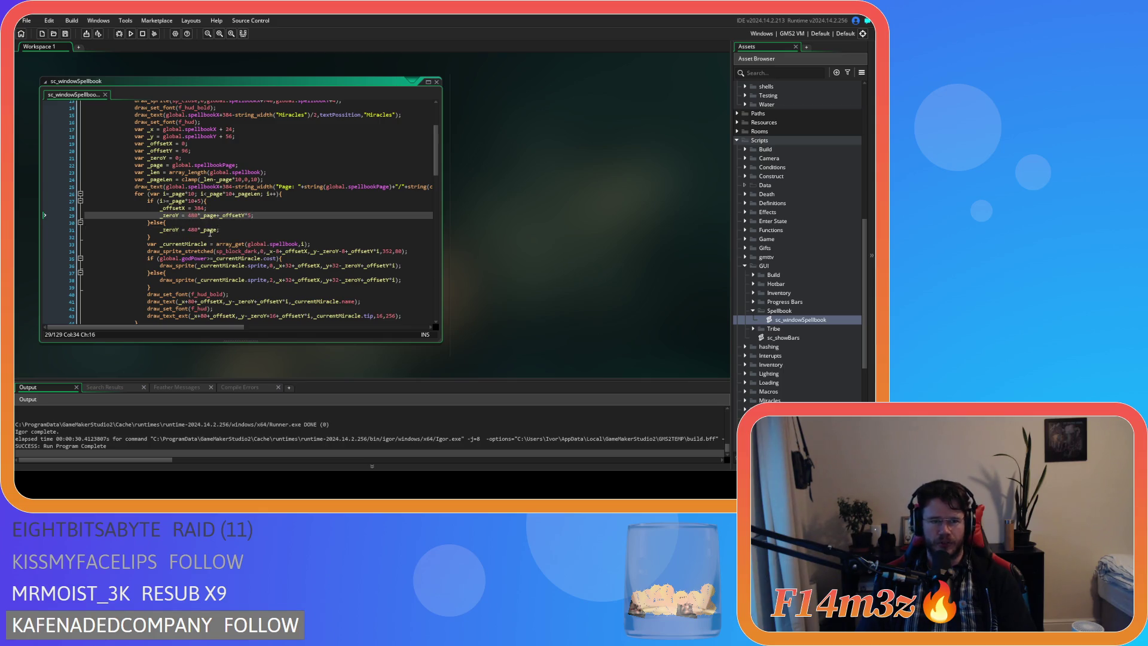
pyautogui.click(218, 201)
pyautogui.doubleClick(192, 229)
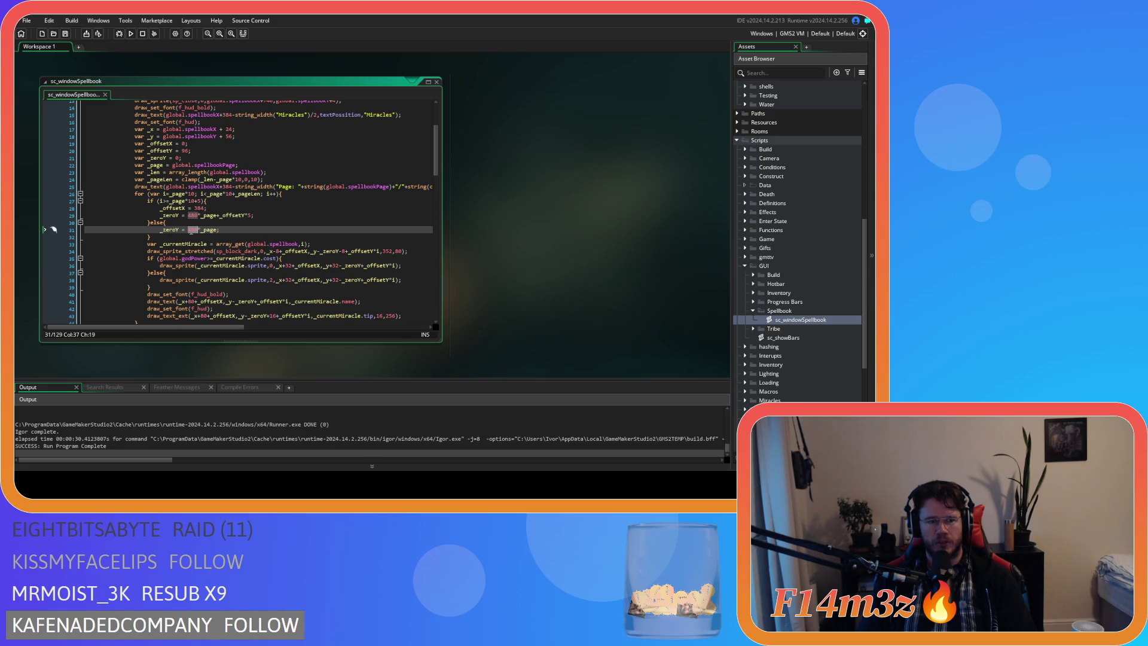
pyautogui.moveTo(249, 251)
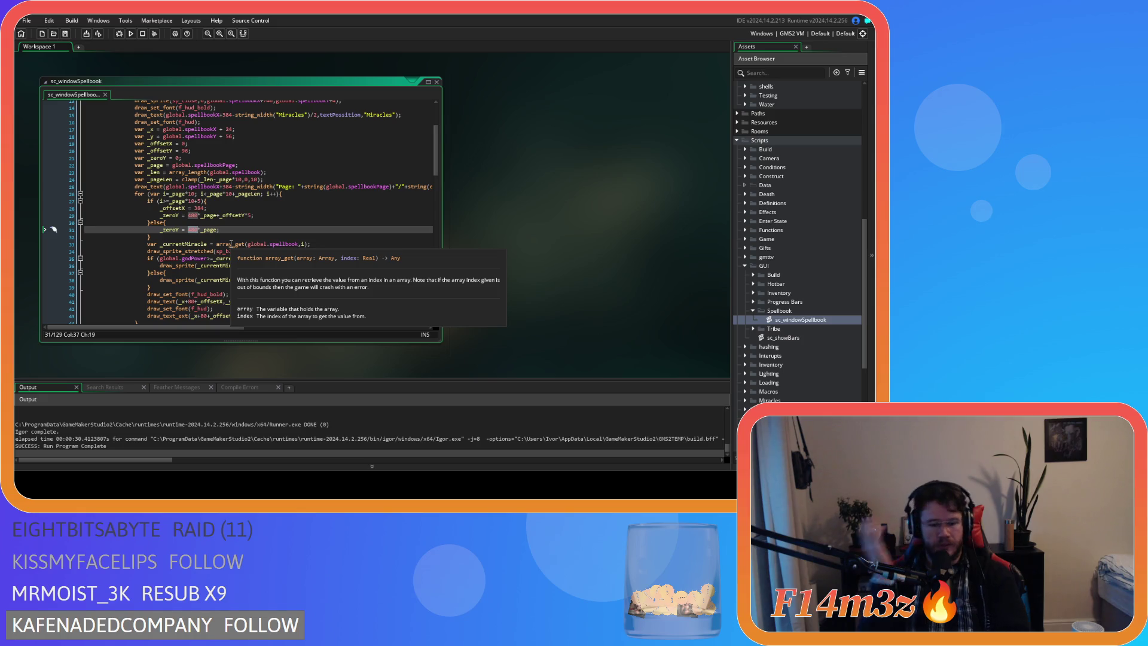
# Replace line 31's 480 with 0 and line 29's with 960*_page, then build and run
pyautogui.write('0')
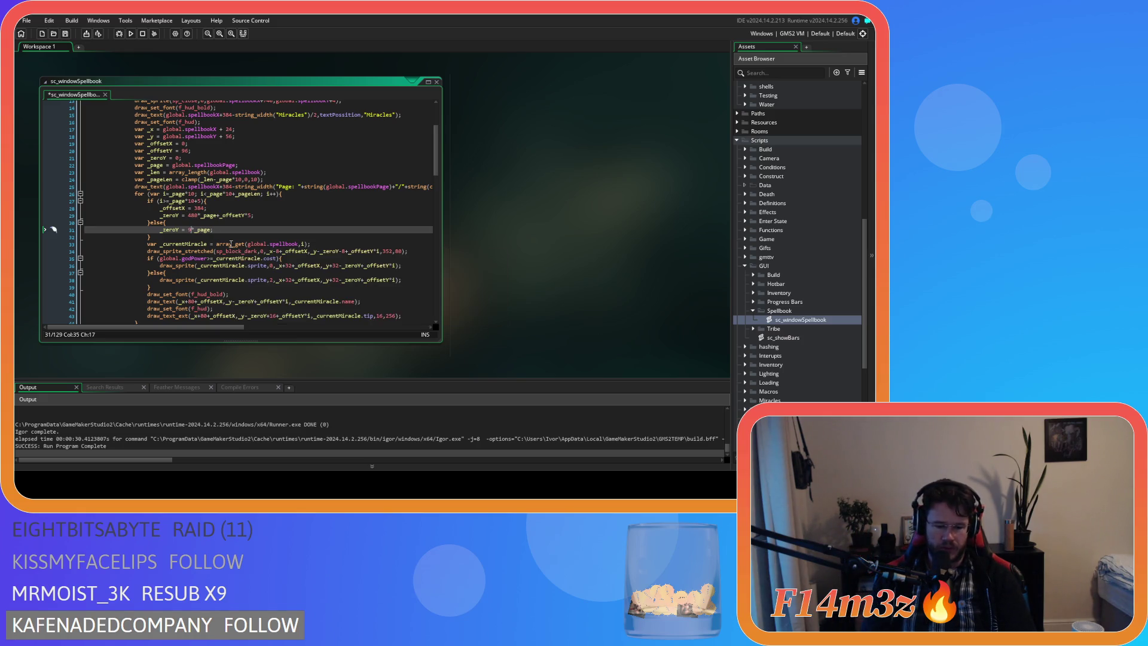
pyautogui.click(192, 215)
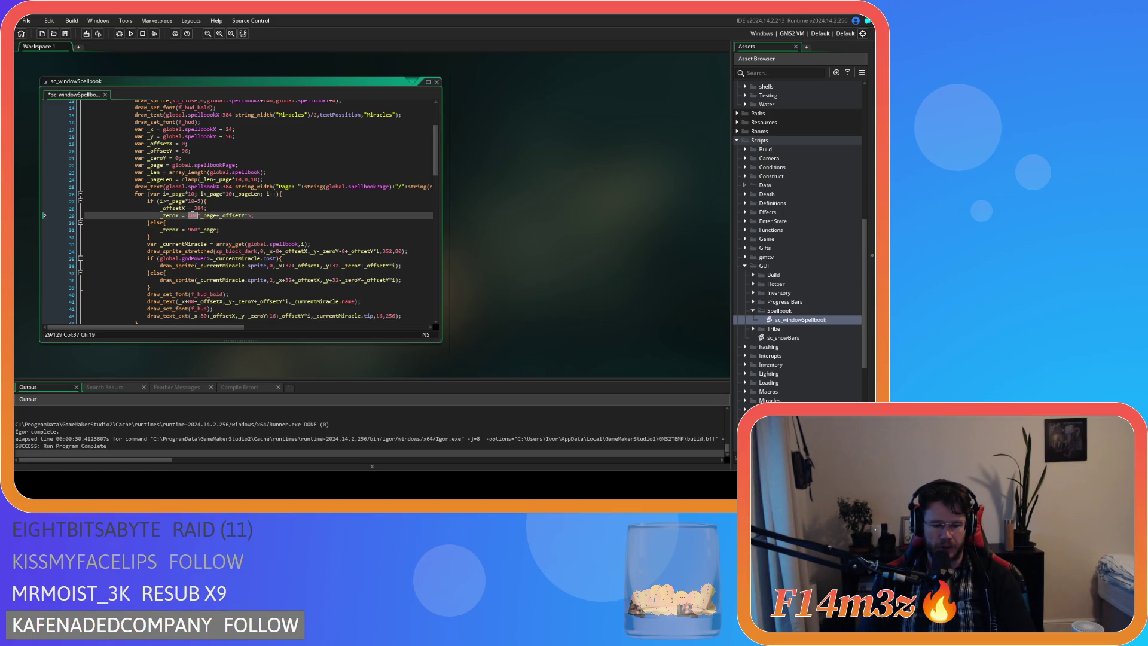
pyautogui.write('960')
pyautogui.click(264, 216)
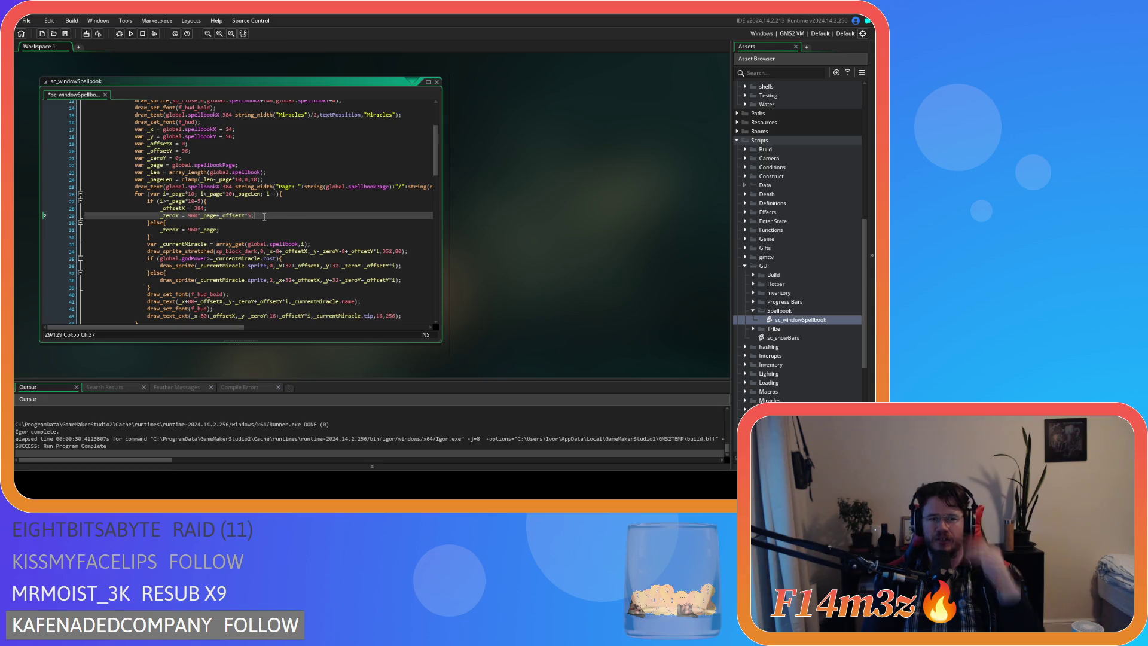
pyautogui.press('F5')
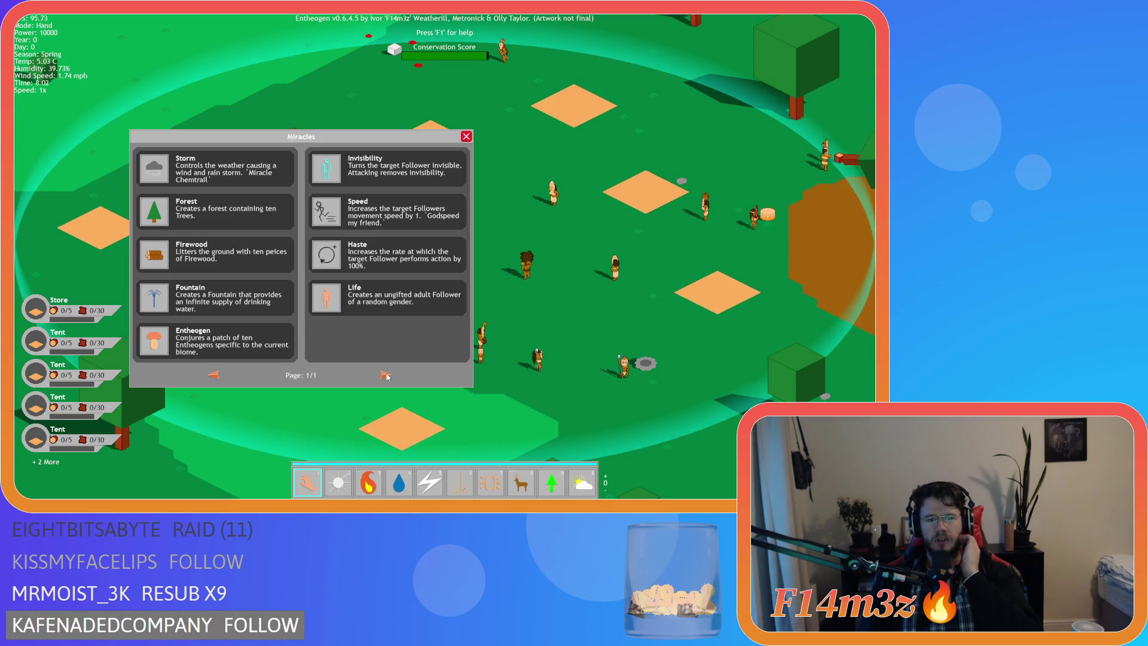
# Flip back and forth between the two Miracles spellbook pages to check their layout
pyautogui.click(385, 375)
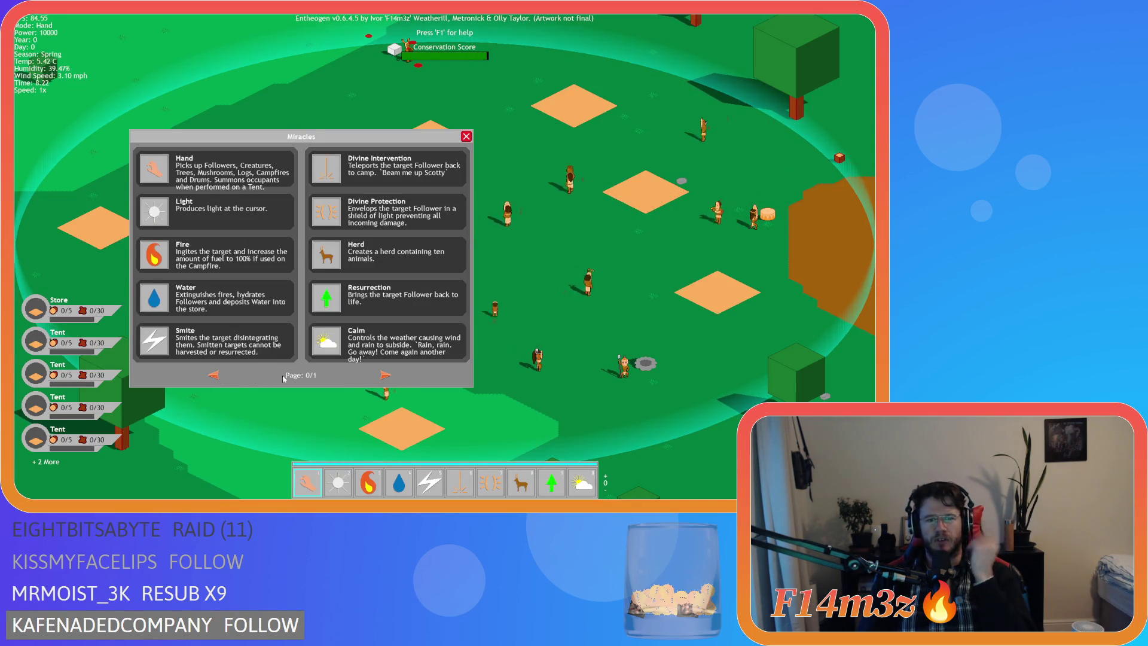
pyautogui.click(213, 374)
pyautogui.click(210, 379)
pyautogui.click(209, 380)
pyautogui.click(211, 380)
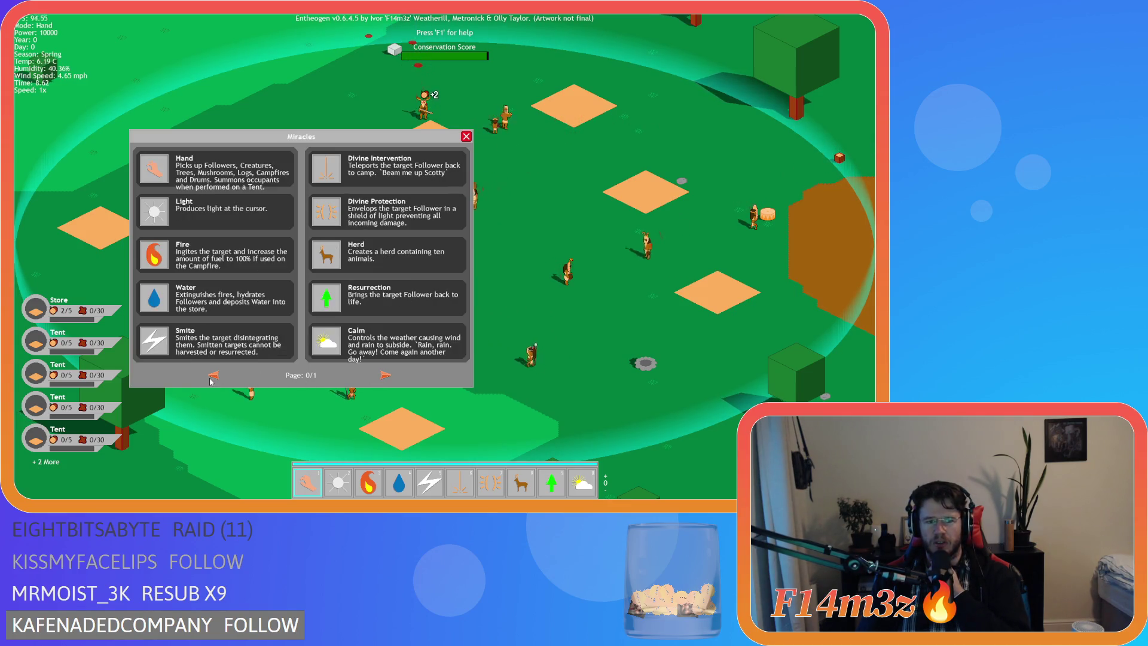
pyautogui.click(210, 380)
pyautogui.click(382, 375)
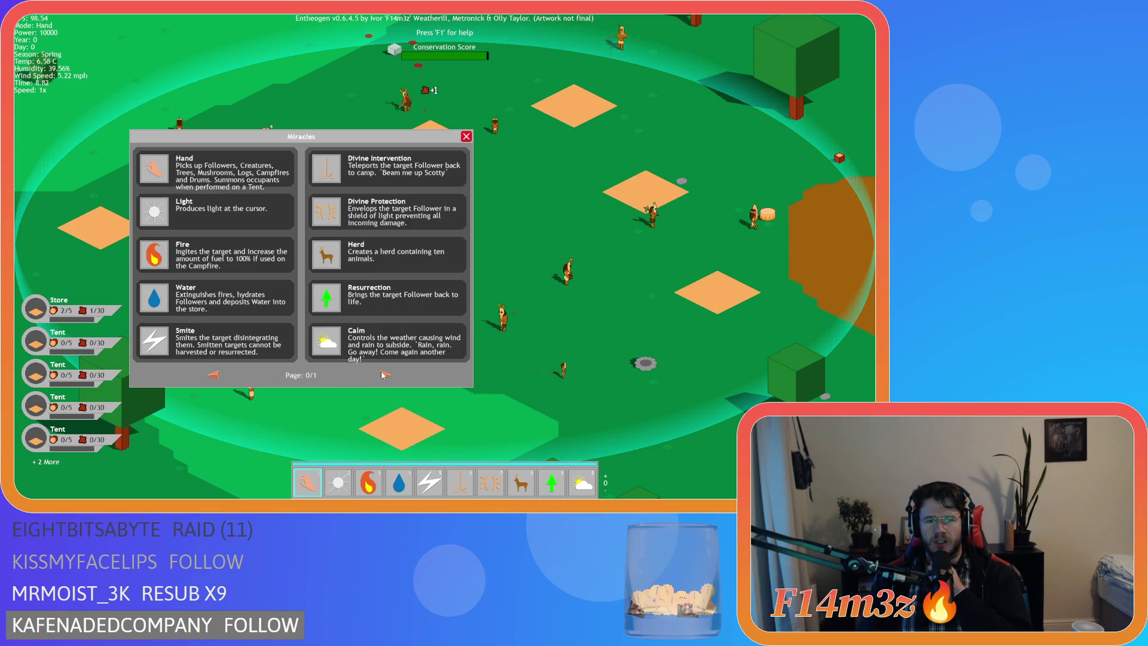
pyautogui.click(382, 375)
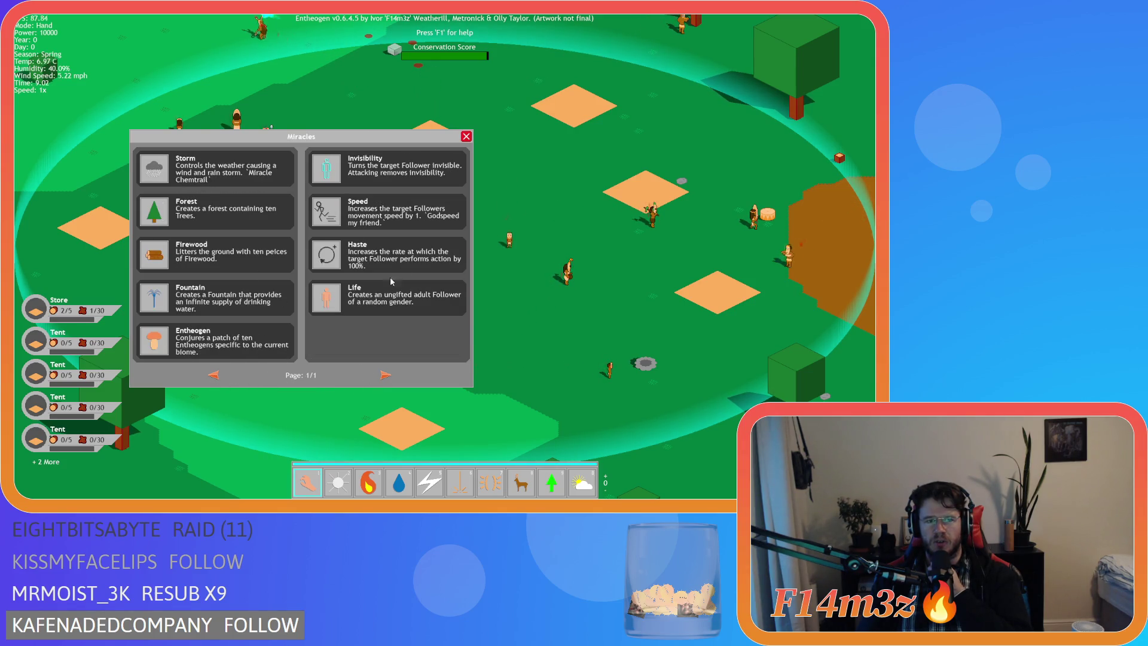
# Review both pages a few more times, then close the spellbook and bring up the quit prompt
pyautogui.click(384, 375)
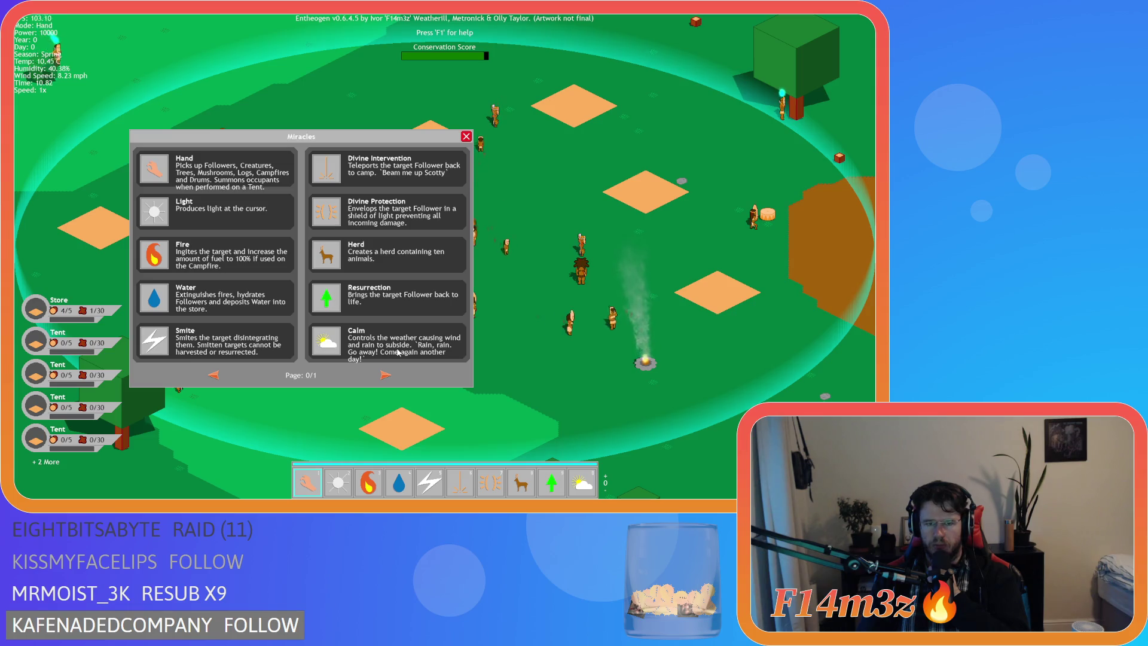
pyautogui.click(385, 375)
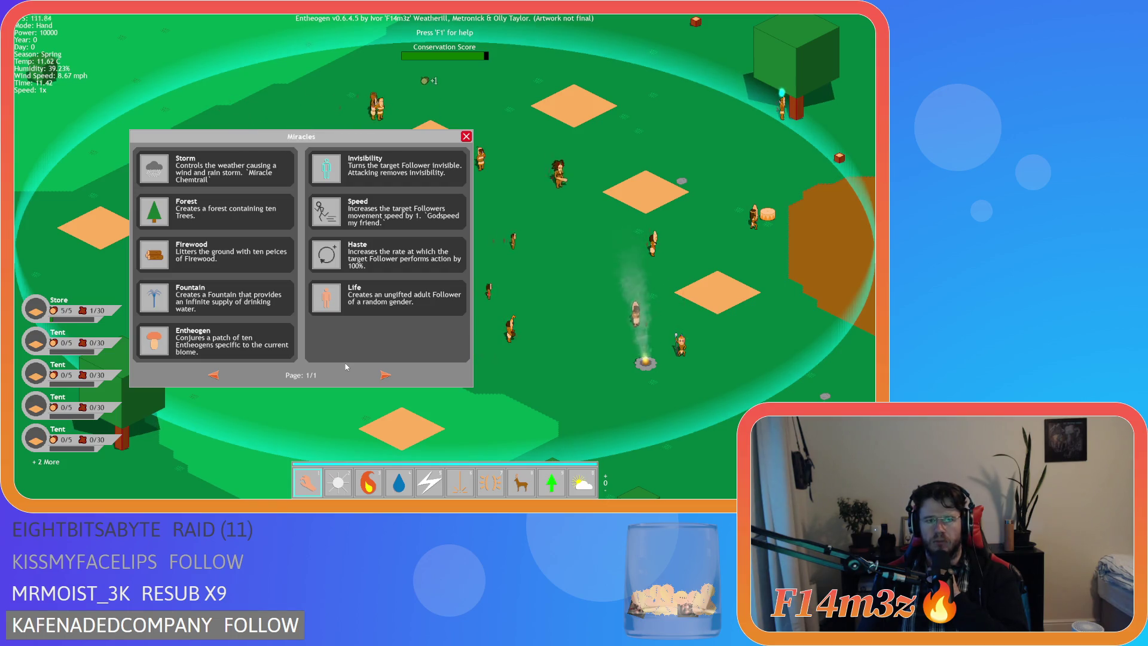
pyautogui.click(215, 377)
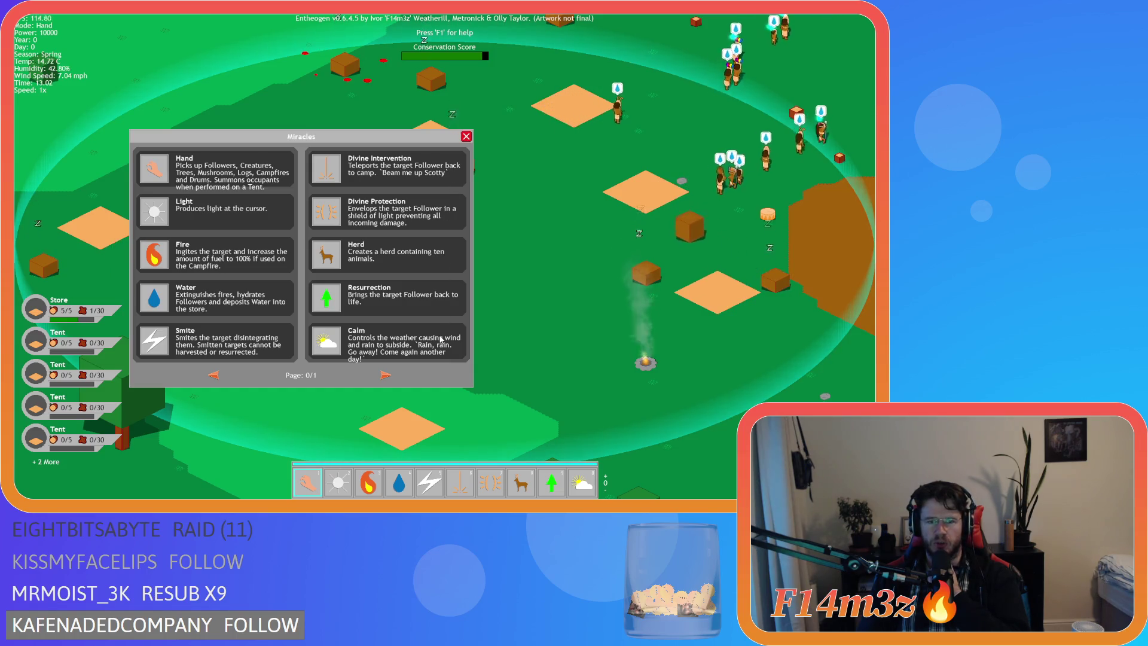
pyautogui.click(387, 376)
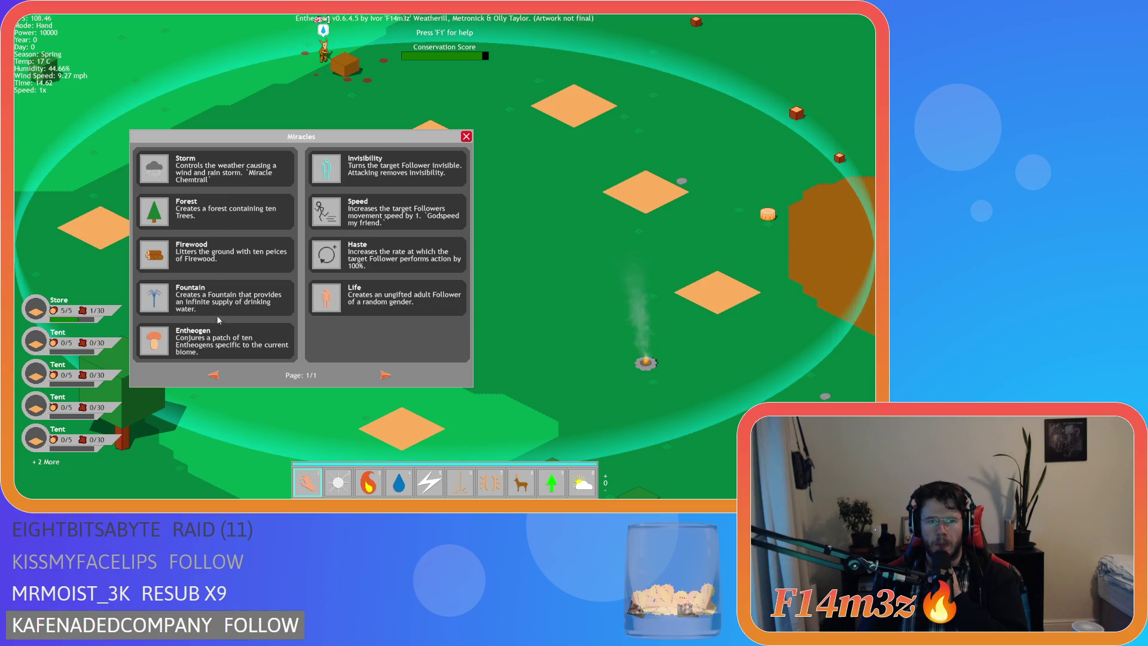
pyautogui.click(214, 375)
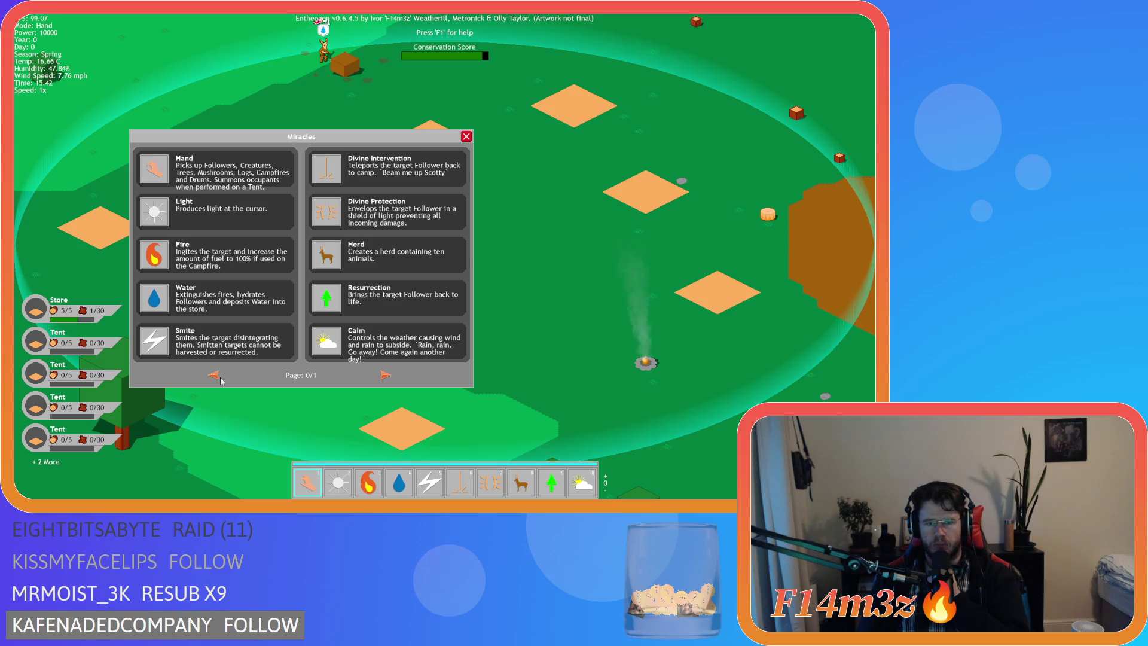
pyautogui.click(386, 376)
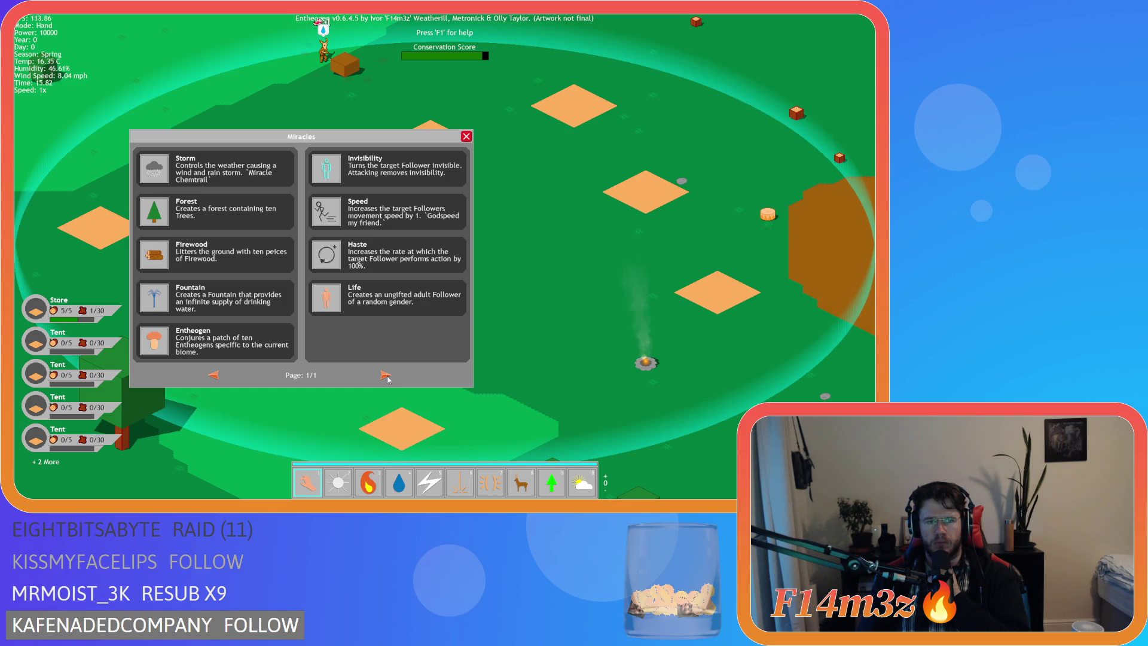
pyautogui.click(467, 137)
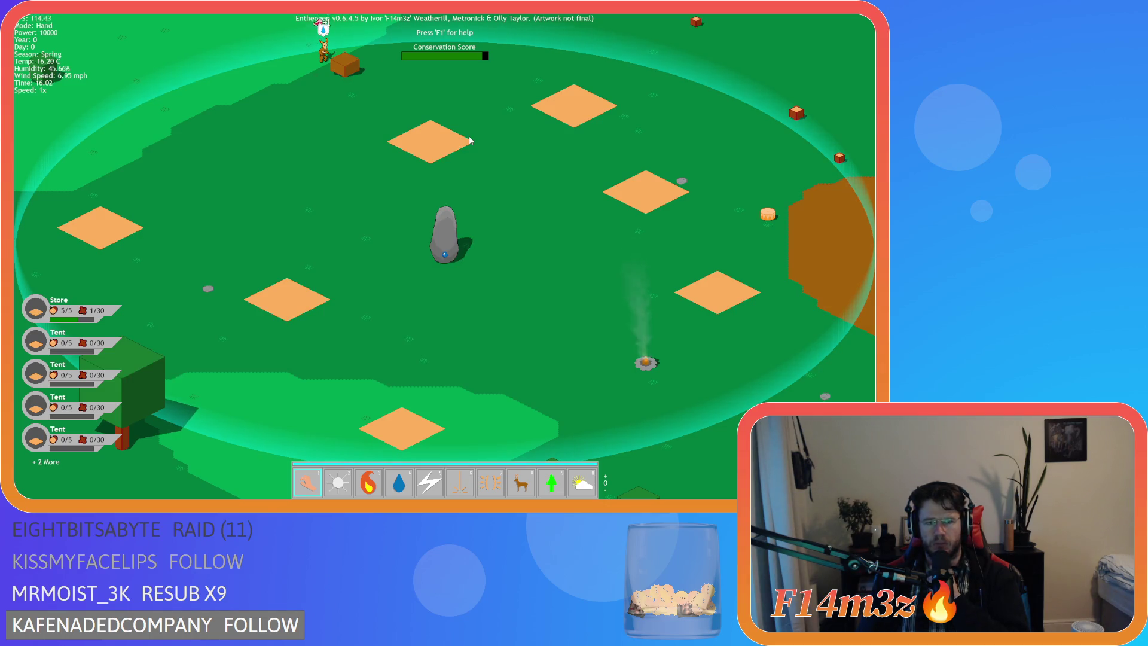
pyautogui.press('Escape')
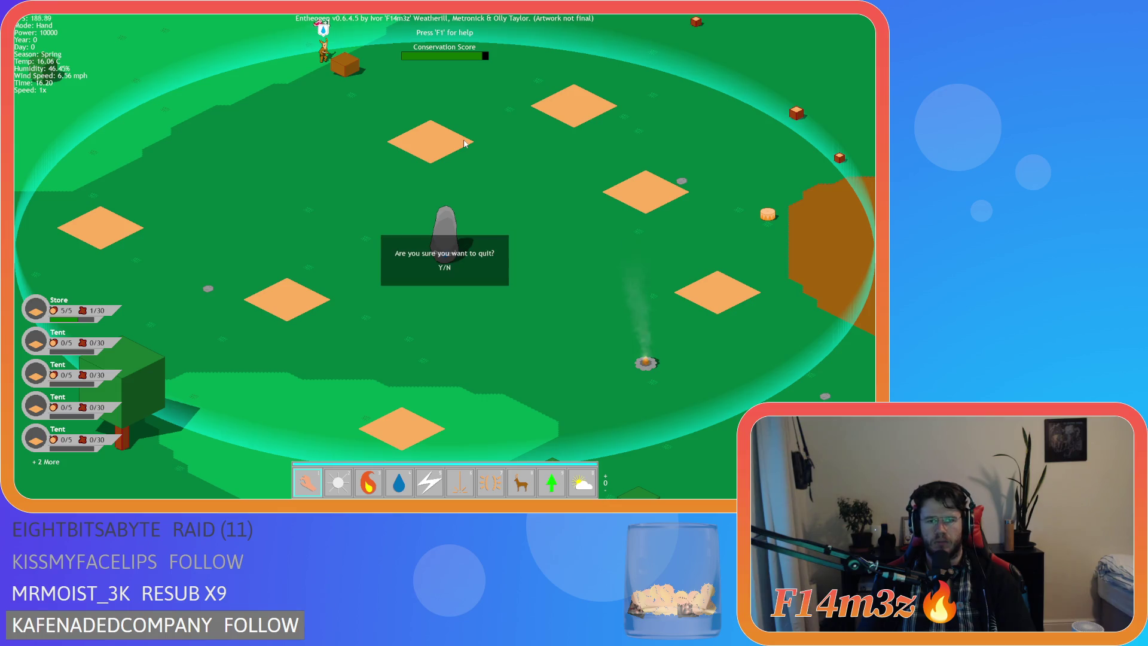
# Confirm quitting the game and open sc_miracleCalm from Scripts > Miracles
pyautogui.press('y')
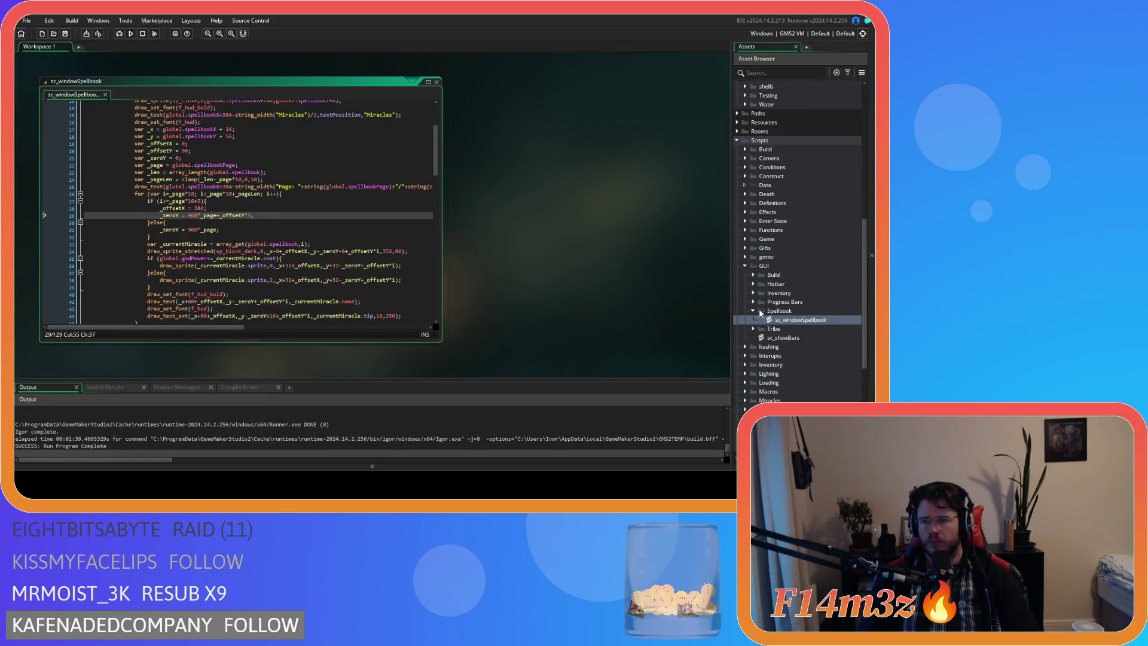
pyautogui.scroll(-5, 761, 313)
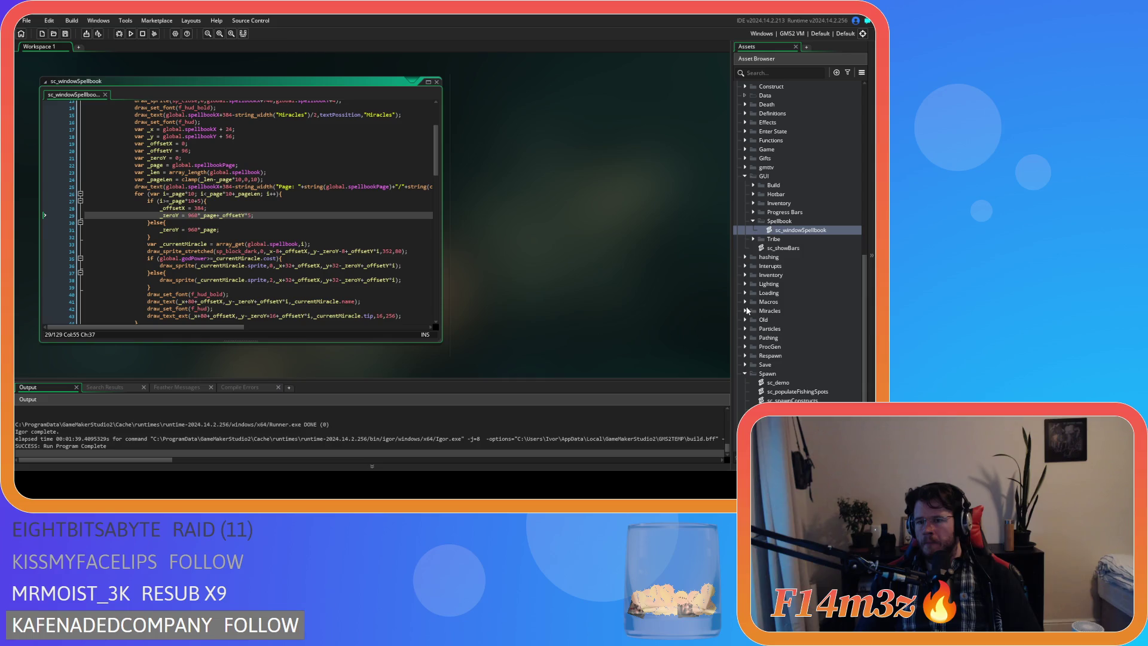
pyautogui.click(745, 310)
pyautogui.doubleClick(789, 320)
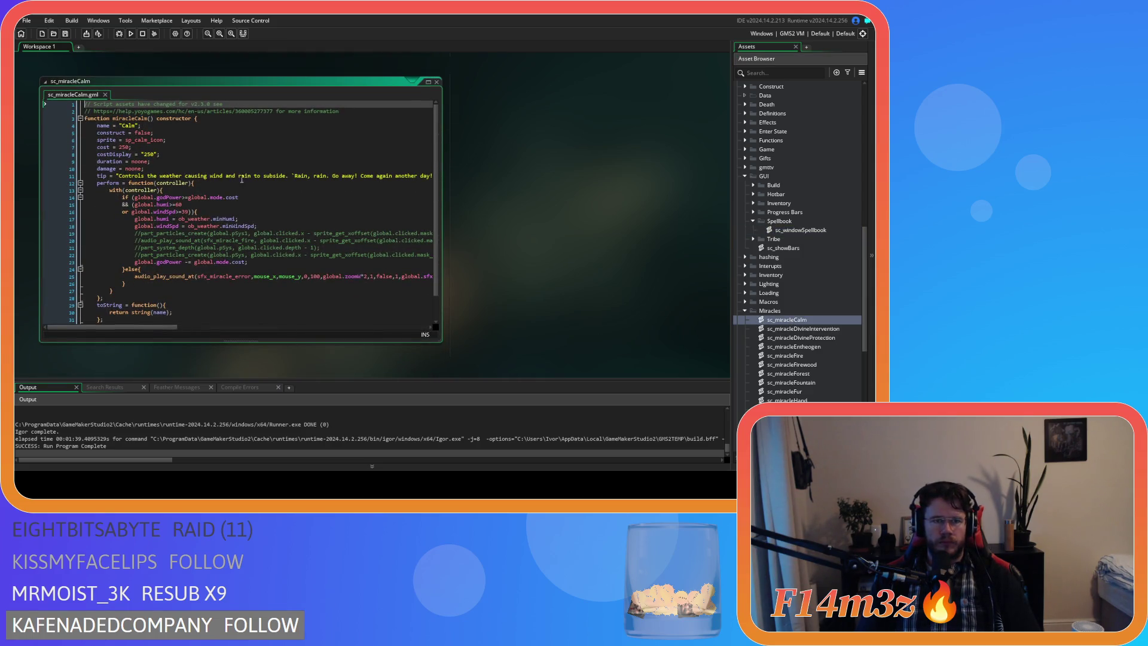
# Replace the wind and rain wording in Calm's tip with 'storms to pass' and save
pyautogui.moveTo(286, 177); pyautogui.dragTo(257, 174)
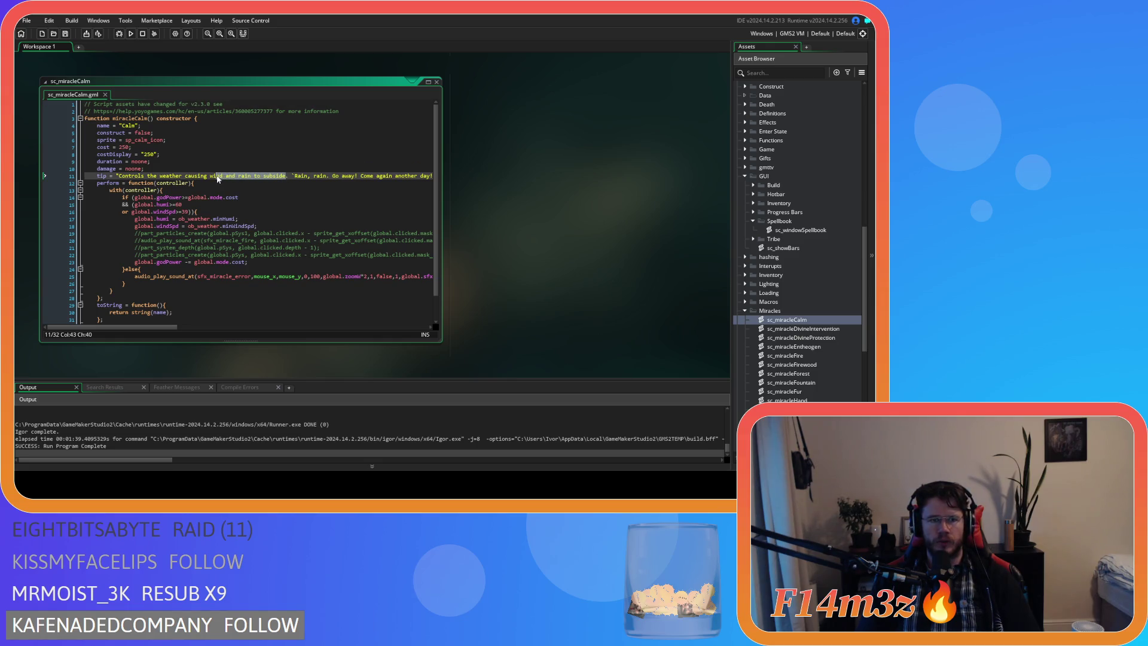
pyautogui.write('storms')
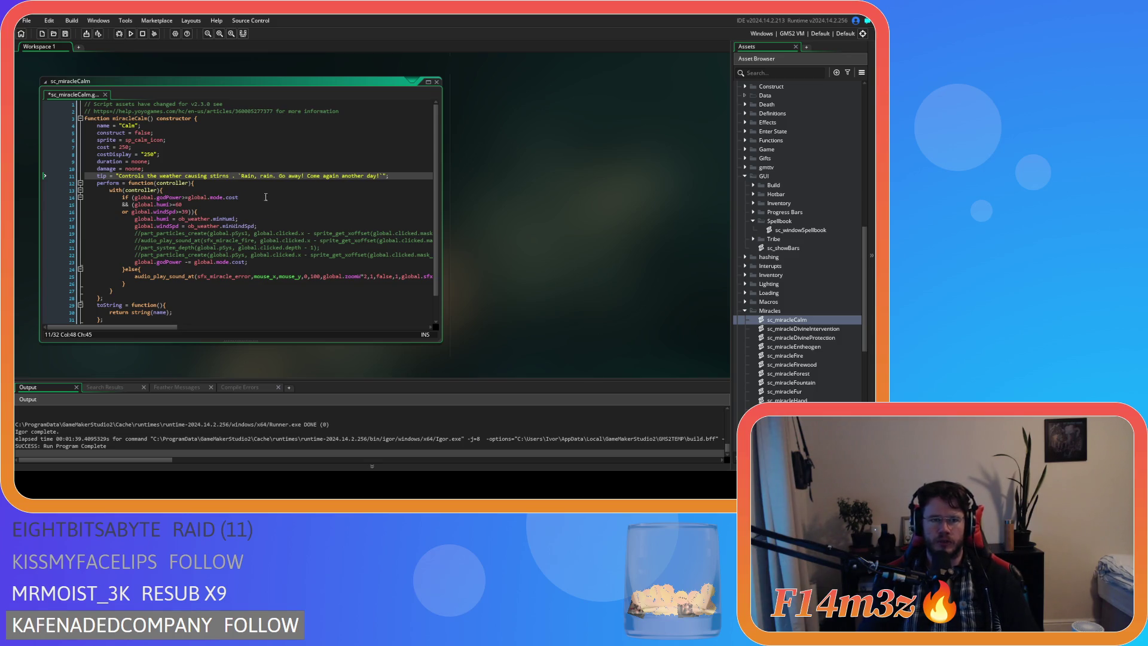
pyautogui.write(' to pas')
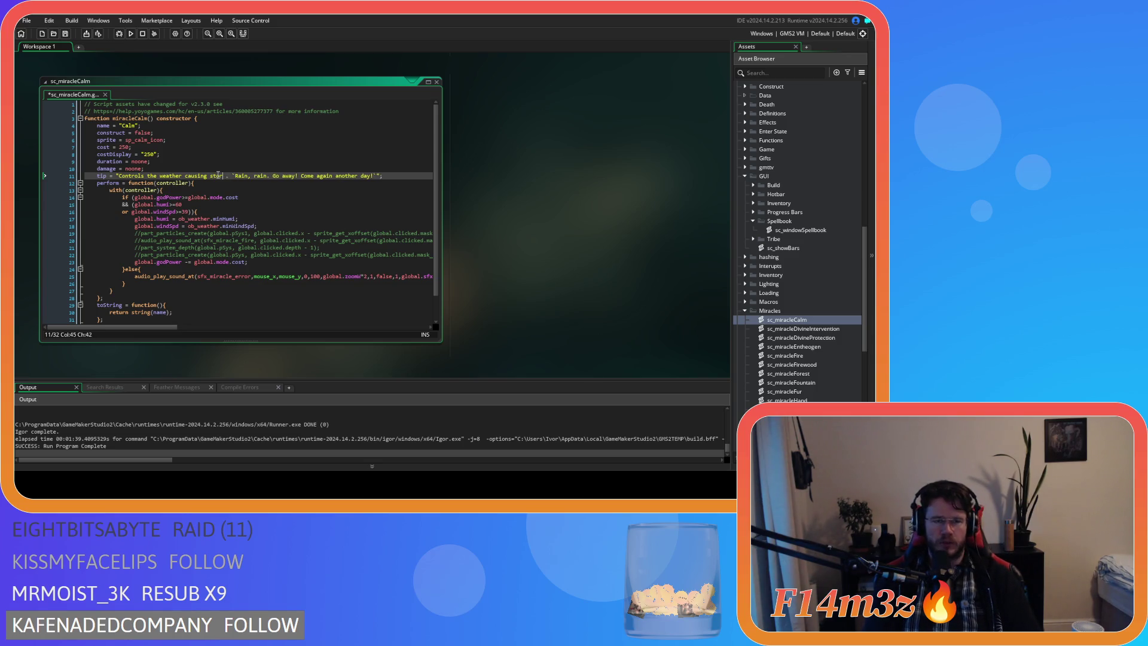
pyautogui.write('s')
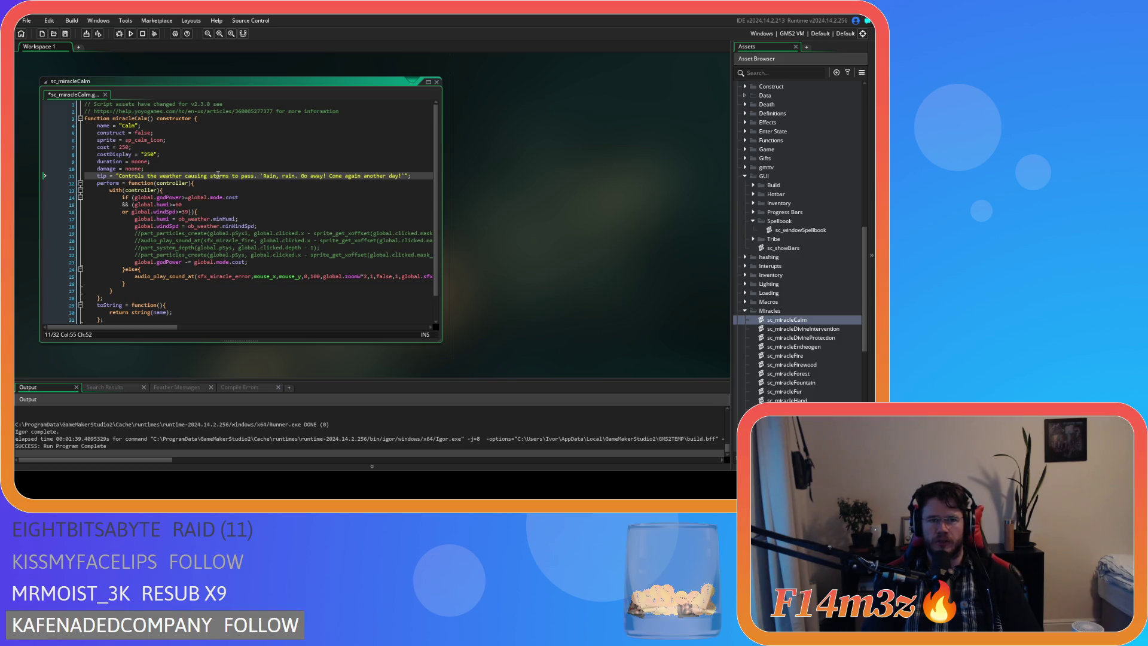
pyautogui.hotkey('ctrl', 's')
pyautogui.scroll(-3, 813, 338)
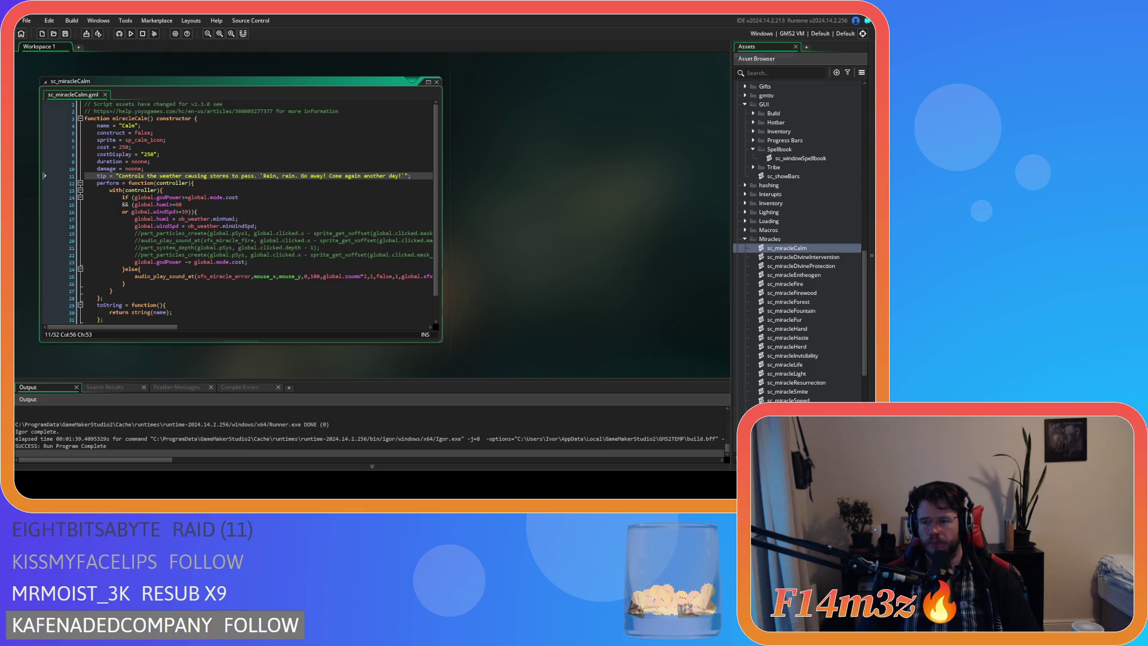
pyautogui.scroll(-5, 508, 267)
# Change Storm's tip to 'Controls the weather causing storms.' and build and run the game
pyautogui.moveTo(276, 177); pyautogui.dragTo(233, 179)
pyautogui.write('sto')
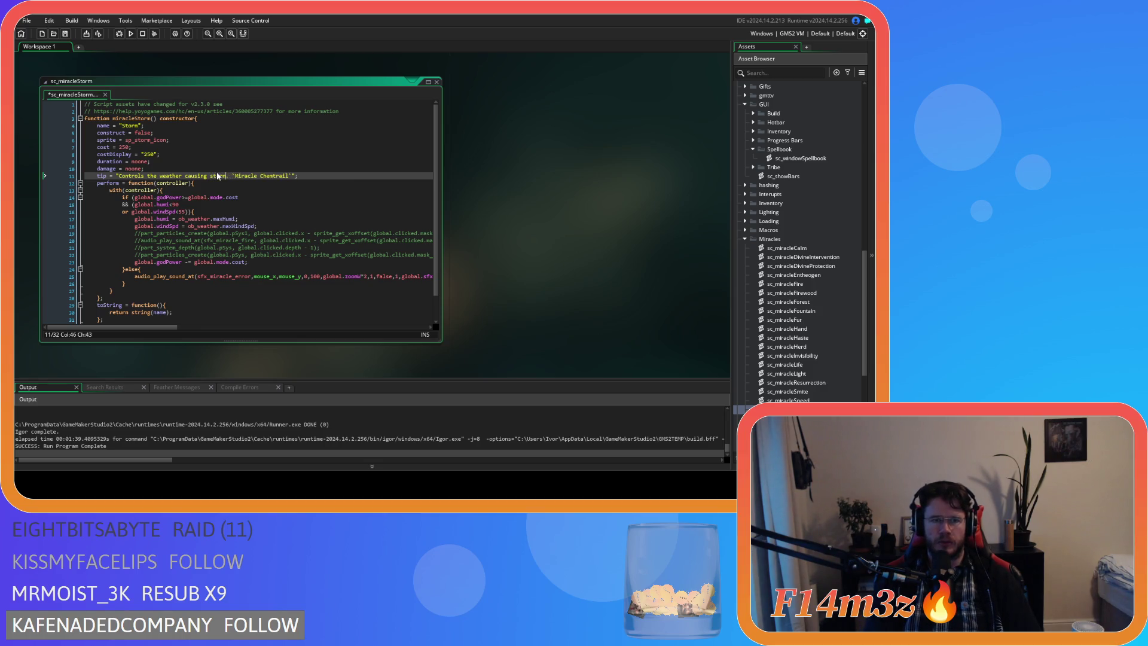
pyautogui.write('rms')
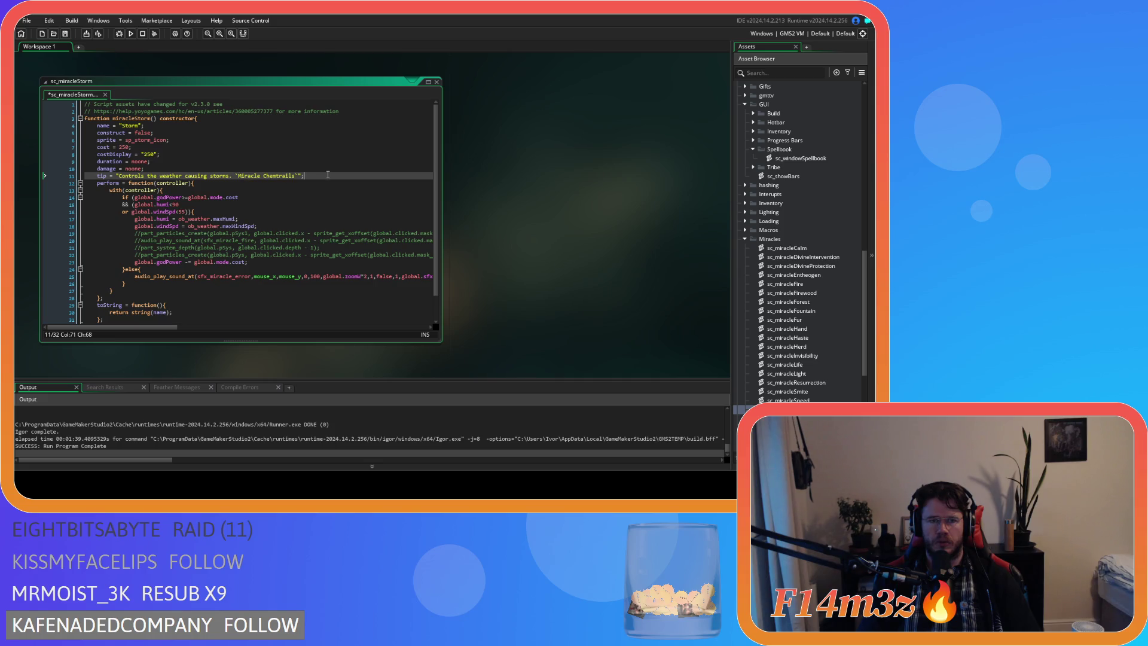
pyautogui.press('F5')
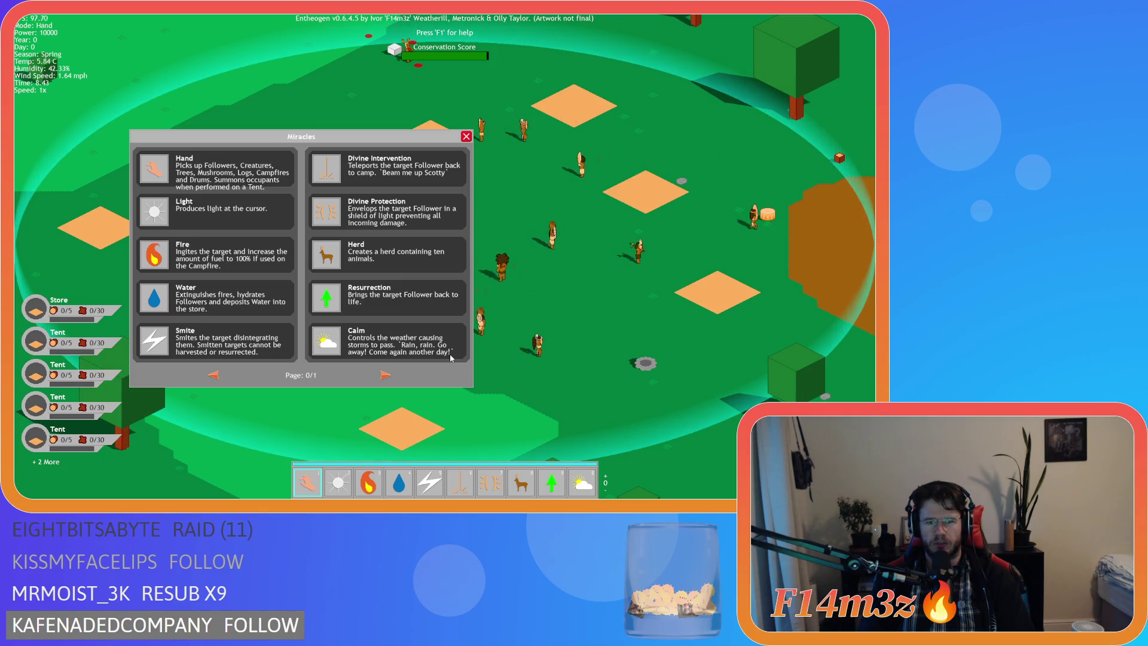
# Flip between both spellbook pages to confirm the new Calm and Storm tips, then close it
pyautogui.click(385, 375)
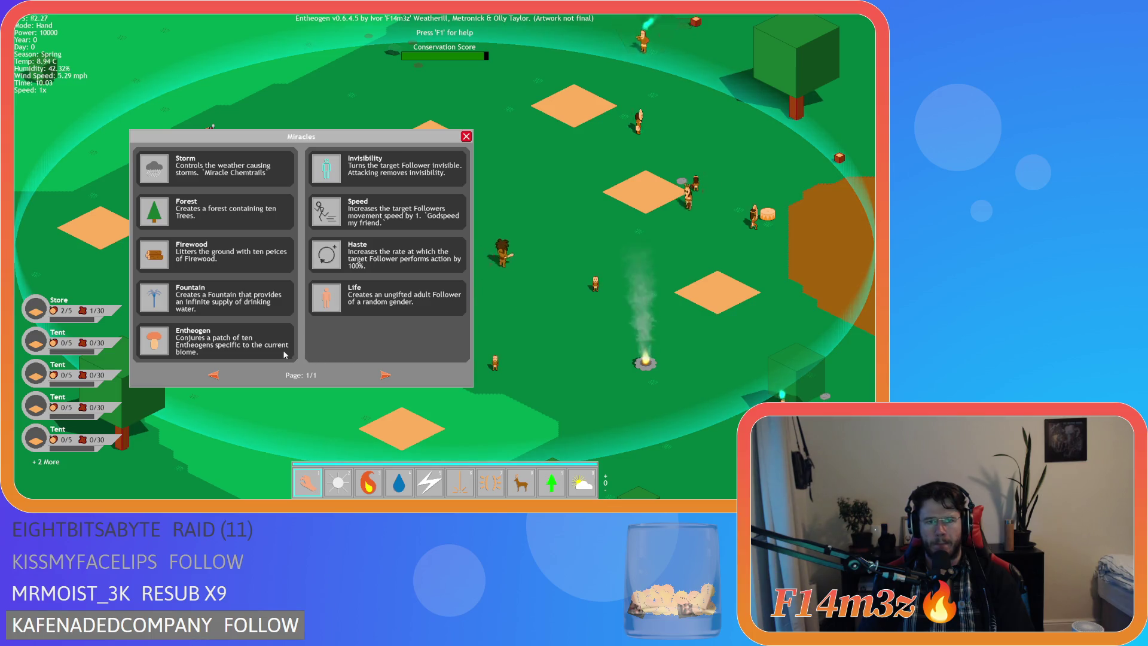
pyautogui.click(214, 376)
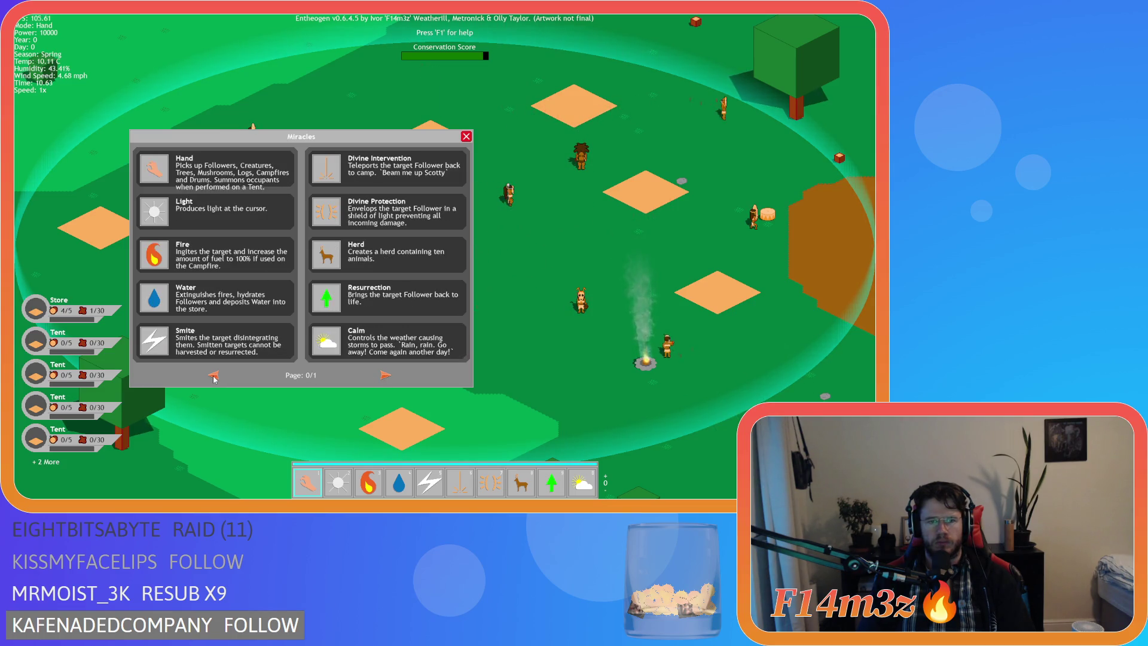
pyautogui.click(380, 375)
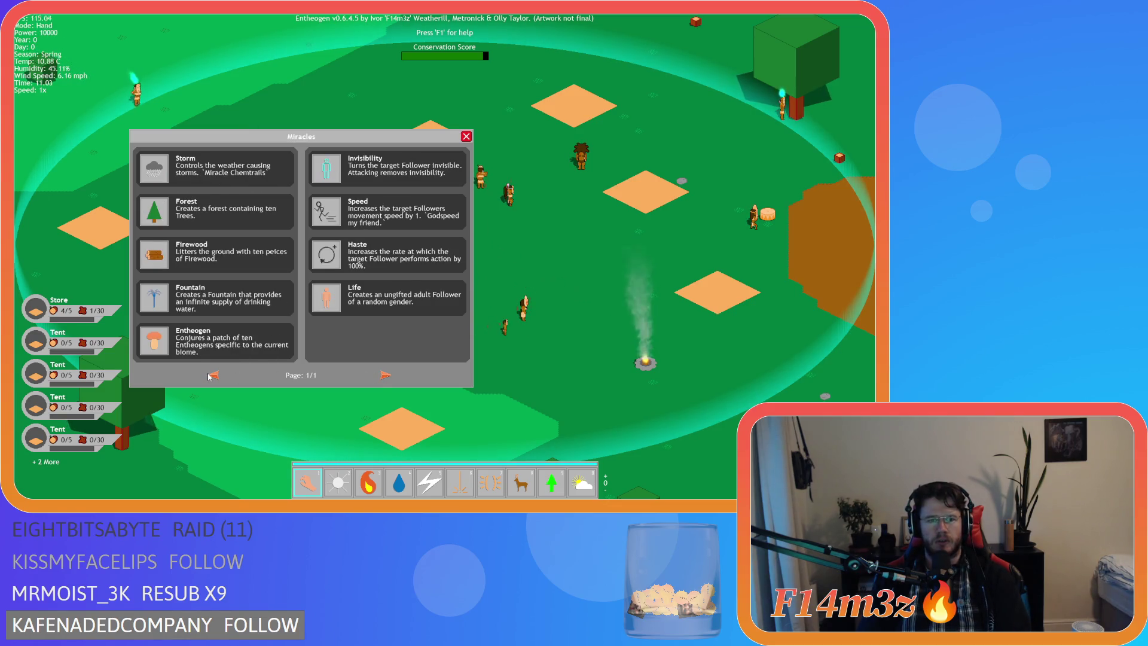
pyautogui.click(213, 375)
pyautogui.press('Escape')
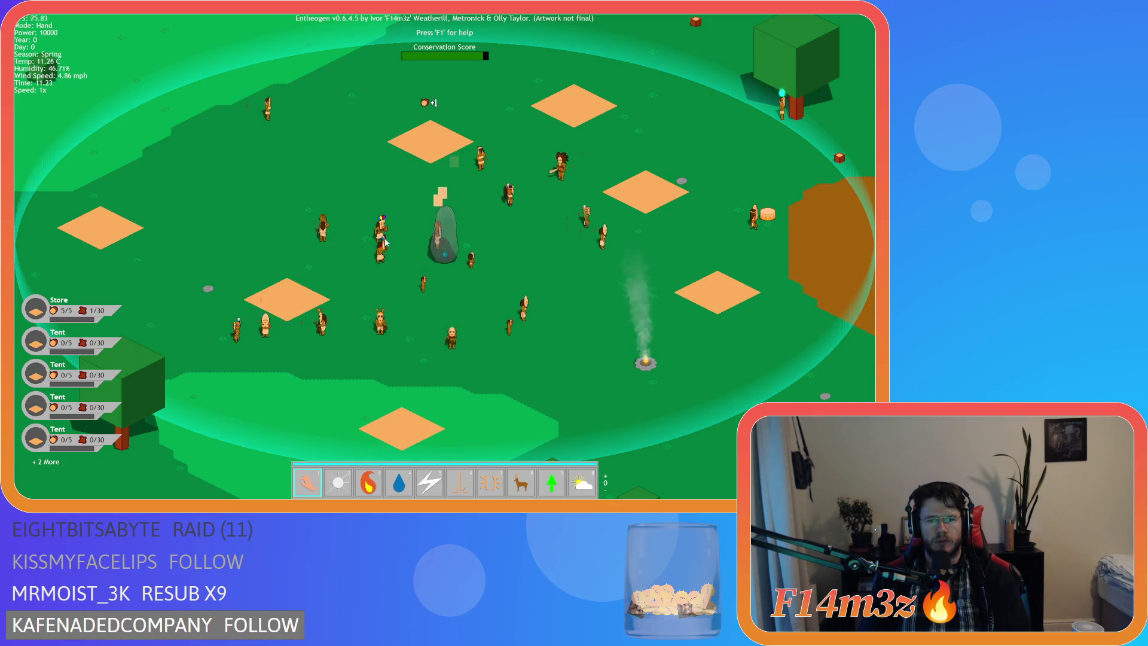
# Reopen the Miracles spellbook with M and pan the map around the camp and campfire
pyautogui.press('m')
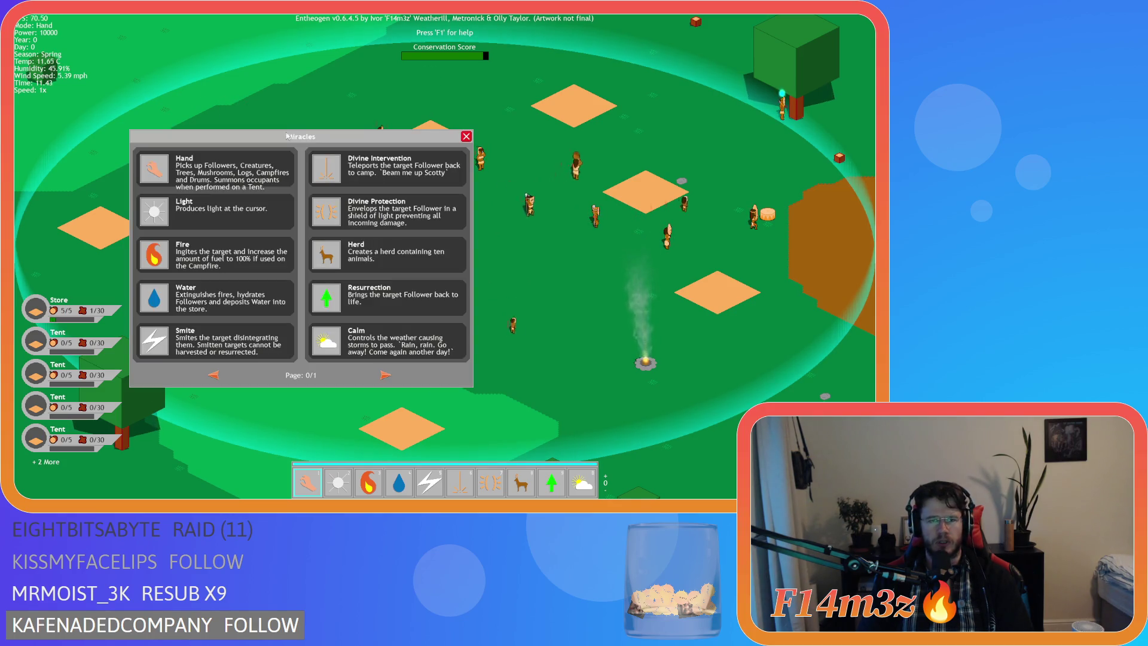
pyautogui.press('w')
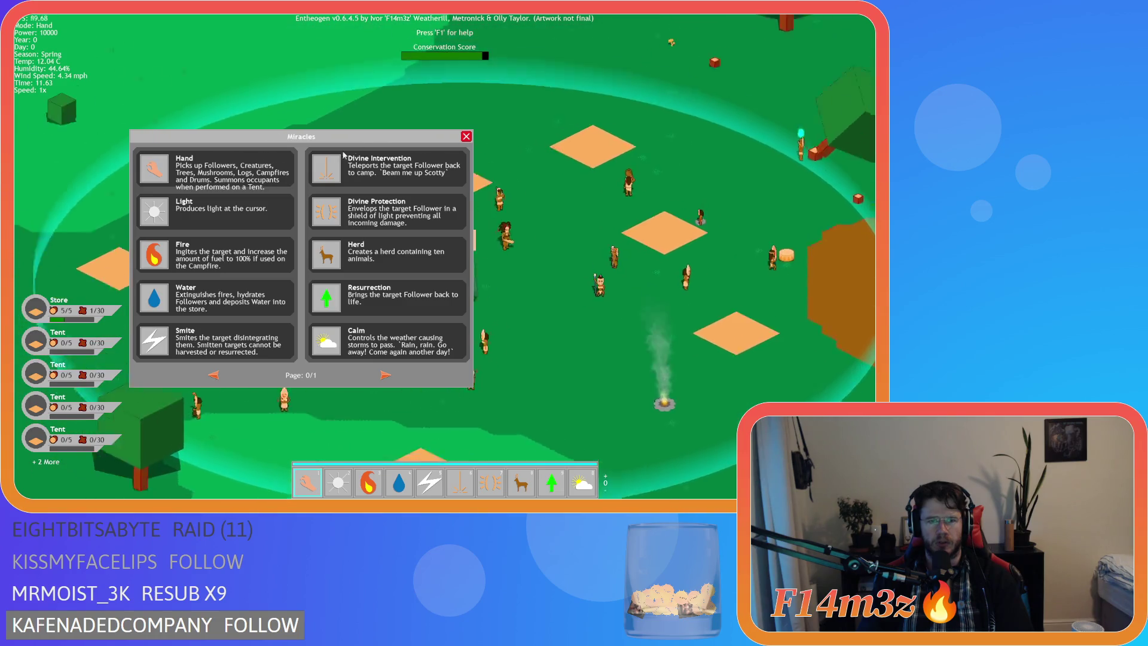
pyautogui.press('d')
pyautogui.press('w')
pyautogui.press('s')
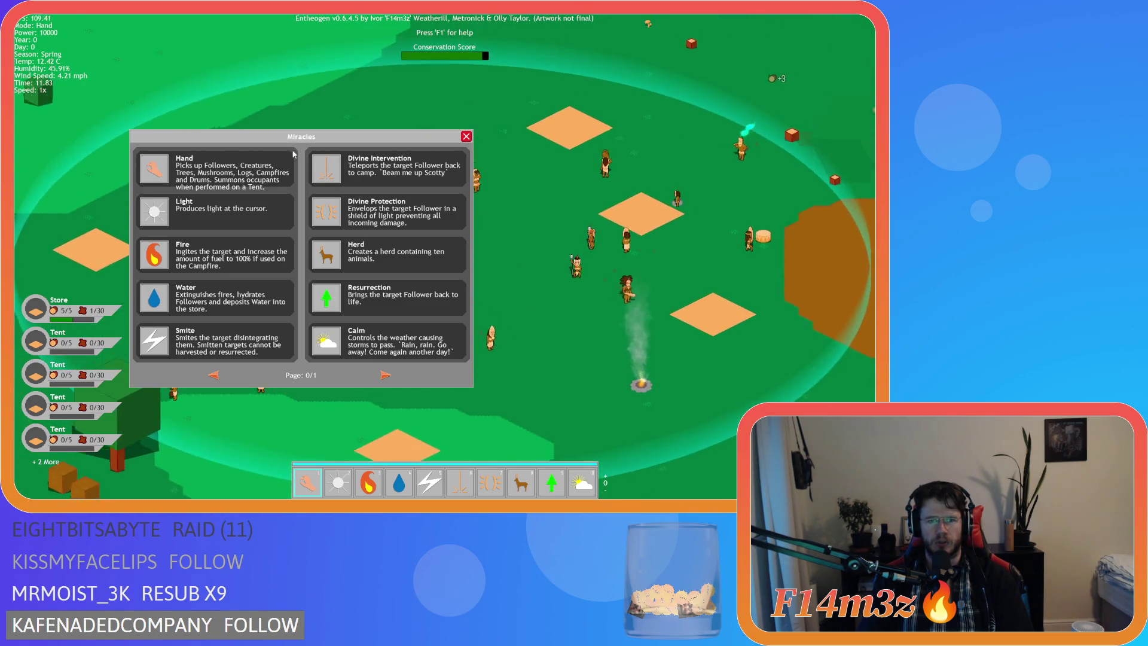
pyautogui.press('d')
pyautogui.press('s')
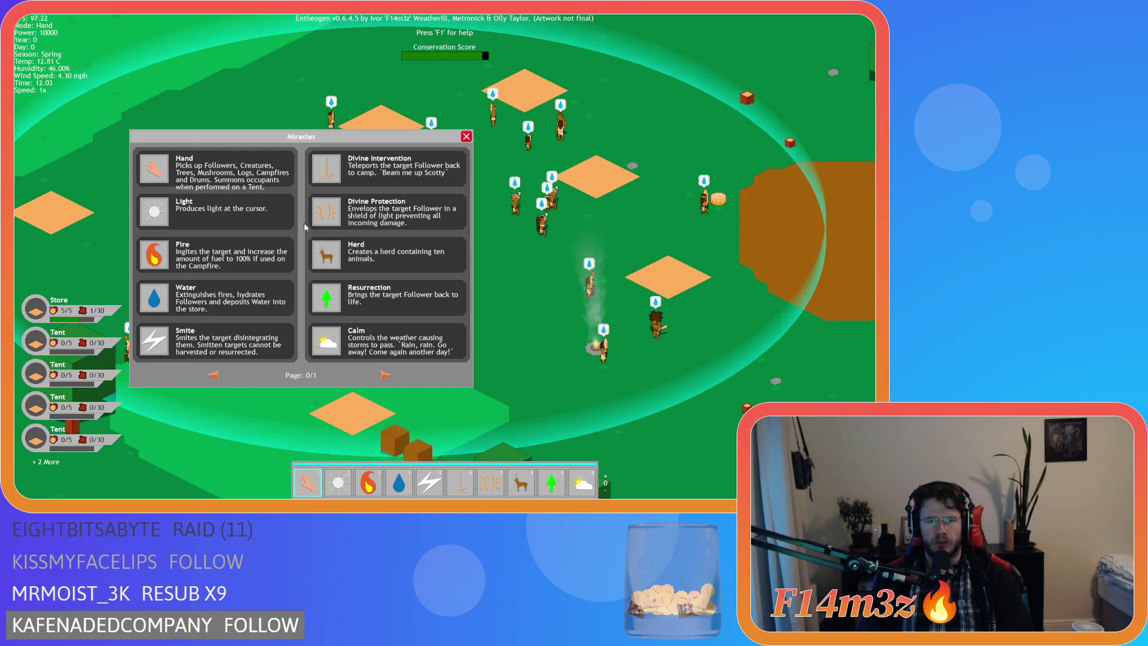
pyautogui.press('w')
pyautogui.press('d')
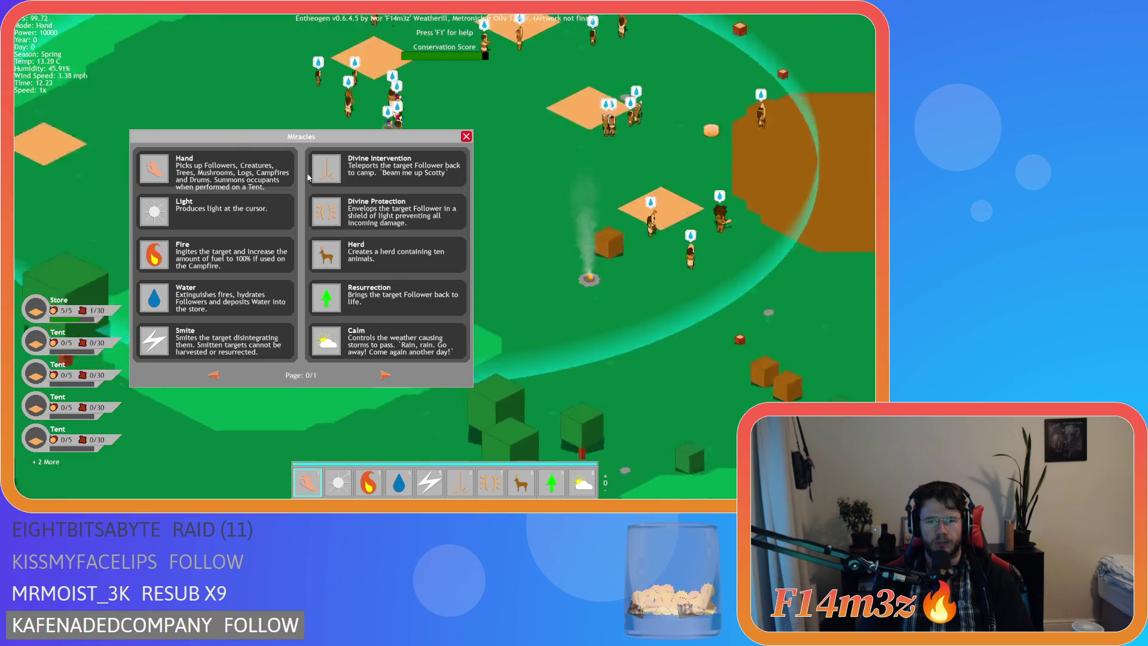
pyautogui.press('a')
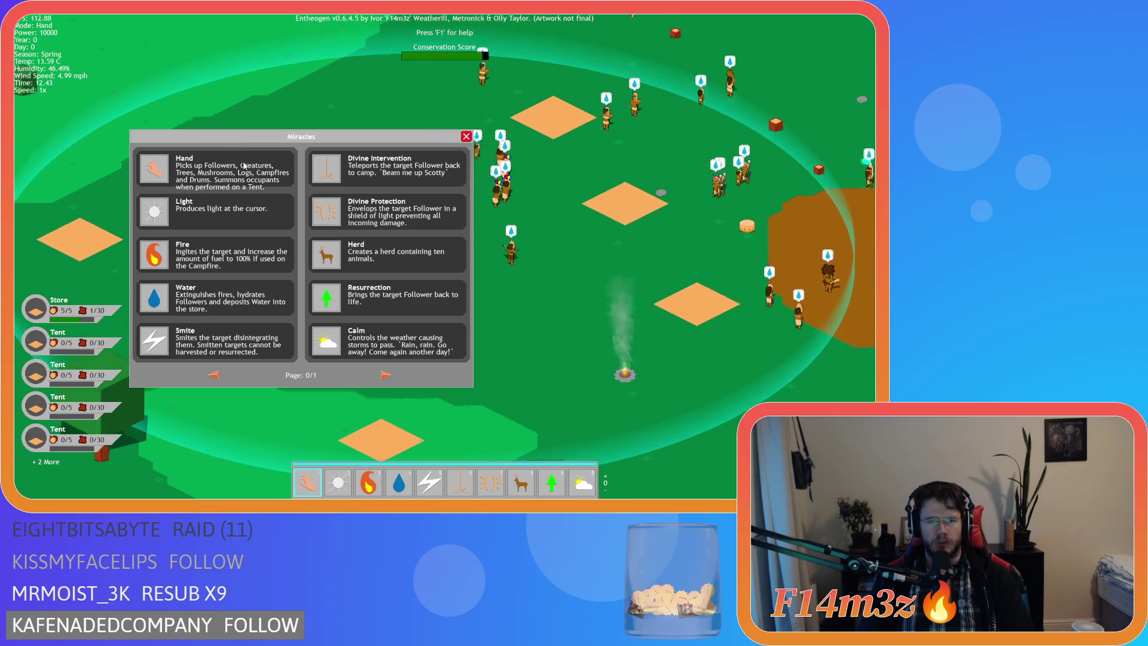
pyautogui.press('s')
# Keep panning the map past the followers, trees and rock toward the forest
pyautogui.press('d')
pyautogui.press('w')
pyautogui.press('a')
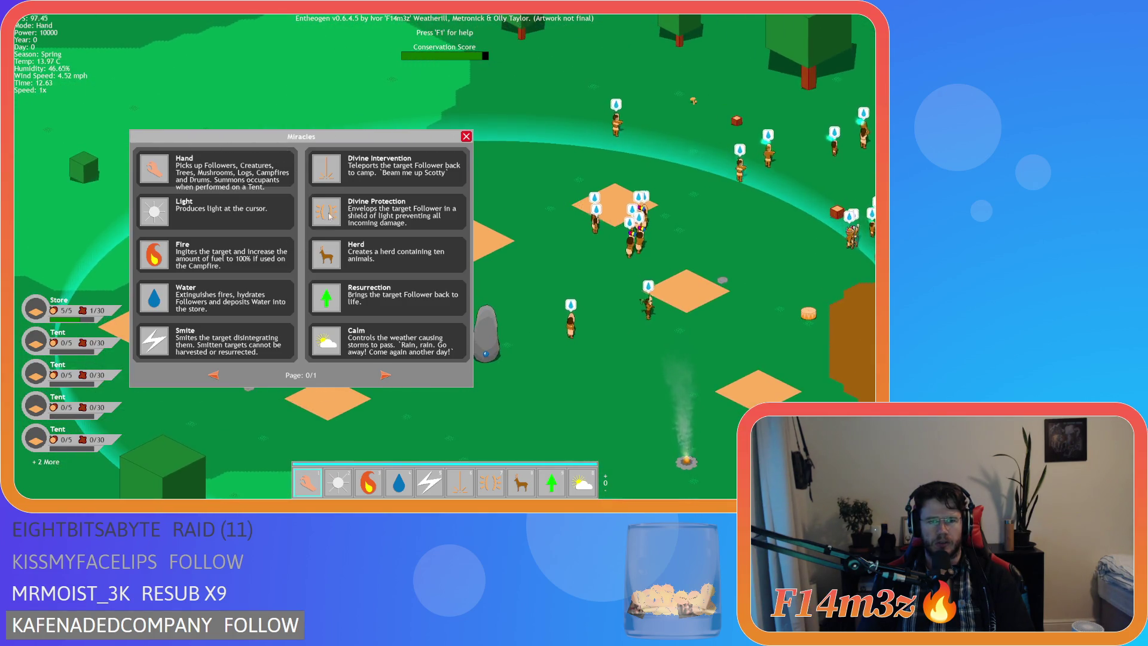
pyautogui.press('w')
pyautogui.press('a')
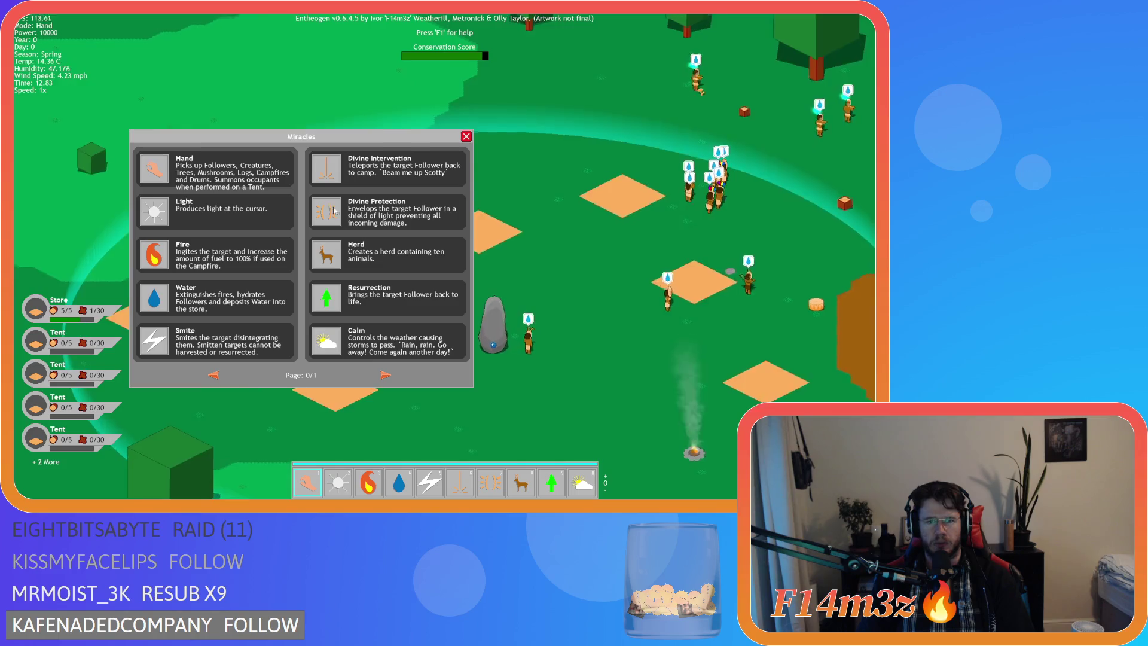
pyautogui.press('s')
pyautogui.press('d')
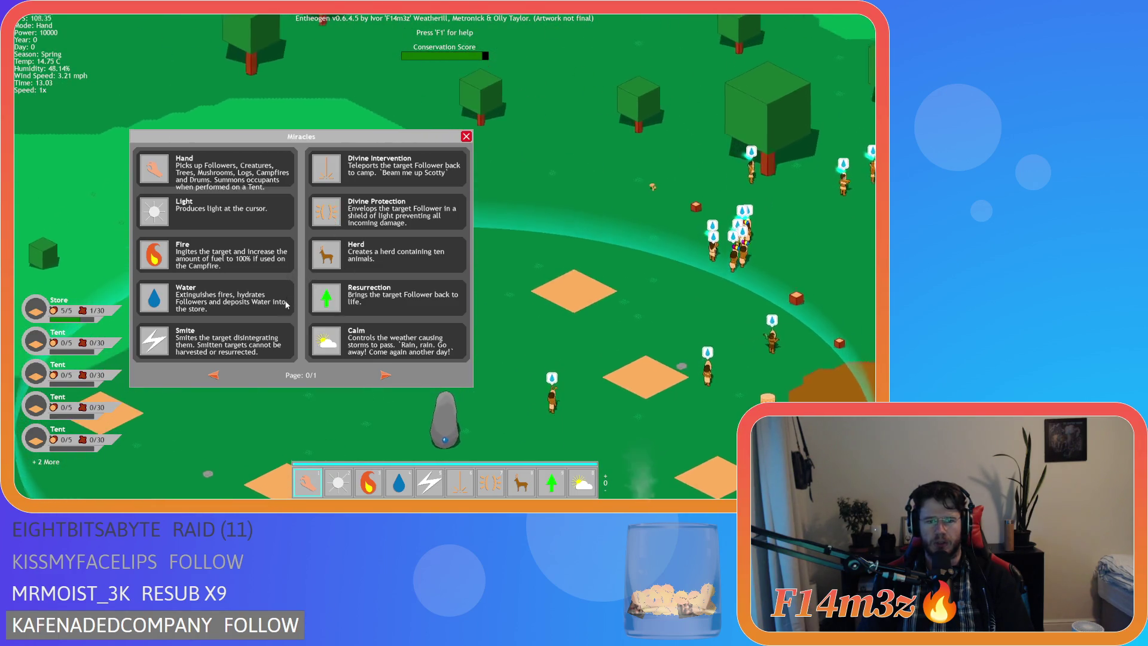
pyautogui.press('w')
pyautogui.press('a')
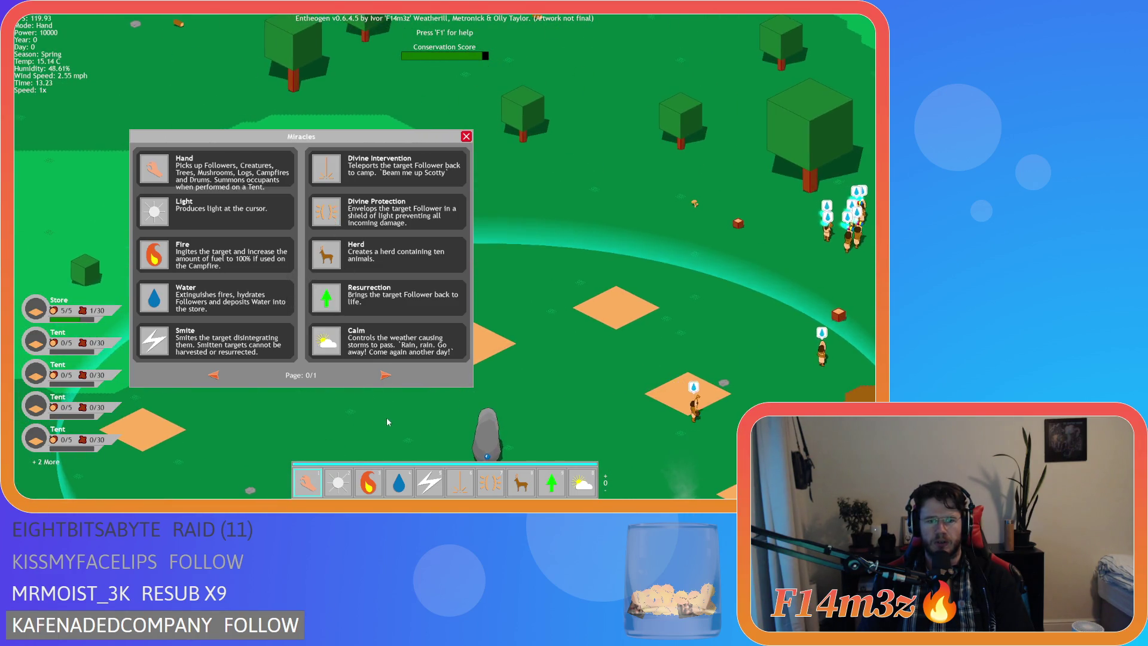
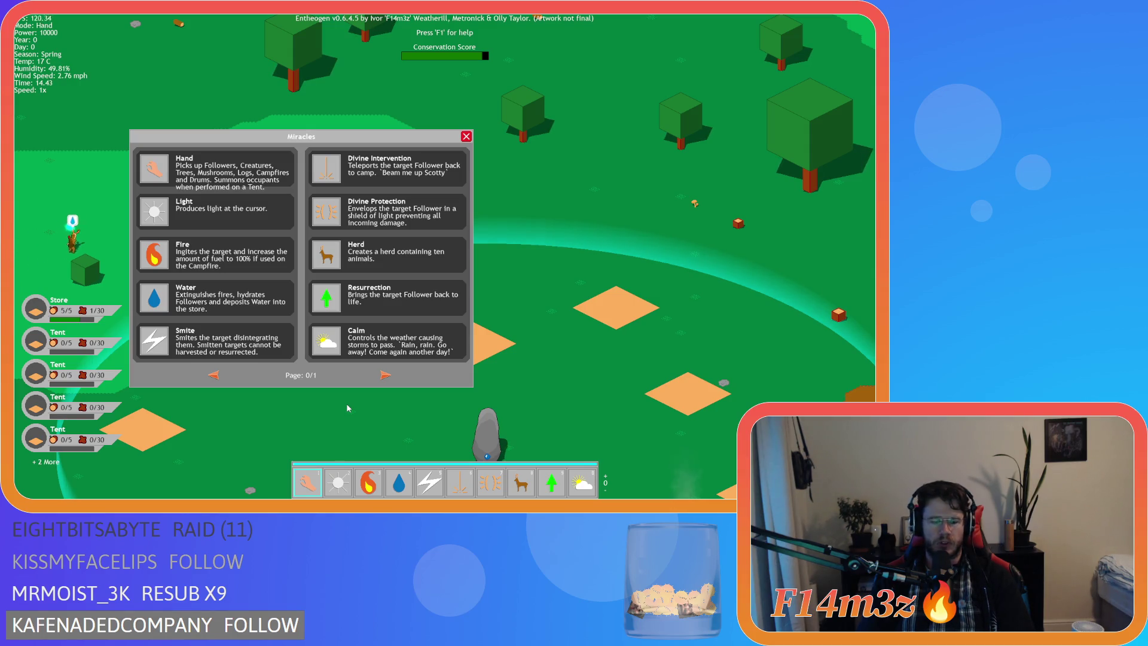
# Close the Miracles panel, then quit the Entheogen test build and confirm the exit
pyautogui.press('Escape')
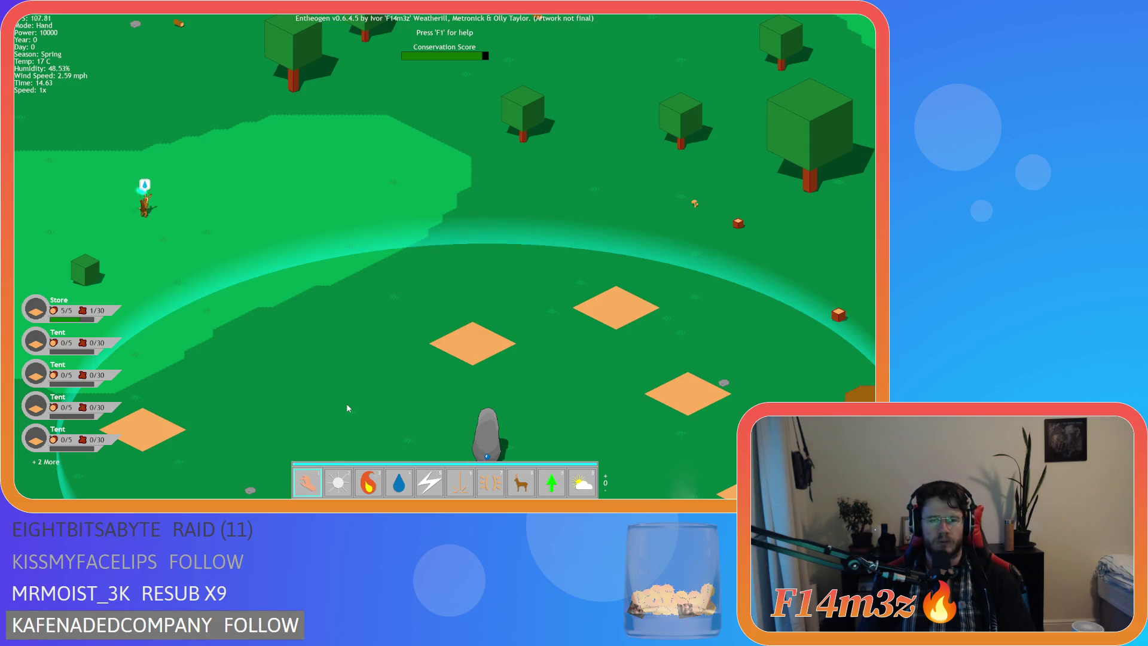
pyautogui.press('Escape')
pyautogui.press('Return')
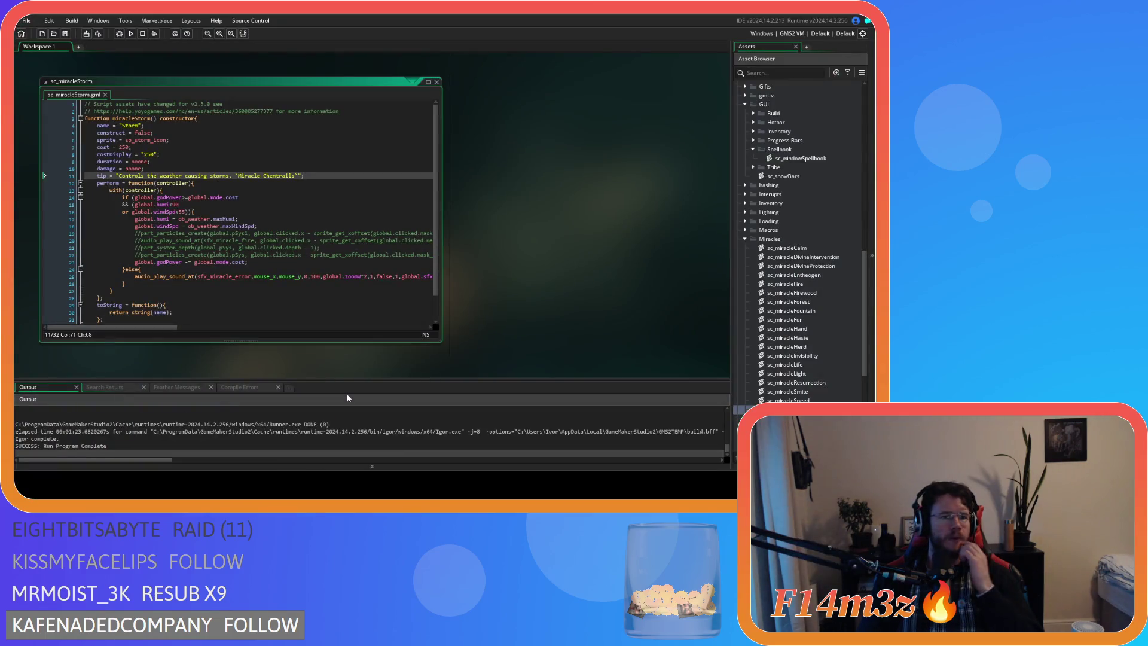
# Read through the sc_windowSpellbook script's spellbook window drawing code
pyautogui.scroll(-1, 284, 308)
pyautogui.scroll(1, 284, 307)
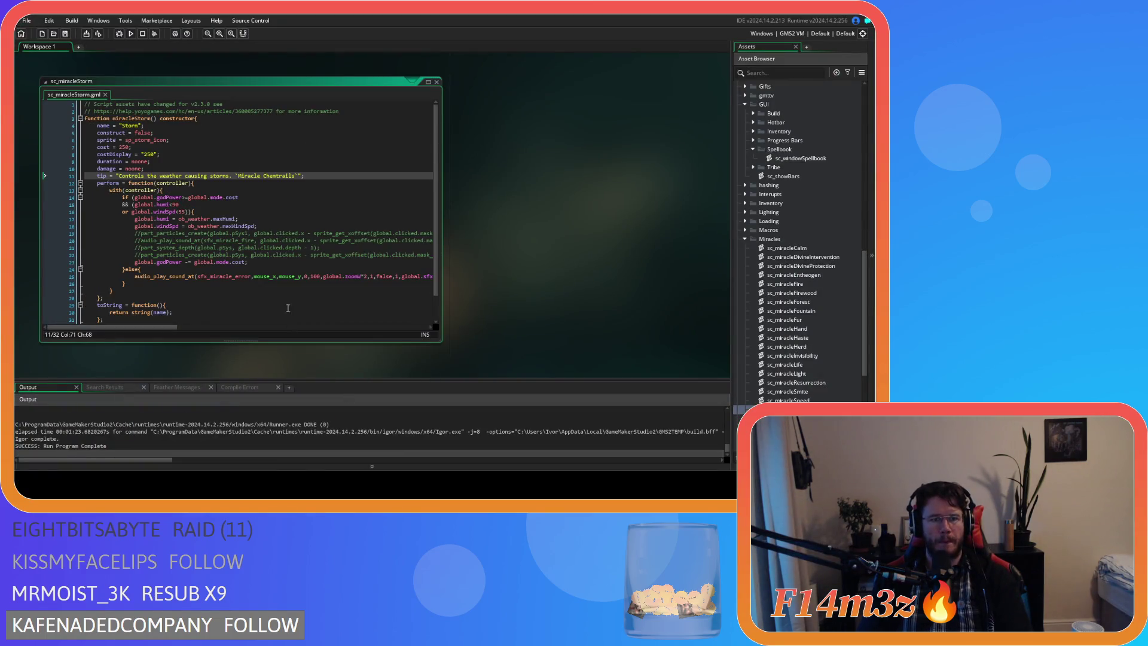
pyautogui.scroll(3, 459, 221)
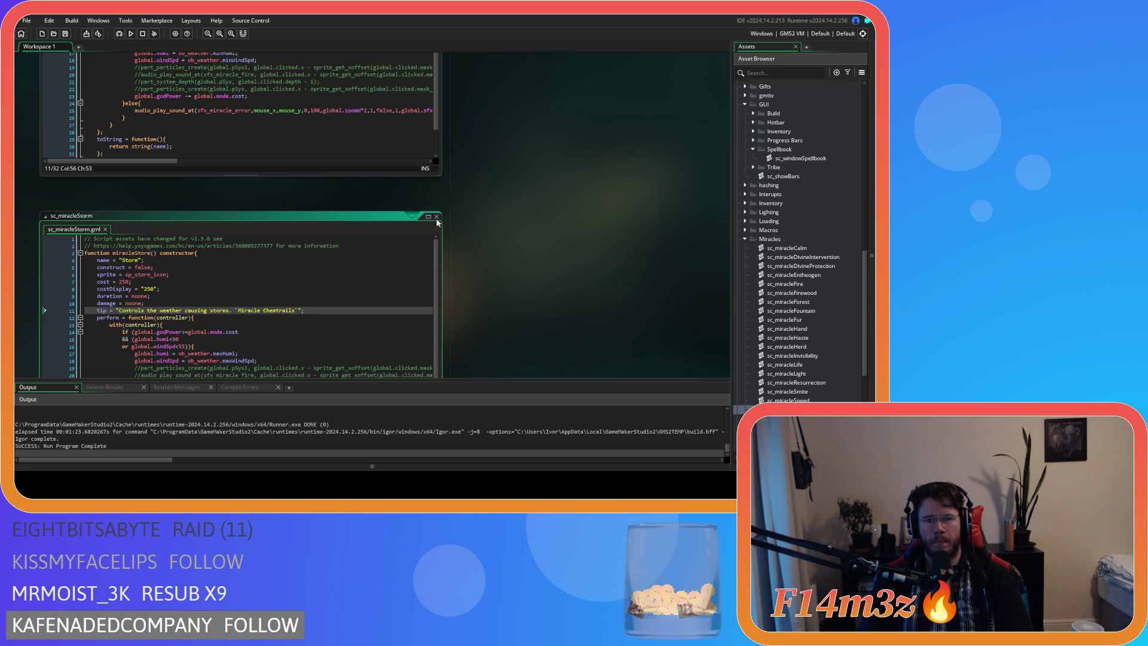
pyautogui.scroll(4, 467, 271)
pyautogui.scroll(-5, 529, 91)
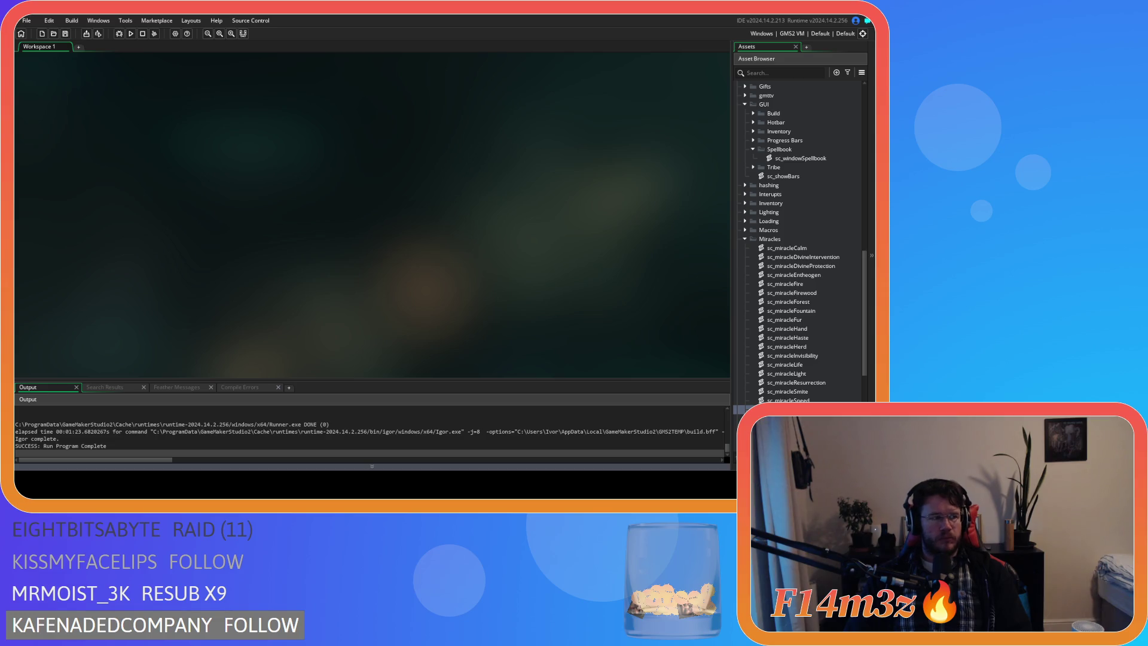
pyautogui.scroll(5, 176, 198)
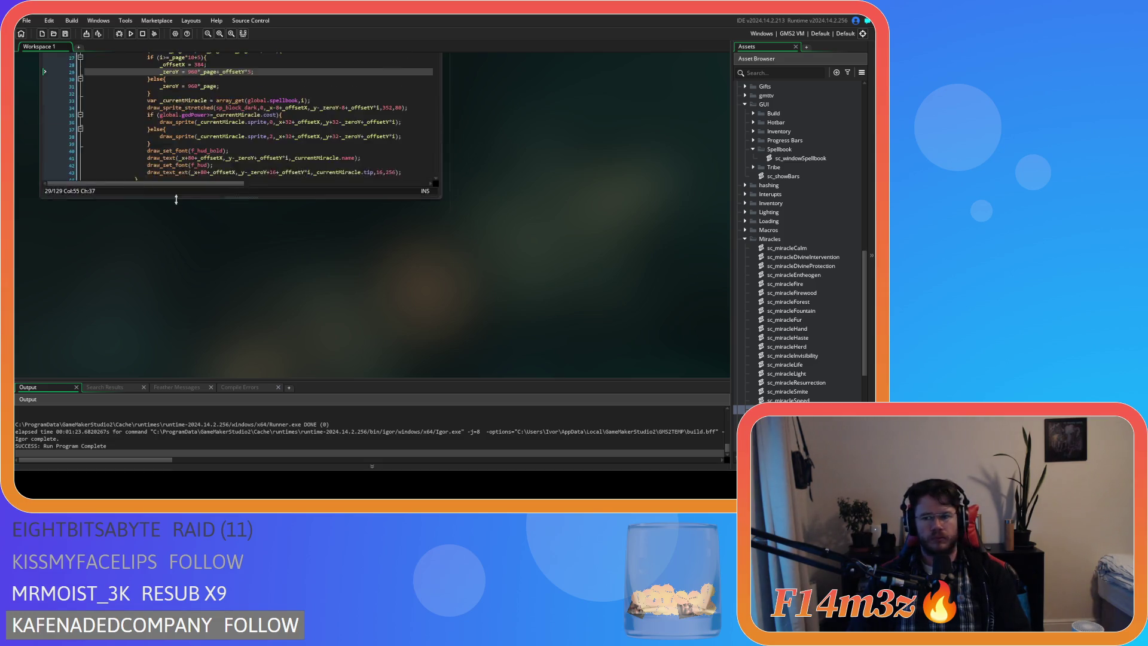
pyautogui.click(379, 233)
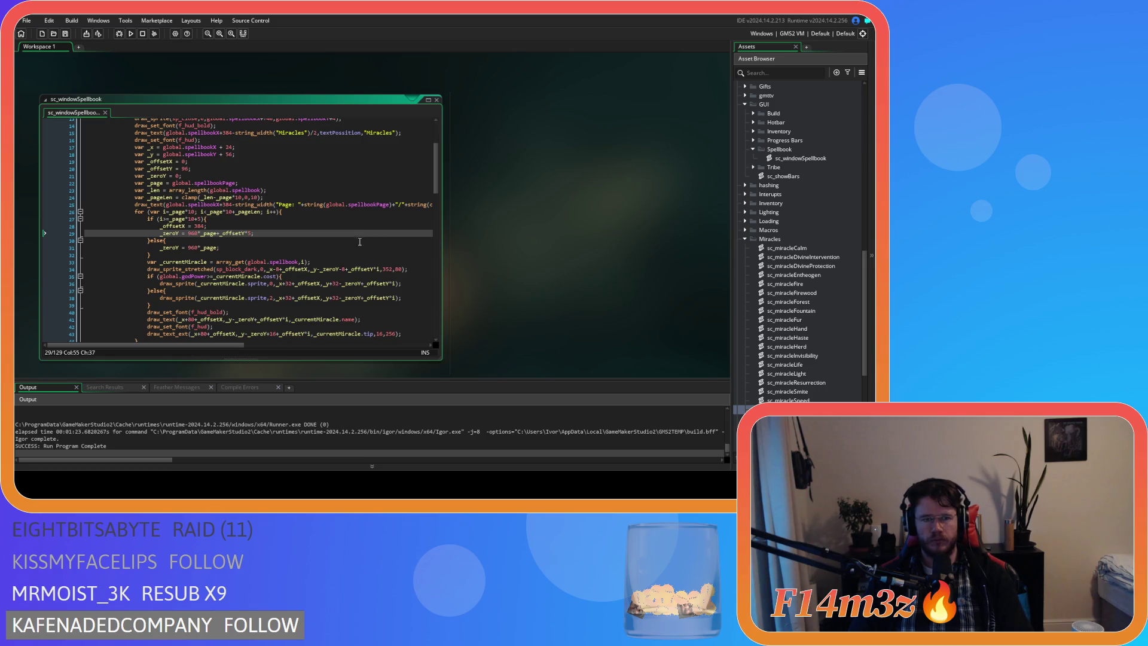
pyautogui.scroll(2, 363, 240)
pyautogui.scroll(-3, 346, 243)
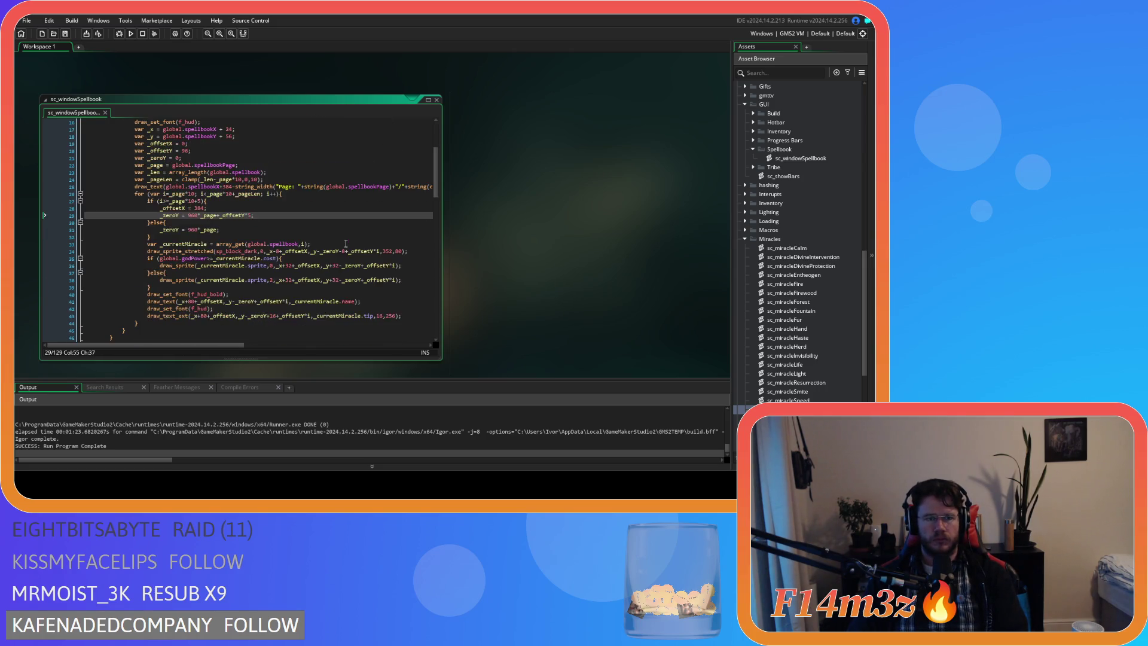
pyautogui.scroll(5, 345, 244)
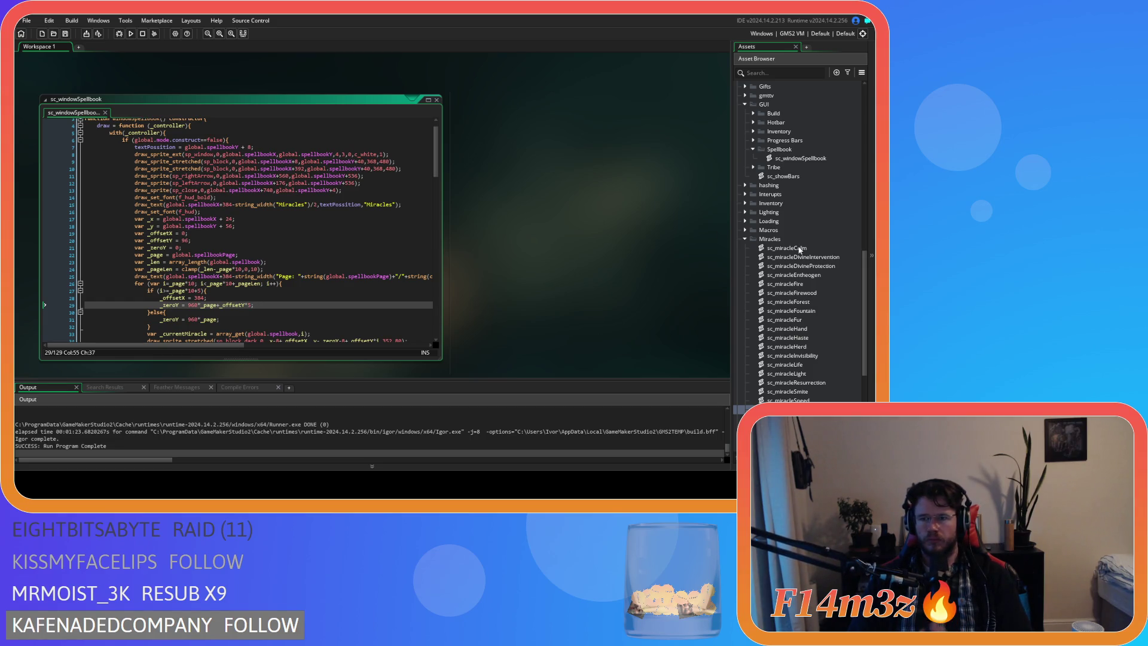
pyautogui.scroll(7, 820, 256)
pyautogui.scroll(7, 813, 254)
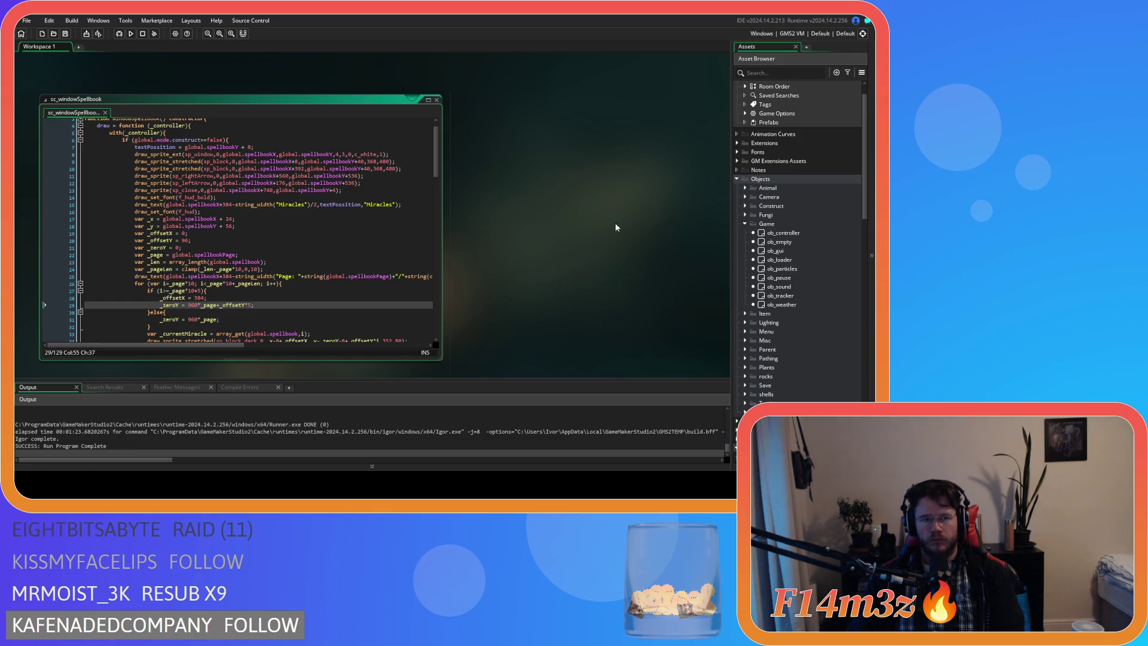
pyautogui.scroll(-15, 441, 213)
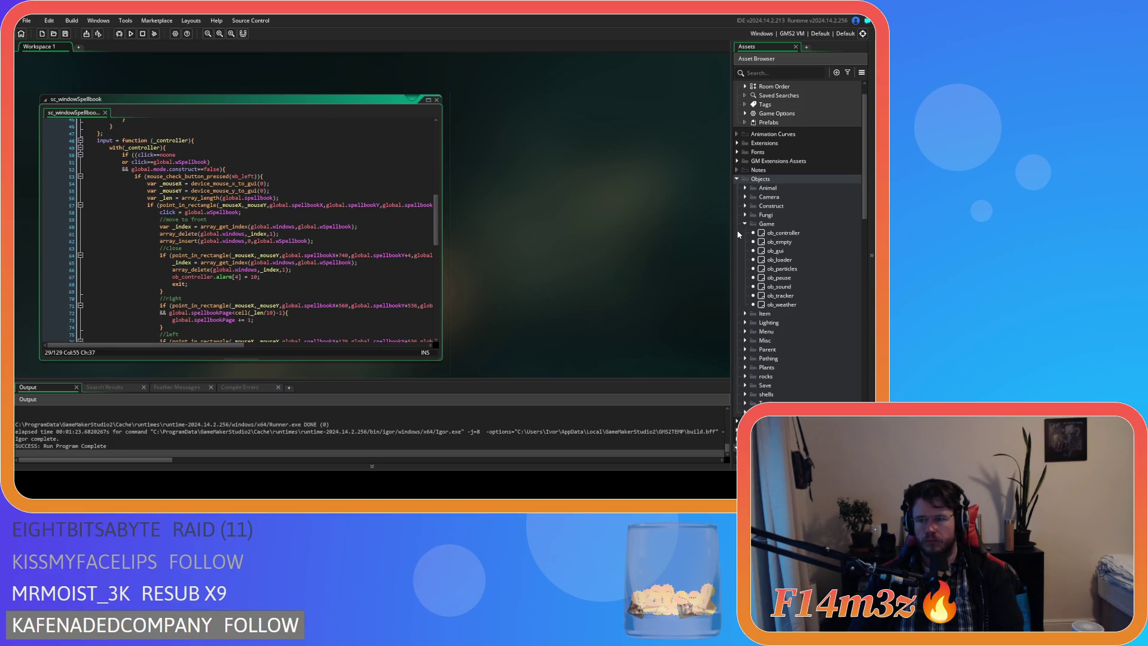
# Expand Objects > Camera in the Asset Browser and open ob_camera
pyautogui.click(745, 197)
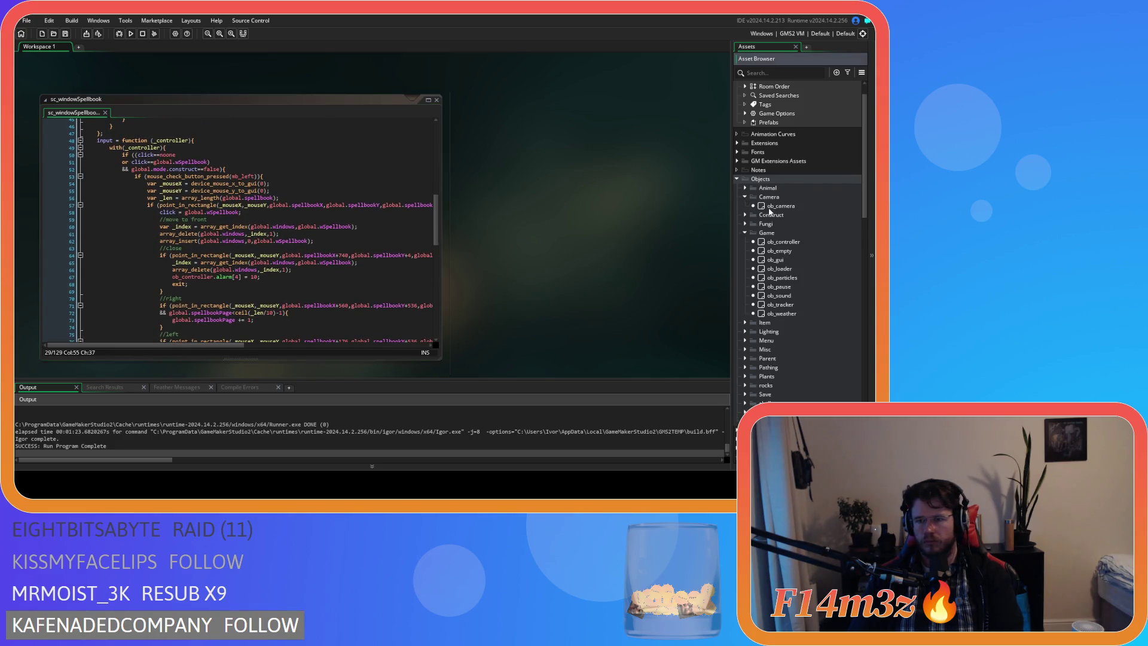
pyautogui.doubleClick(771, 206)
pyautogui.scroll(-10, 221, 167)
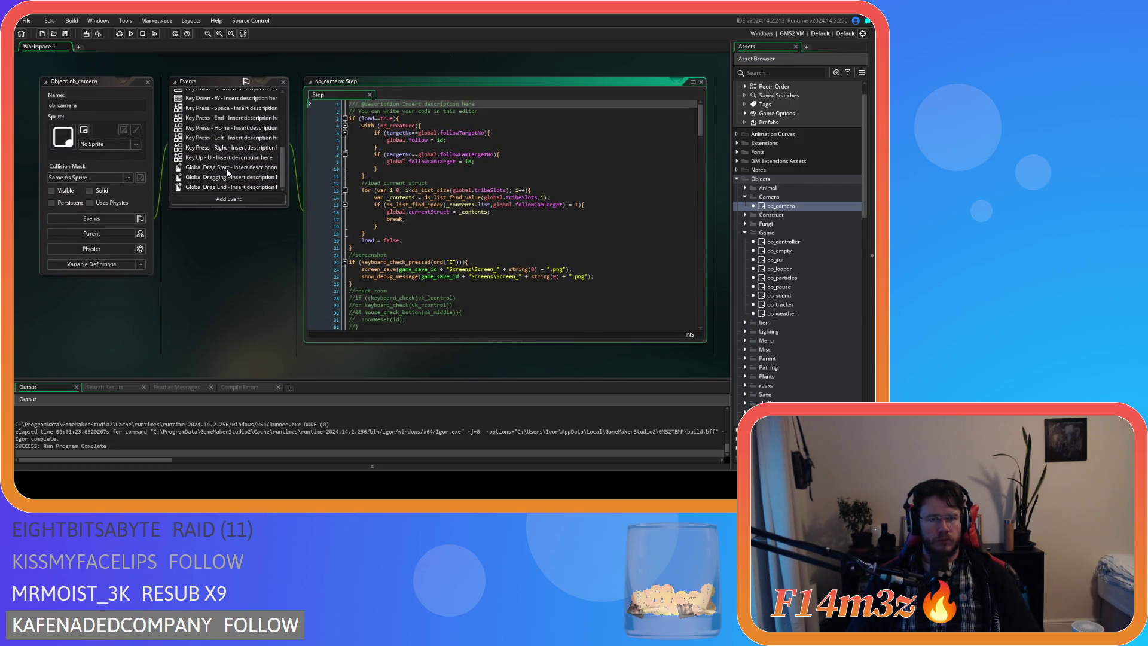
# Open ob_camera's Global Drag Start code and examine its window-overlap drag checks
pyautogui.click(228, 170)
pyautogui.moveTo(470, 327)
pyautogui.mouseDown()
pyautogui.moveTo(545, 327)
pyautogui.moveTo(460, 328)
pyautogui.mouseUp()
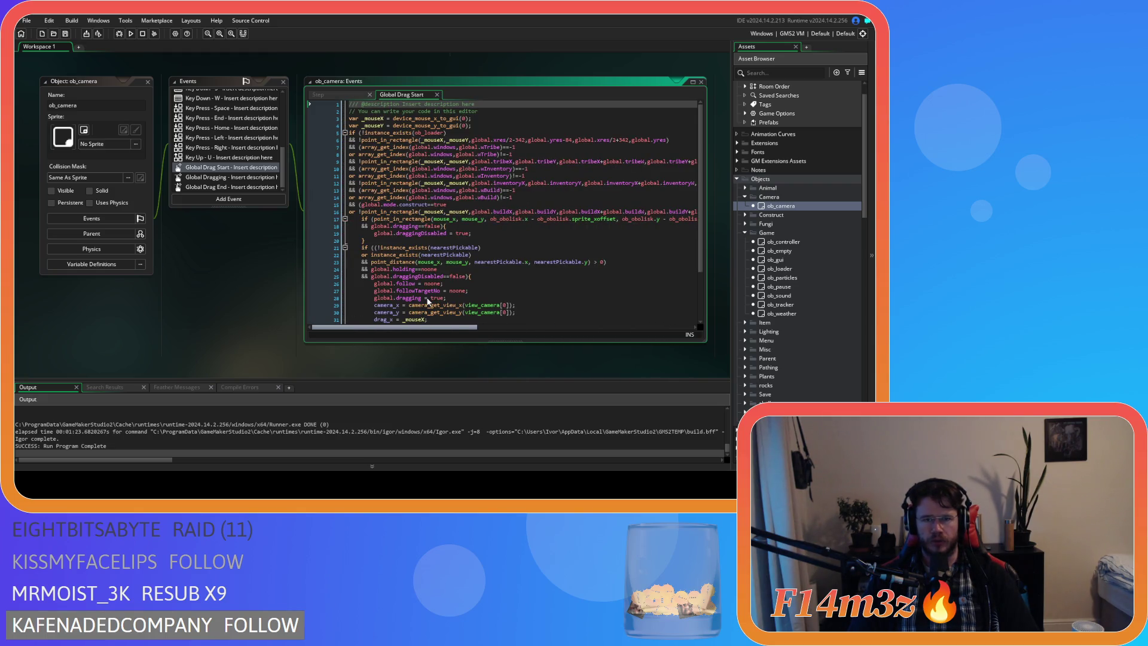
pyautogui.click(360, 190)
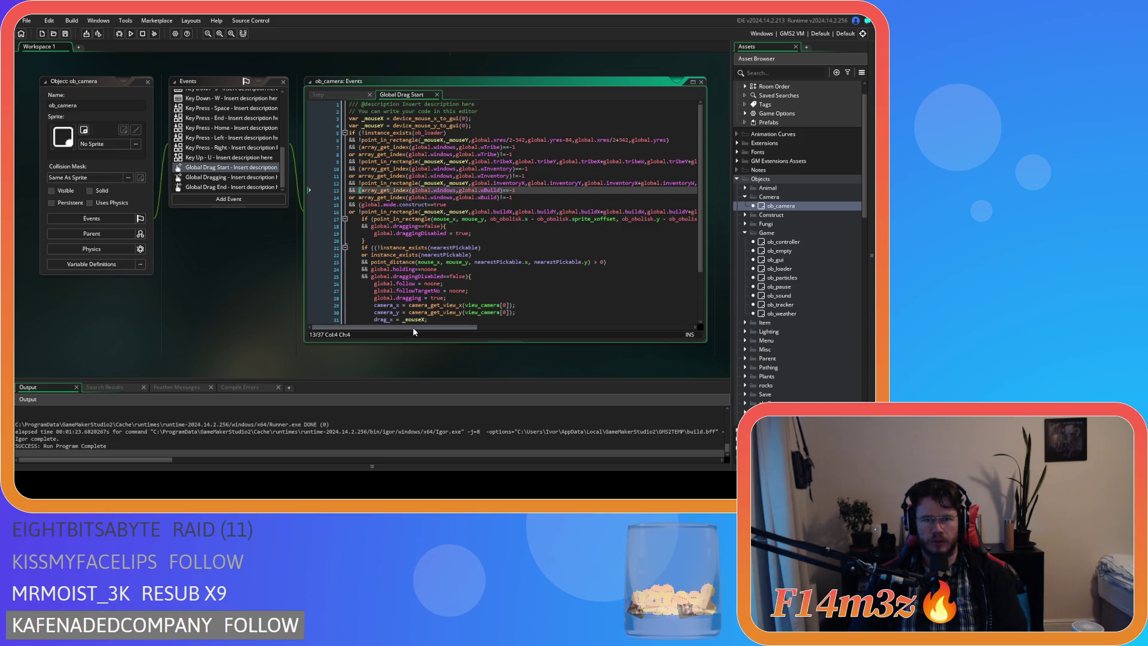
pyautogui.moveTo(413, 328)
pyautogui.mouseDown()
pyautogui.moveTo(433, 328)
pyautogui.moveTo(402, 323)
pyautogui.mouseUp()
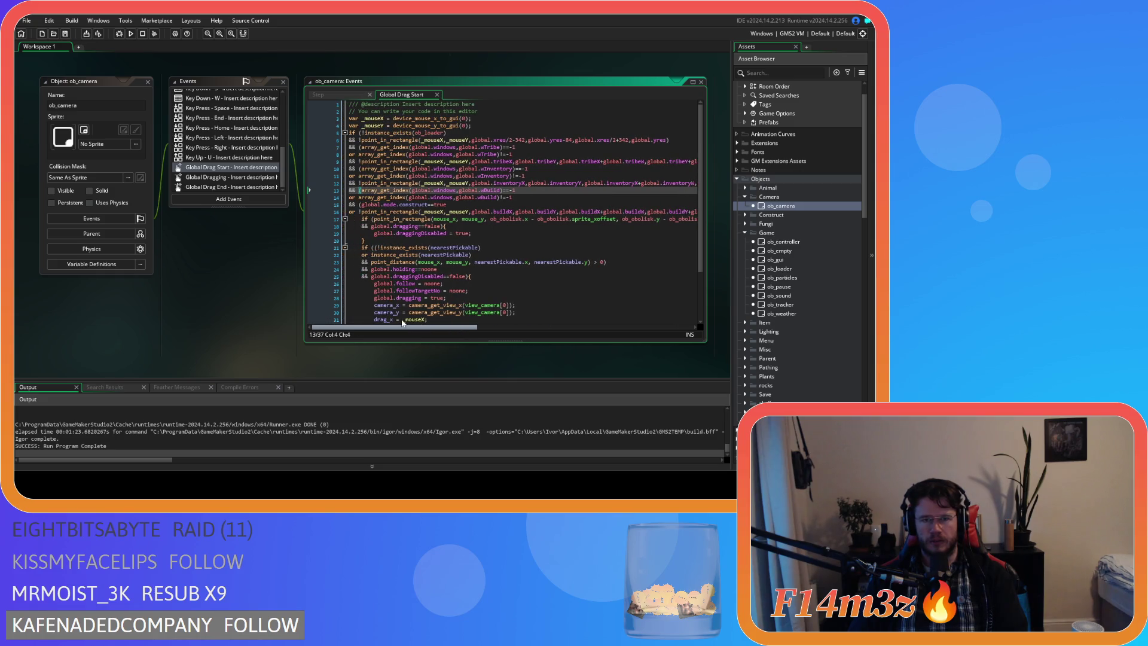
pyautogui.click(482, 134)
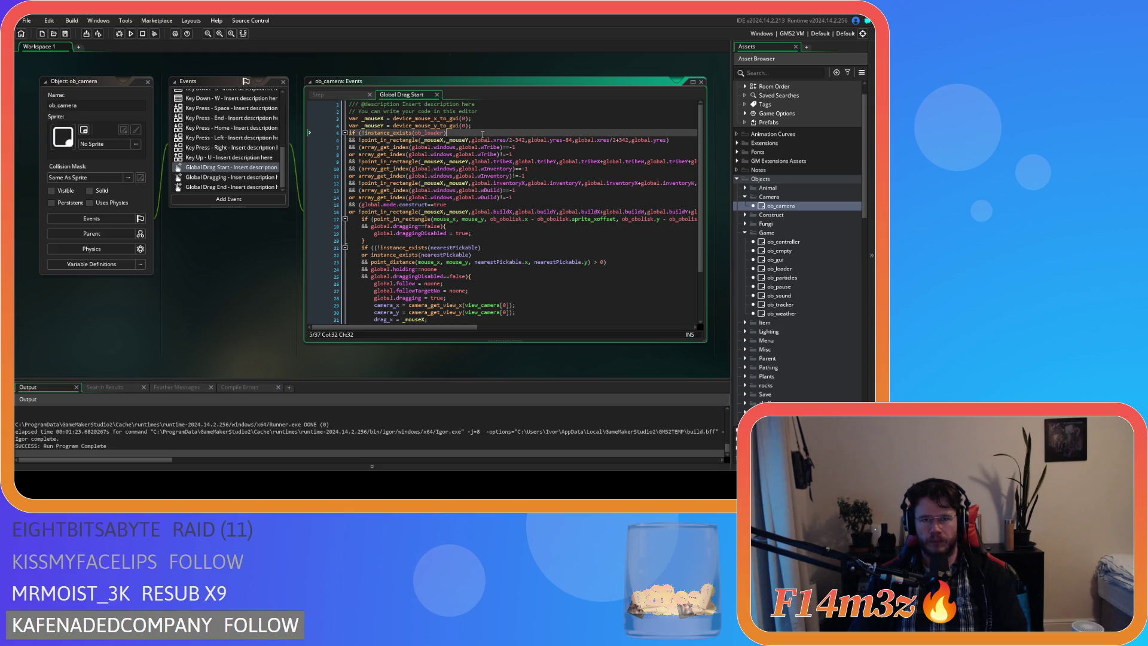
pyautogui.press('Return')
pyautogui.press('BackSpace')
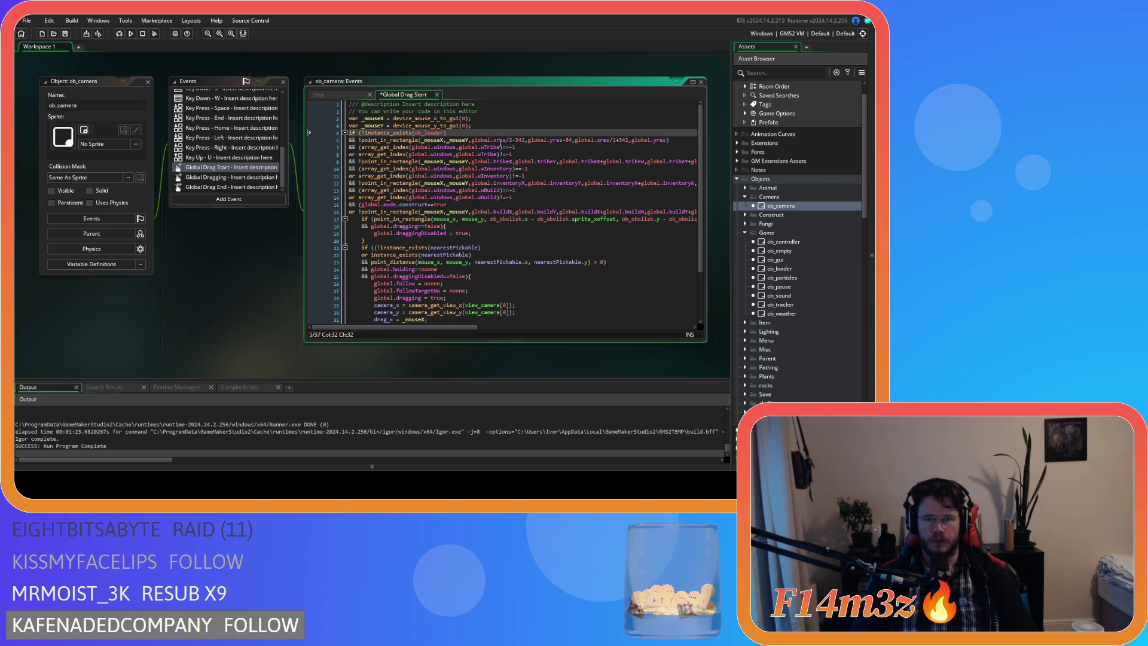
pyautogui.click(526, 199)
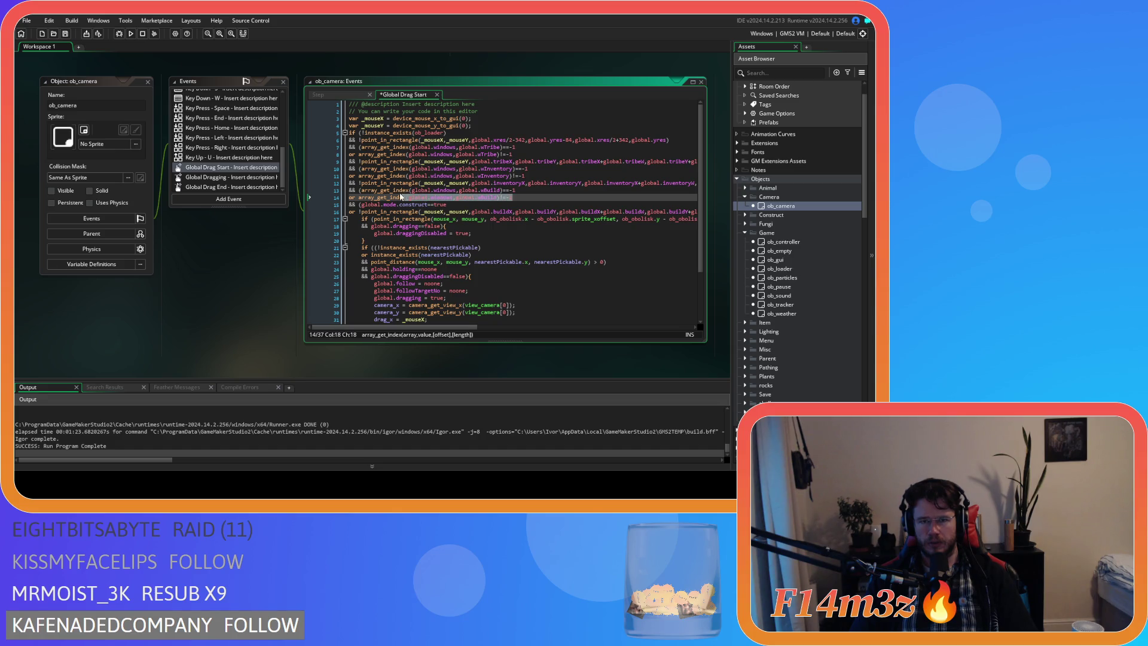
pyautogui.moveTo(309, 197); pyautogui.dragTo(309, 182)
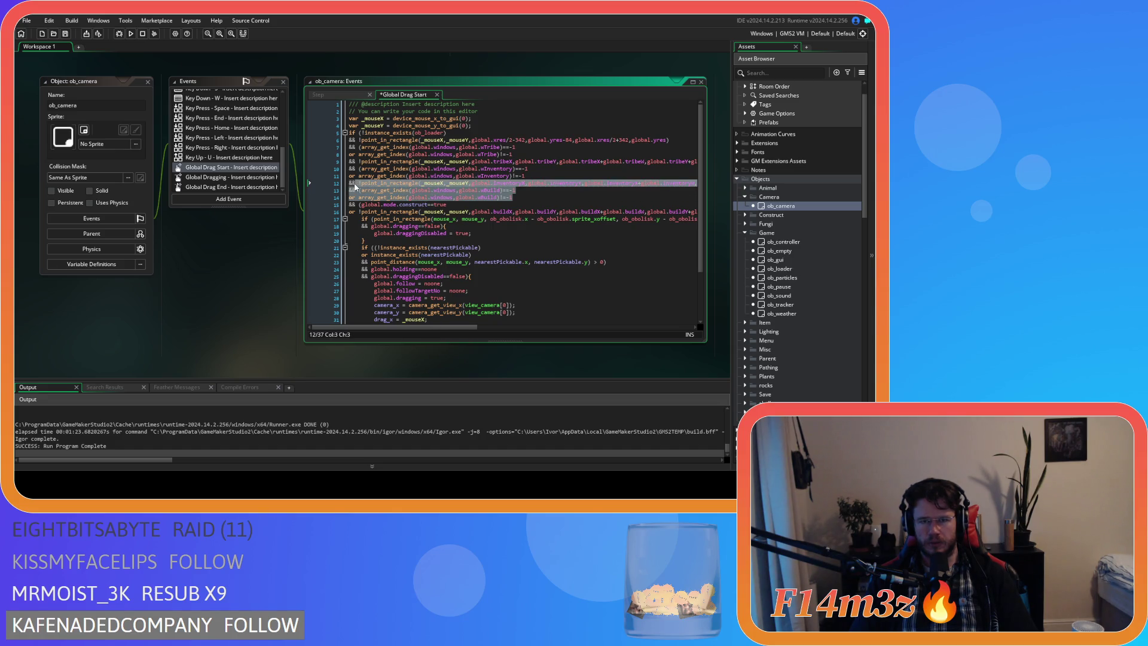
pyautogui.click(423, 198)
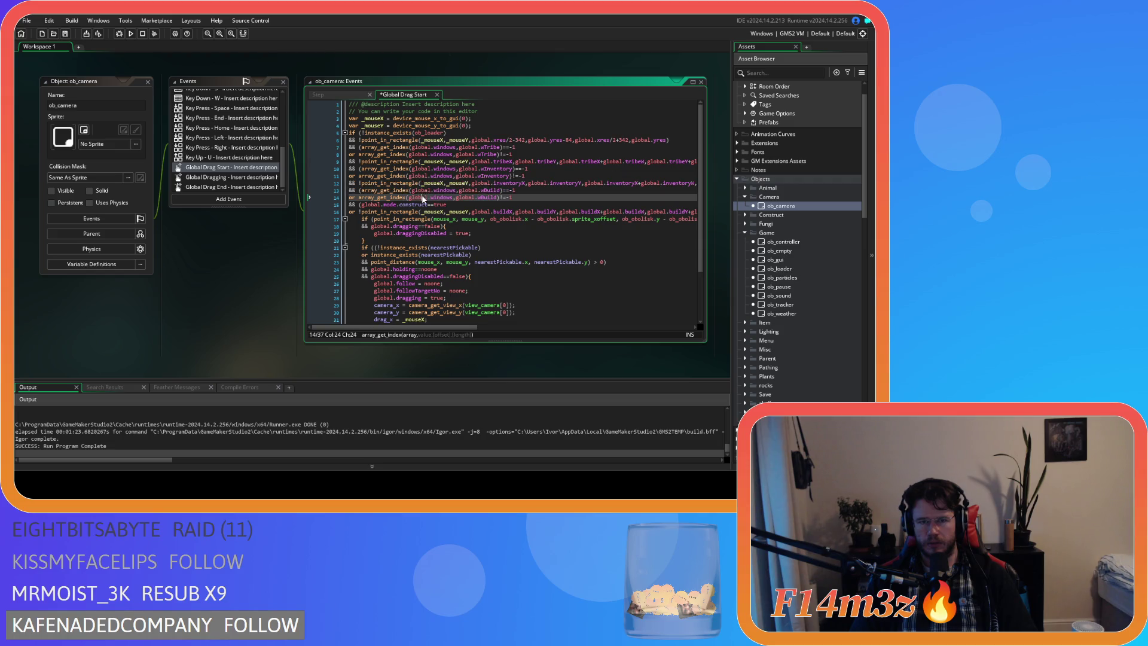
# Copy the three inventory-window check lines 10–12 for reuse
pyautogui.moveTo(464, 327); pyautogui.dragTo(583, 327)
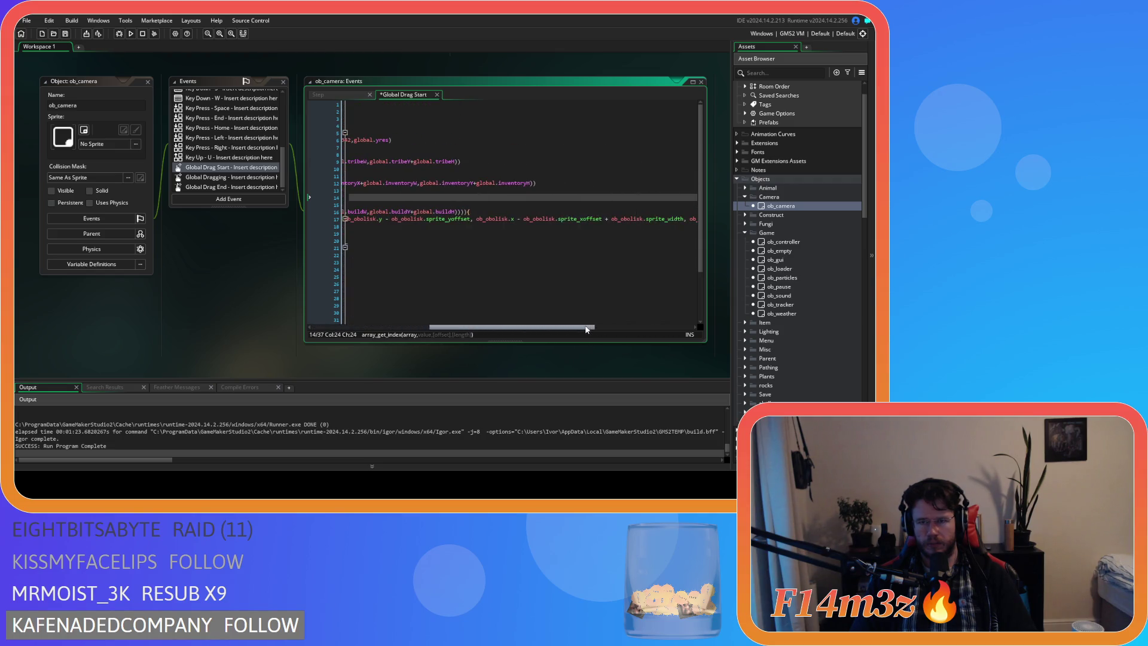
pyautogui.click(535, 183)
pyautogui.moveTo(535, 182)
pyautogui.mouseDown()
pyautogui.moveTo(281, 185)
pyautogui.moveTo(323, 166)
pyautogui.mouseUp()
pyautogui.rightClick(397, 180)
pyautogui.click(434, 217)
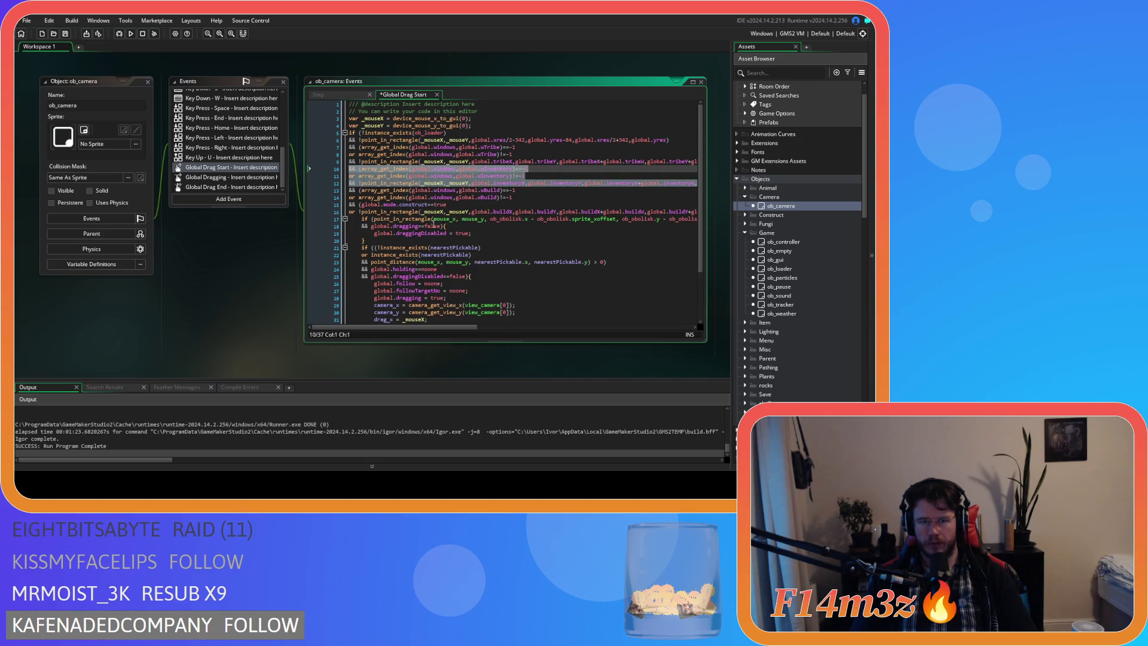
pyautogui.moveTo(465, 324); pyautogui.dragTo(603, 303)
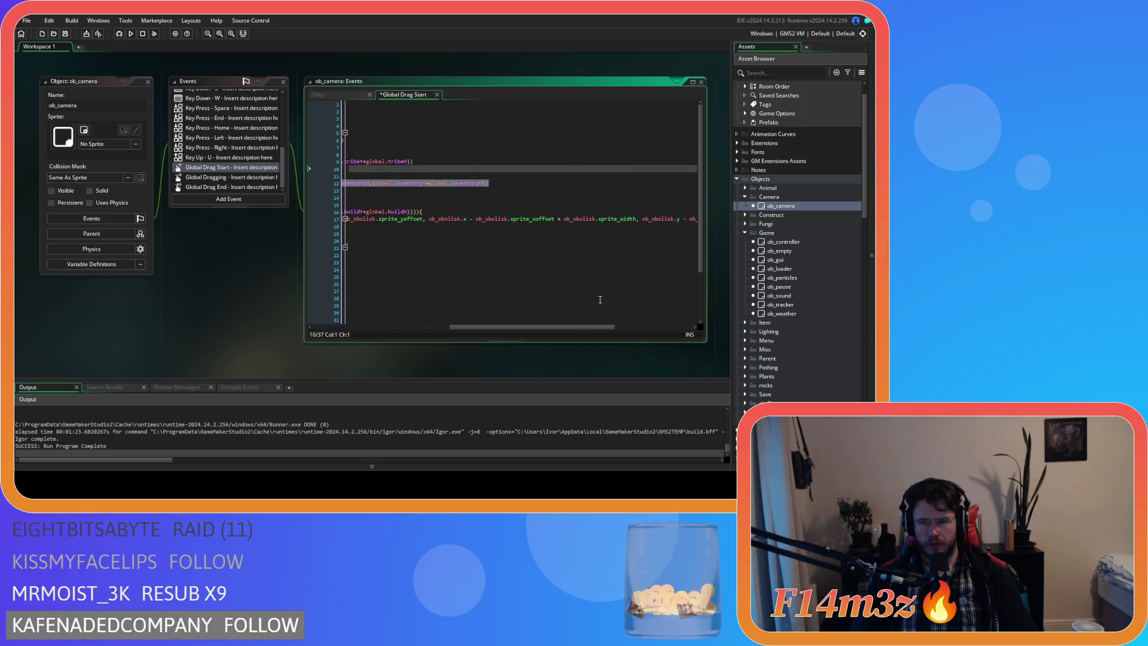
pyautogui.click(443, 209)
# Paste the check lines after line 16 and change wInventory to wSpellbook on lines 17–18
pyautogui.hotkey('ctrl', 'z')
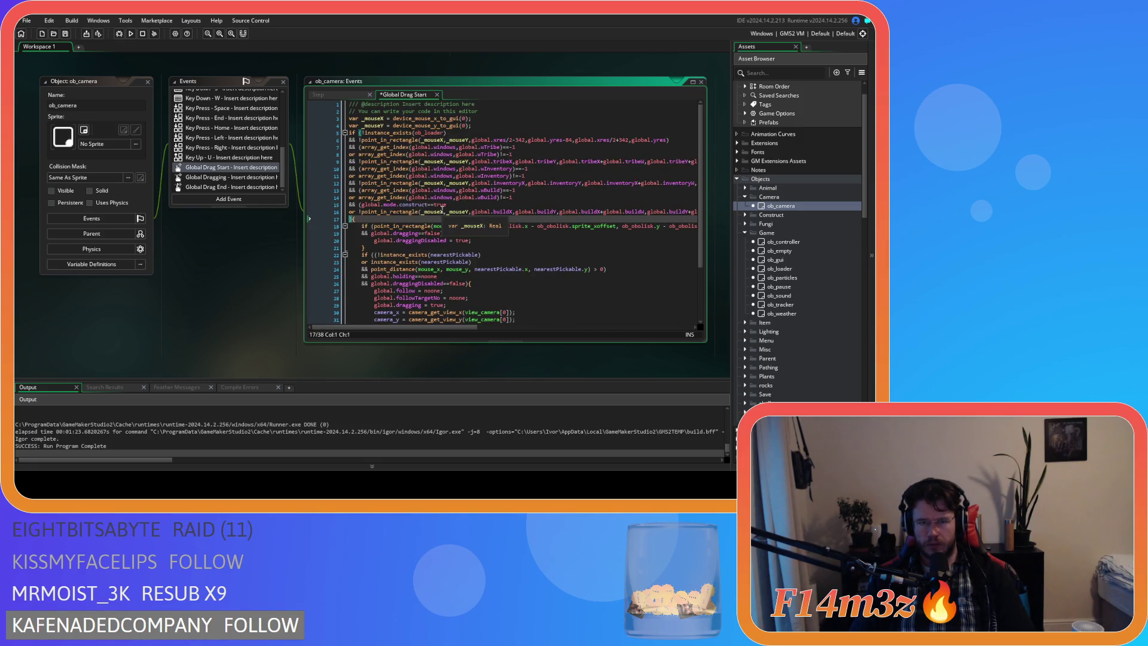
pyautogui.moveTo(481, 327); pyautogui.dragTo(404, 327)
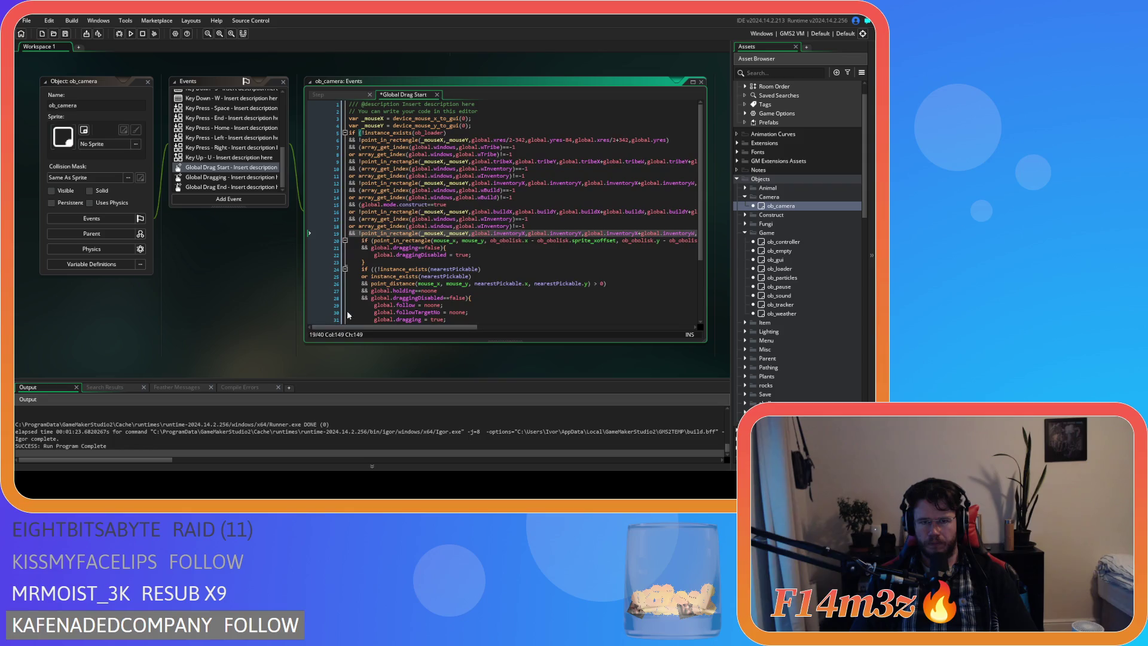
pyautogui.moveTo(371, 226)
pyautogui.doubleClick(509, 220)
pyautogui.write('Spellbook')
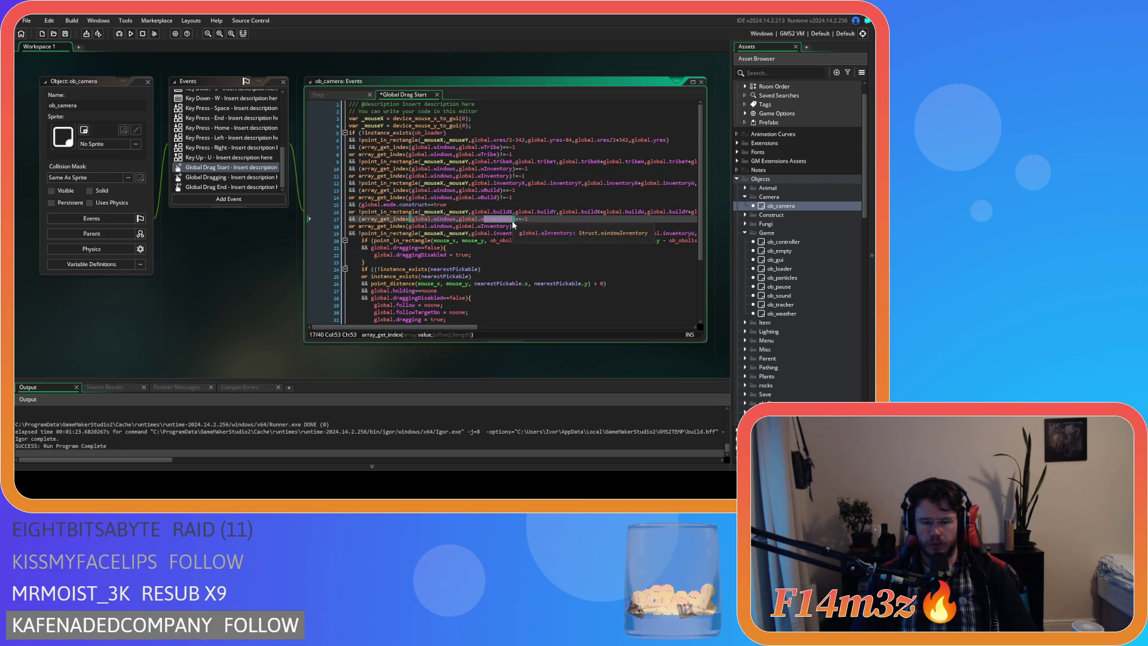
pyautogui.press('Escape')
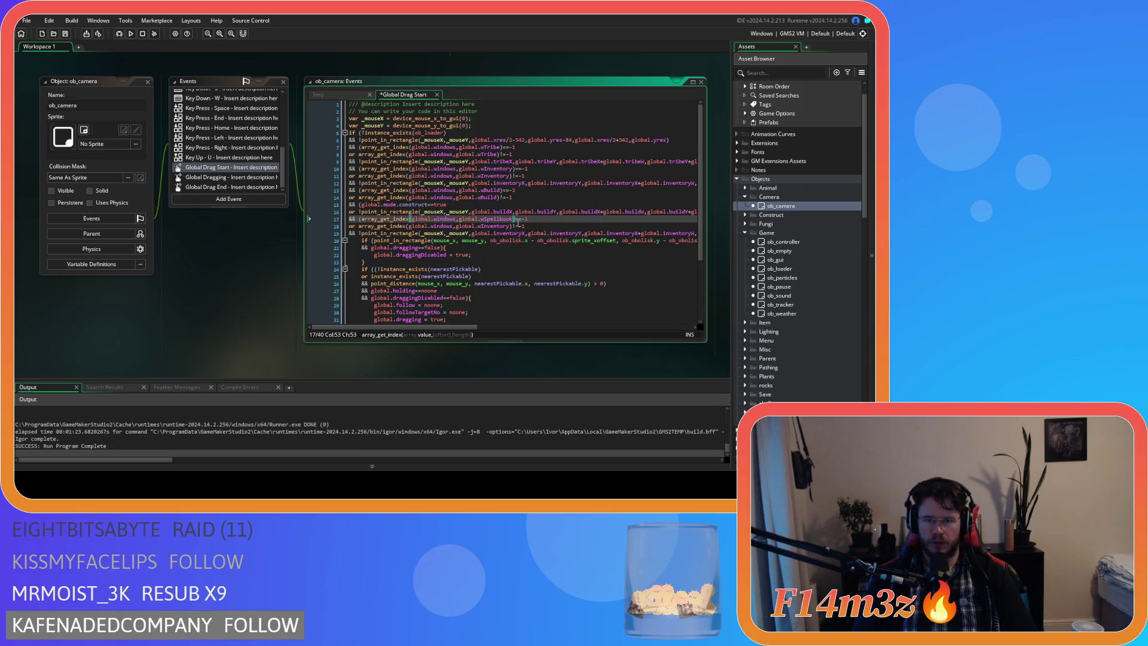
pyautogui.click(498, 219)
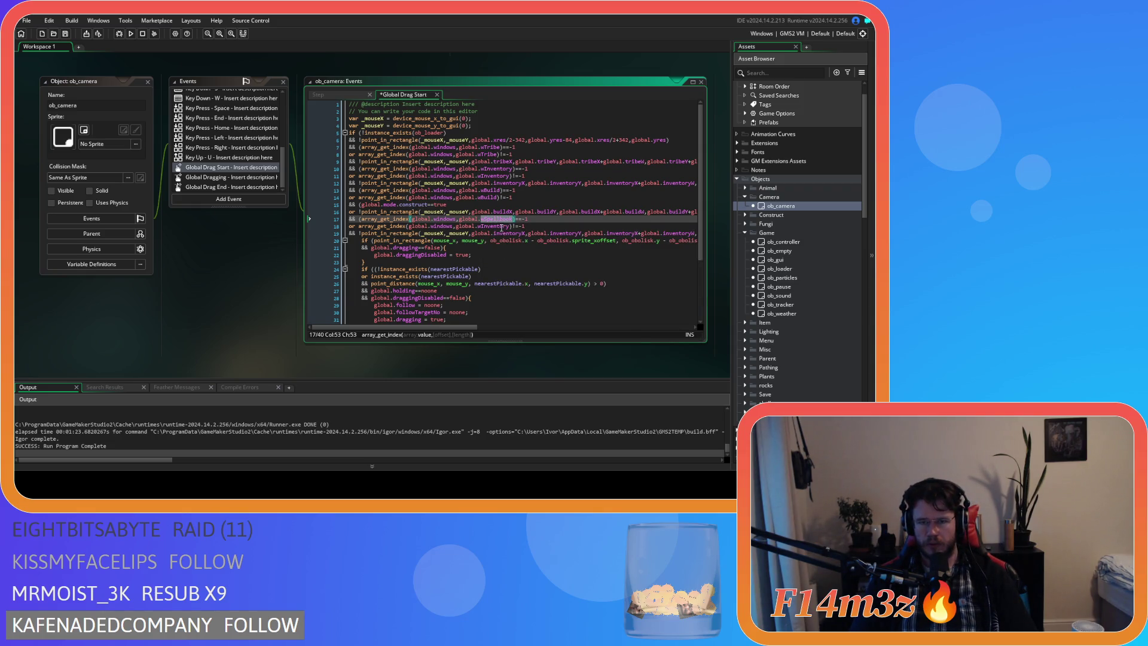
pyautogui.doubleClick(500, 226)
pyautogui.hotkey('ctrl', 'v')
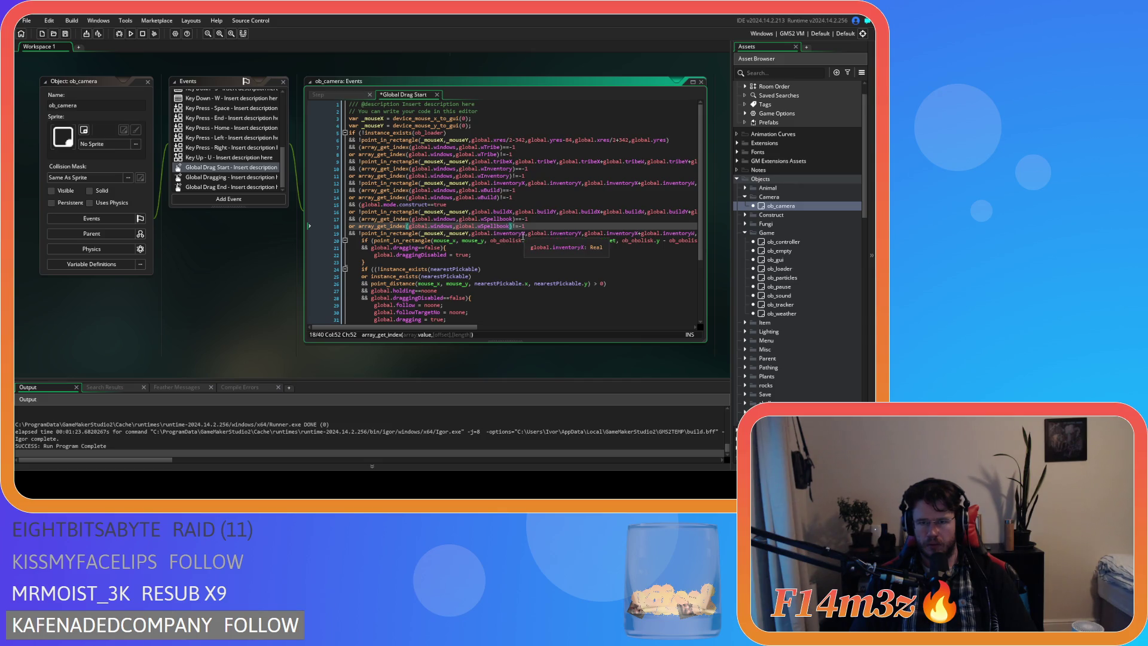
# Replace inventoryX, inventoryY, inventoryW and inventoryH with spellbookX/Y/W/H on line 19
pyautogui.moveTo(523, 236); pyautogui.dragTo(510, 240)
pyautogui.write('spellbook')
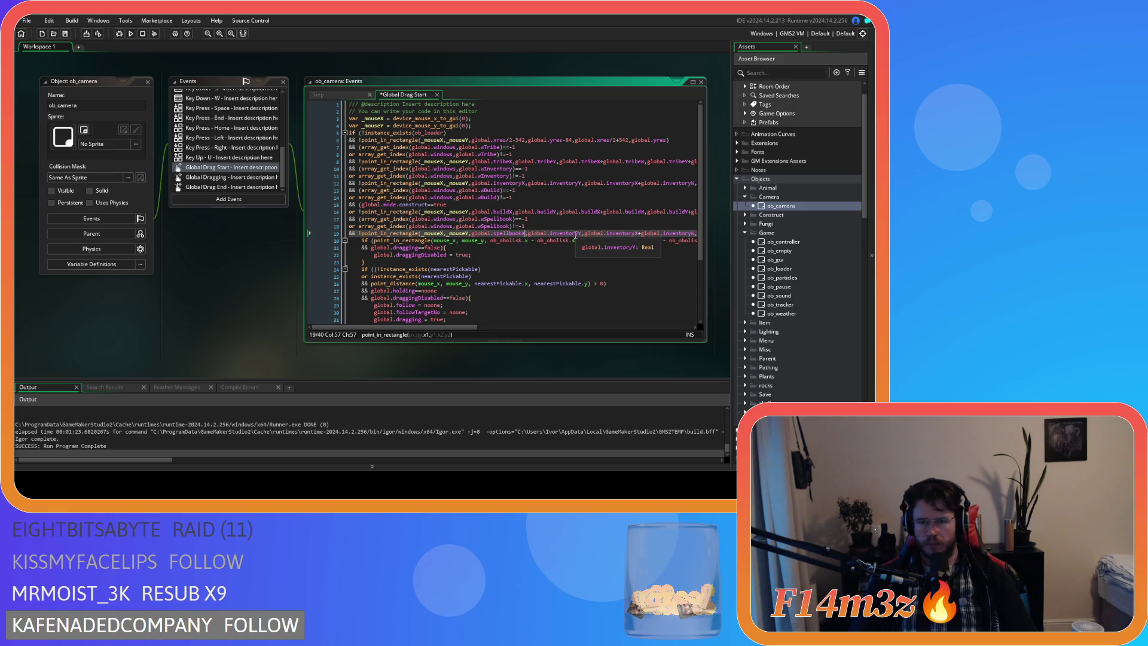
pyautogui.moveTo(460, 328); pyautogui.dragTo(516, 336)
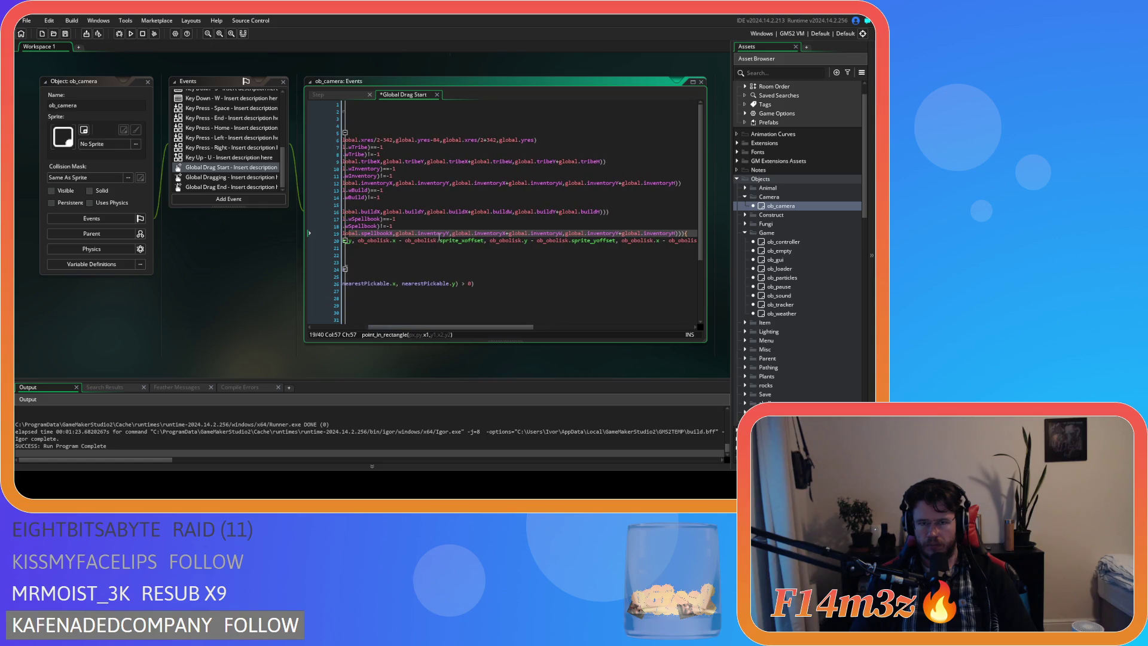
pyautogui.write('spellbookY')
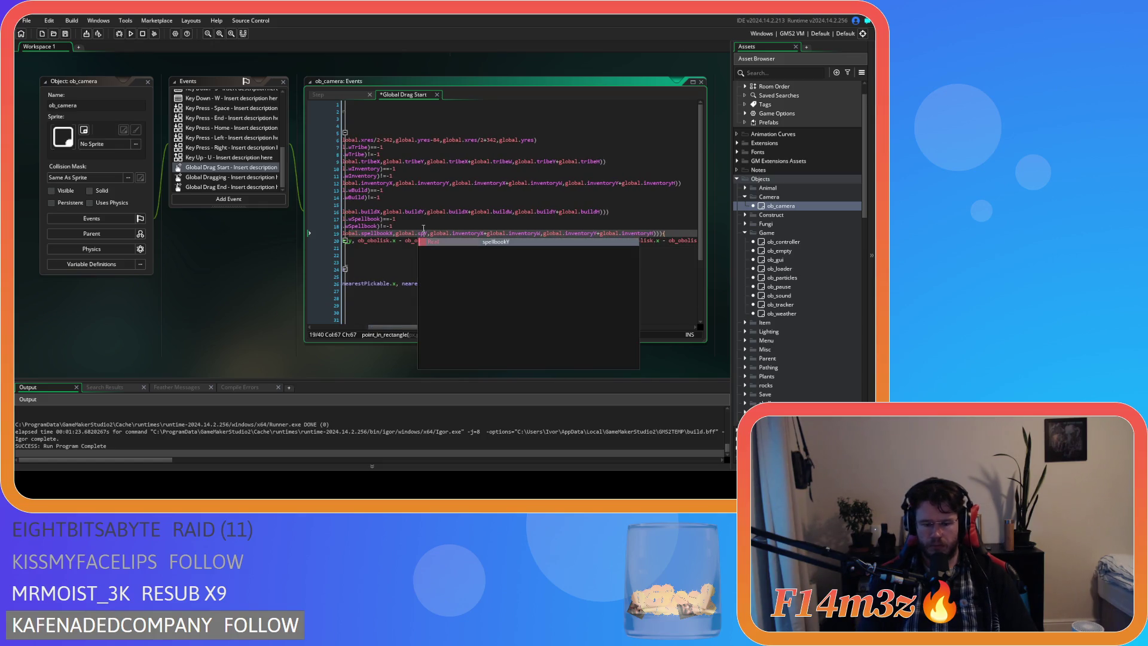
pyautogui.click(503, 233)
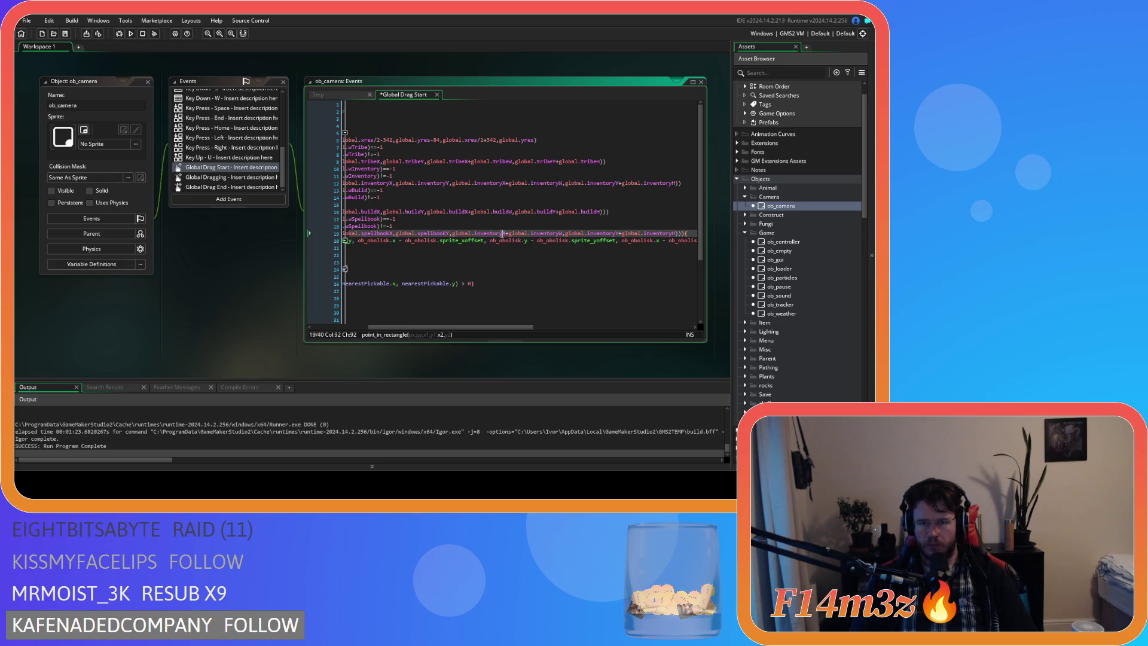
pyautogui.write('spellbook')
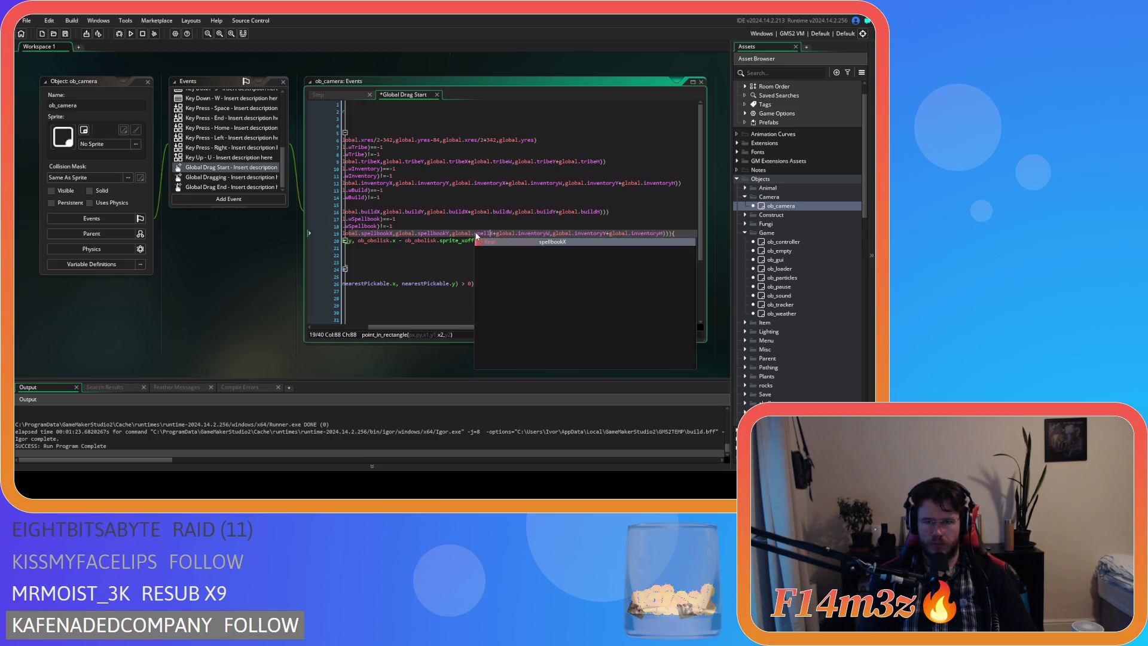
pyautogui.click(558, 233)
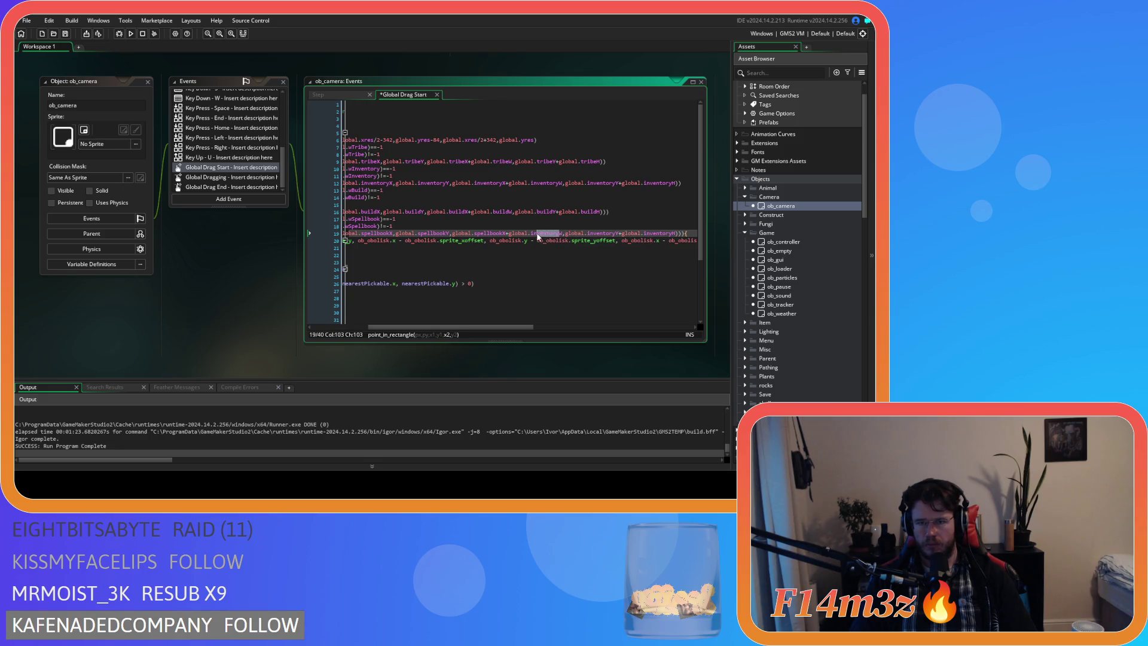
pyautogui.write('spellbook')
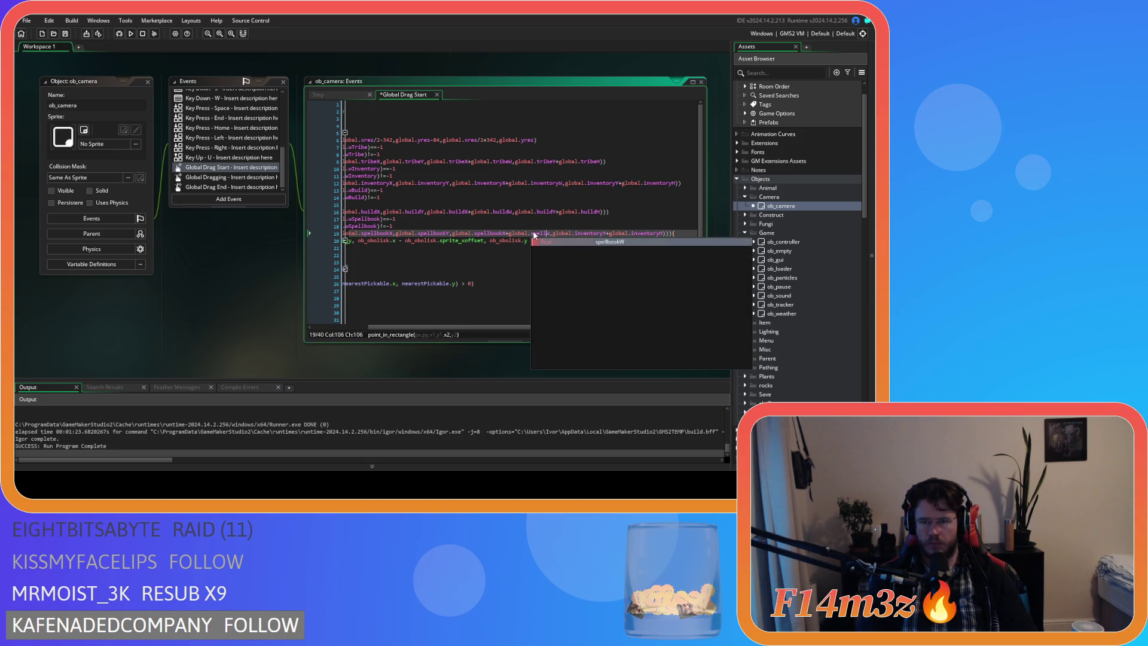
pyautogui.moveTo(618, 234); pyautogui.dragTo(599, 237)
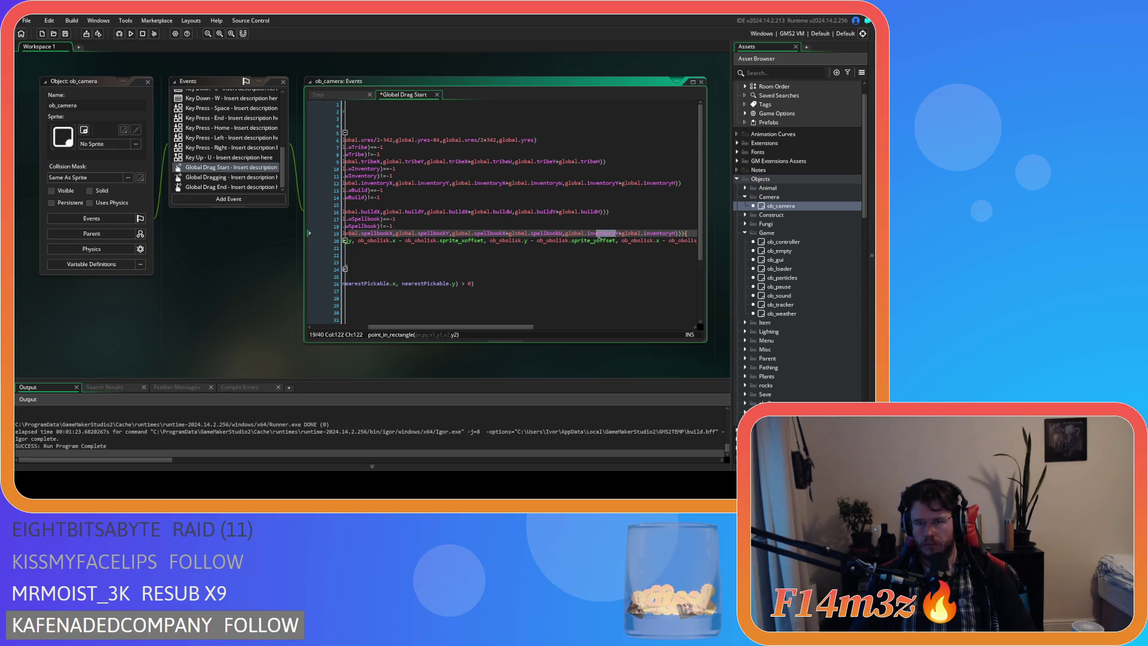
pyautogui.write('spell')
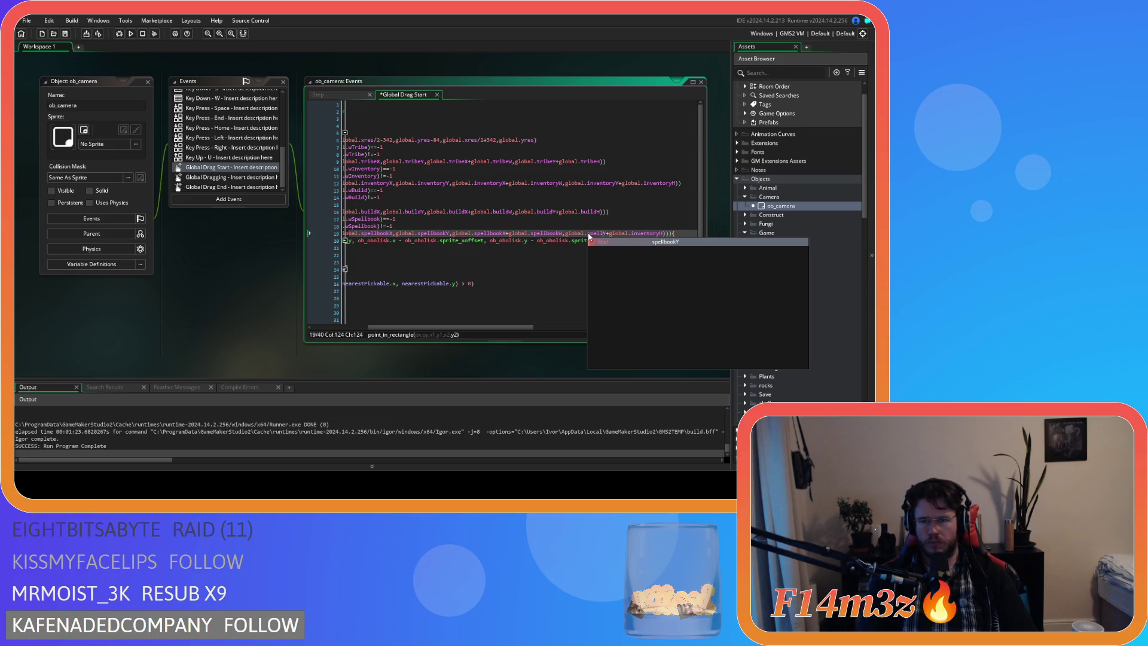
pyautogui.press('Return')
pyautogui.write('sp')
pyautogui.press('Return')
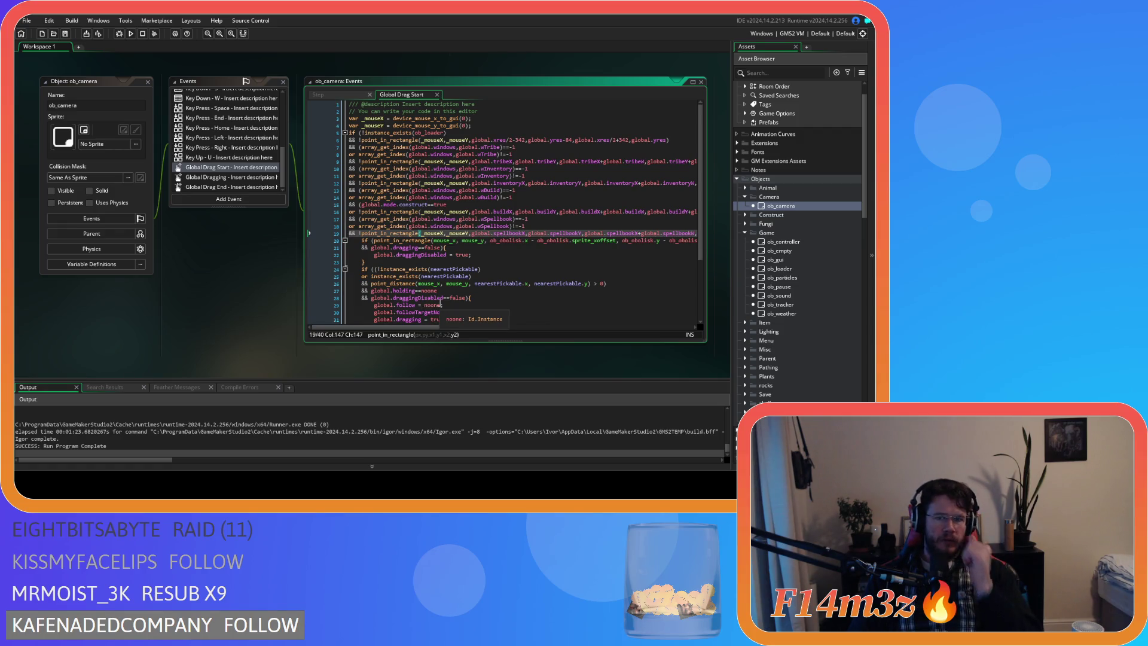
pyautogui.click(226, 178)
pyautogui.click(237, 168)
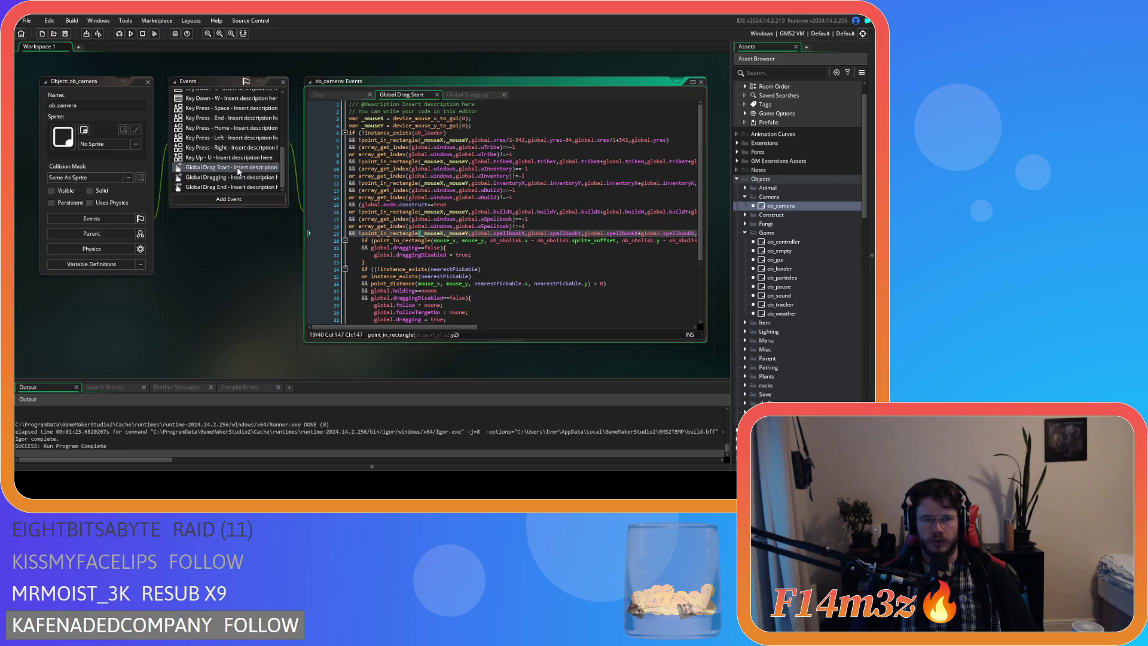
pyautogui.click(469, 95)
pyautogui.click(407, 95)
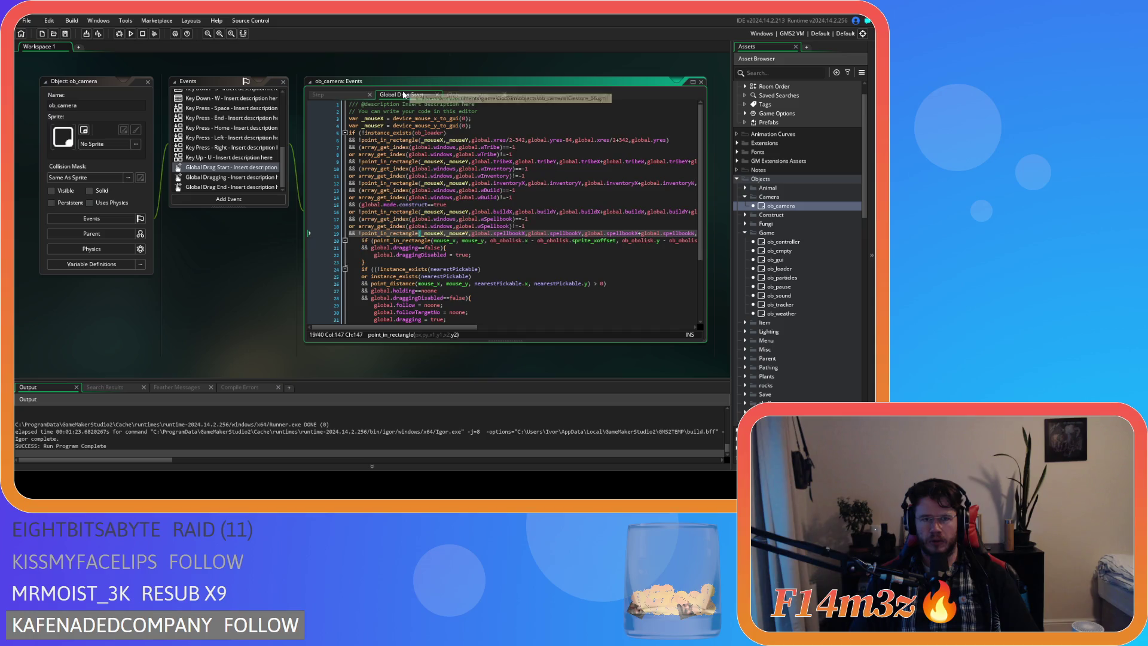
pyautogui.doubleClick(780, 241)
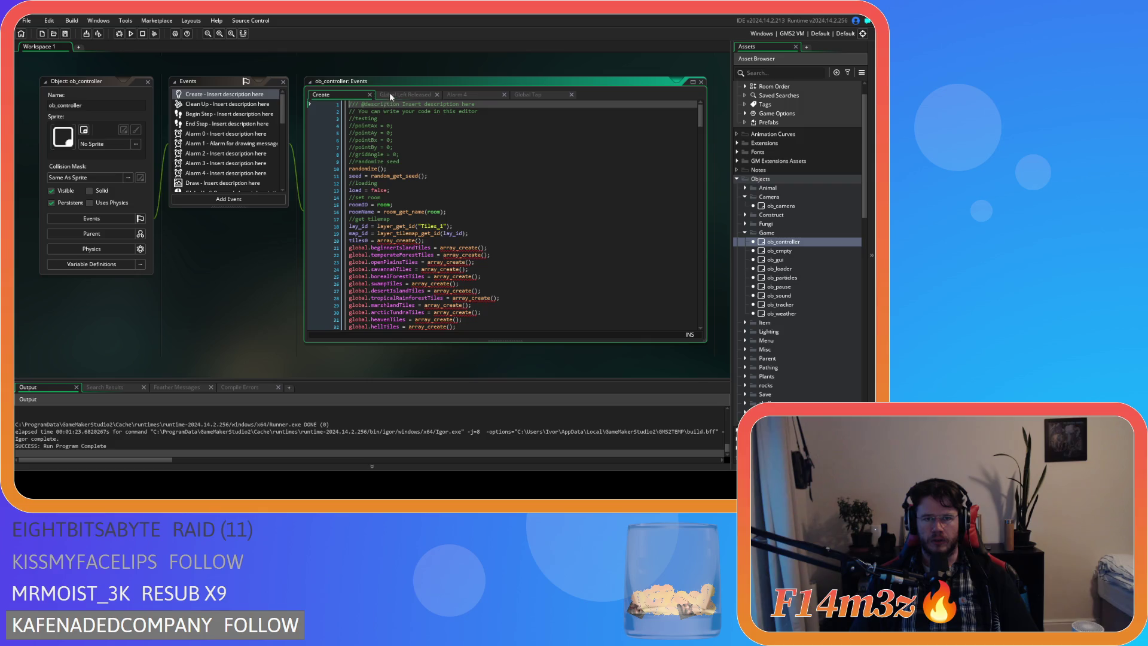
pyautogui.click(390, 95)
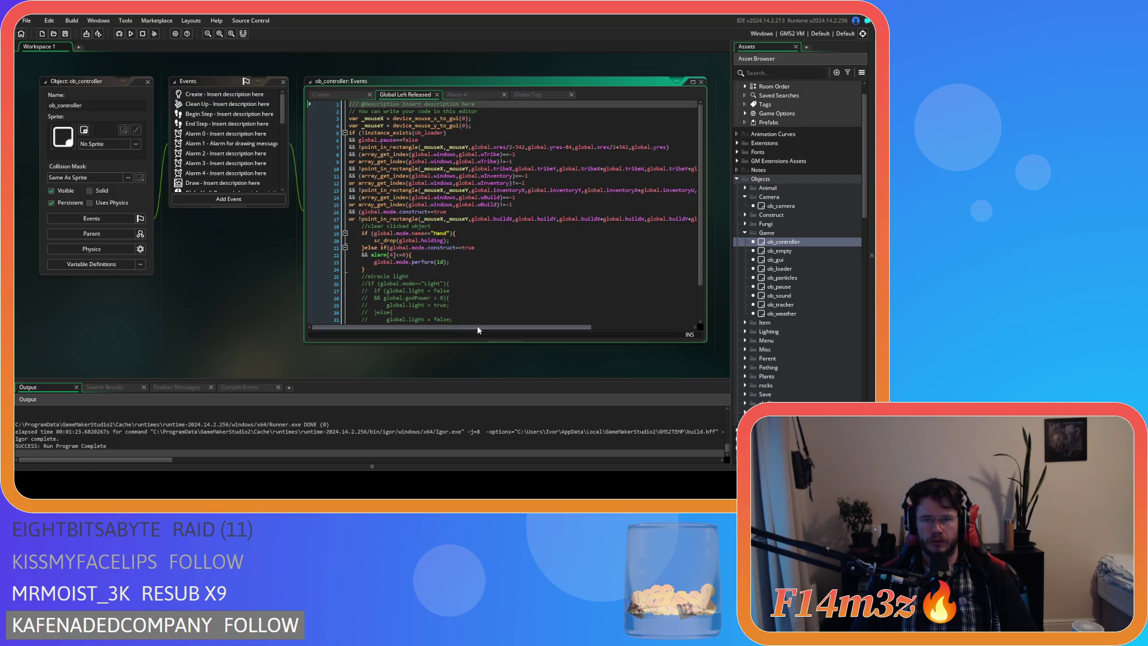
pyautogui.hscroll(3, 479, 326)
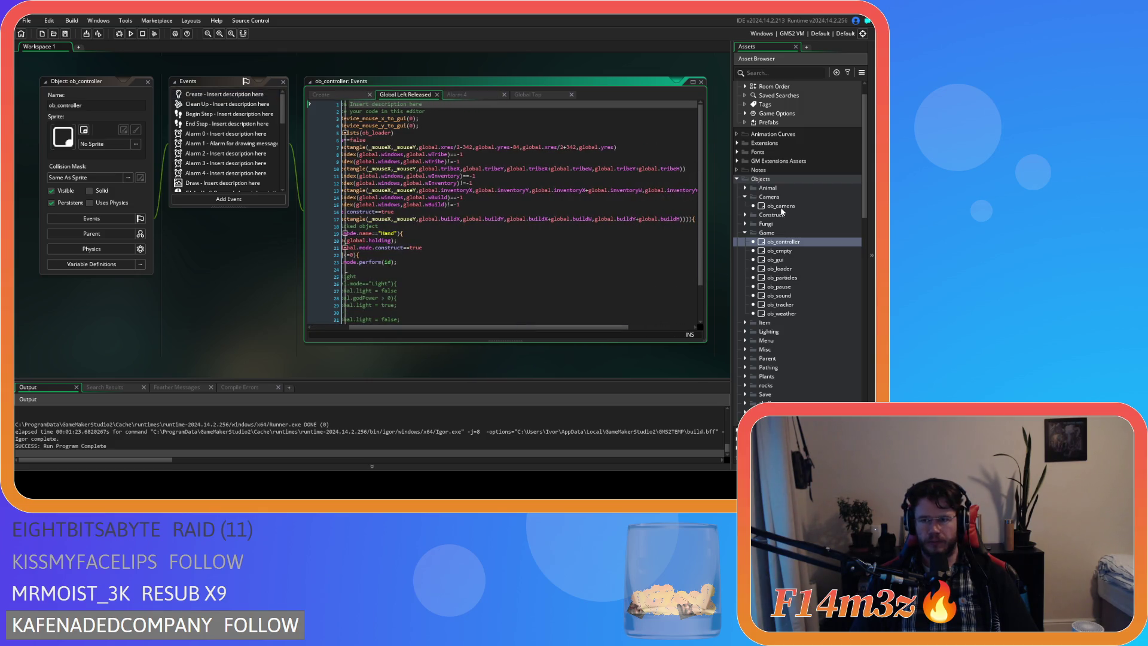
pyautogui.doubleClick(780, 206)
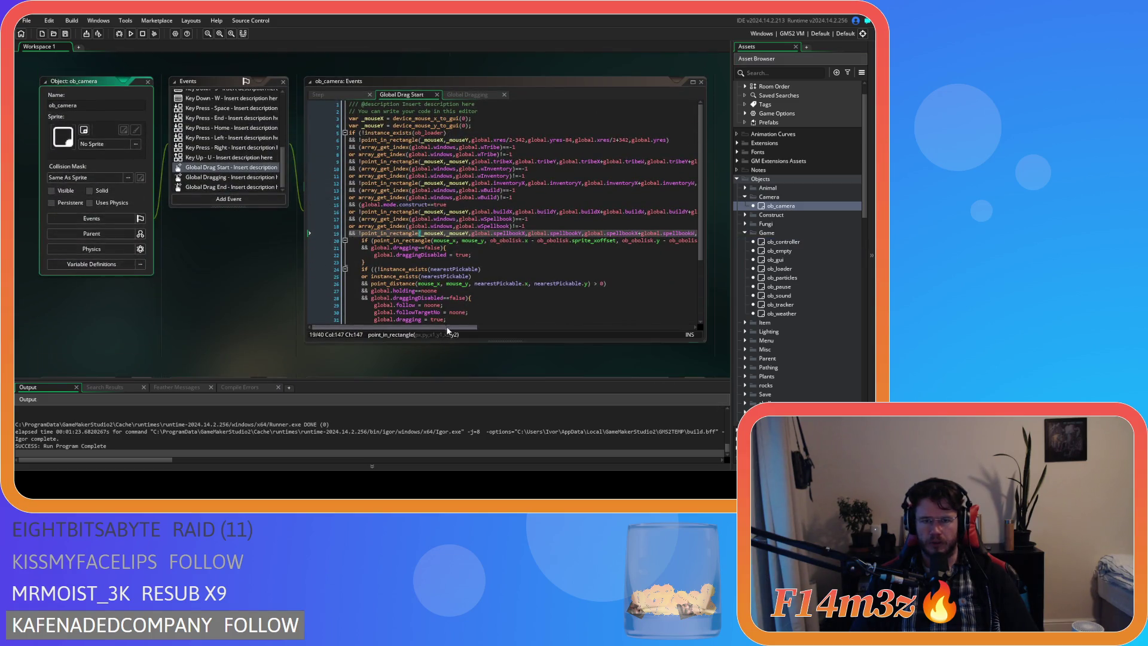
pyautogui.hscroll(10, 587, 261)
pyautogui.moveTo(420, 233)
pyautogui.mouseDown()
pyautogui.moveTo(289, 231)
pyautogui.moveTo(312, 219)
pyautogui.mouseUp()
# Copy the spellbook condition lines into ob_controller's Global Left Released after line 17, then save
pyautogui.rightClick(394, 226)
pyautogui.click(466, 256)
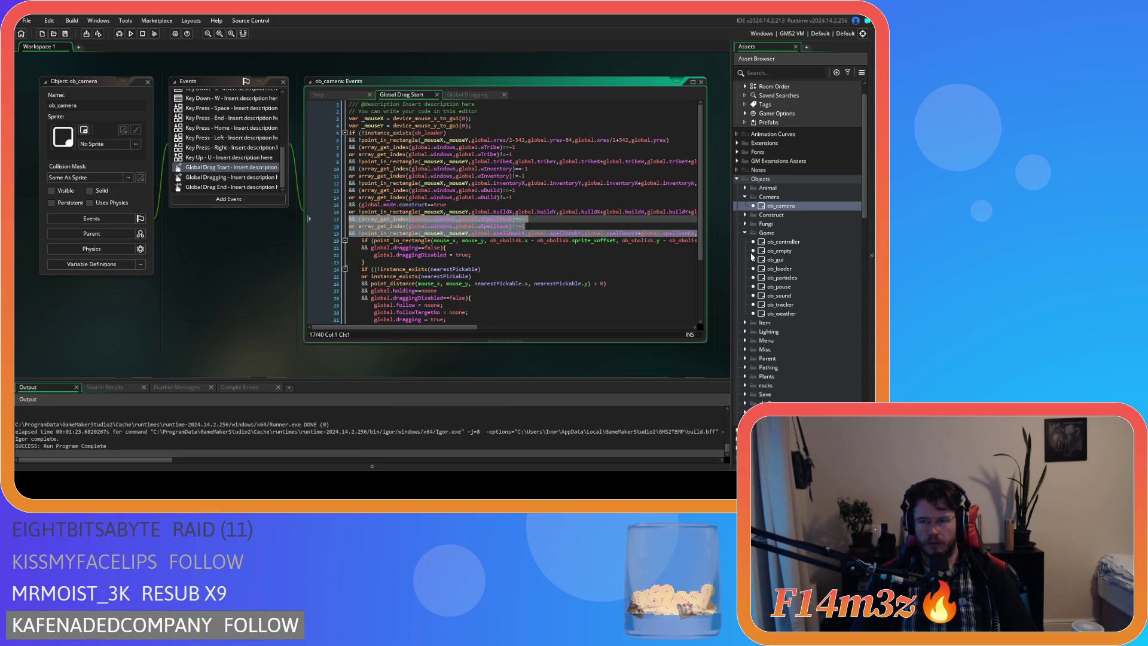
pyautogui.doubleClick(809, 239)
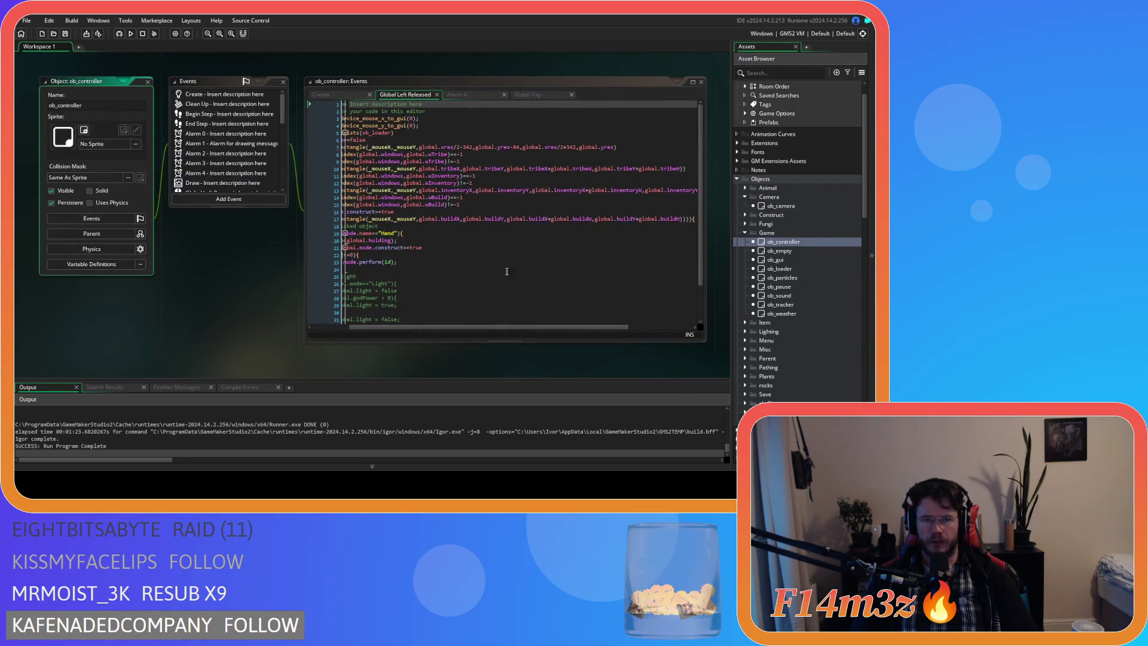
pyautogui.moveTo(556, 327); pyautogui.dragTo(619, 327)
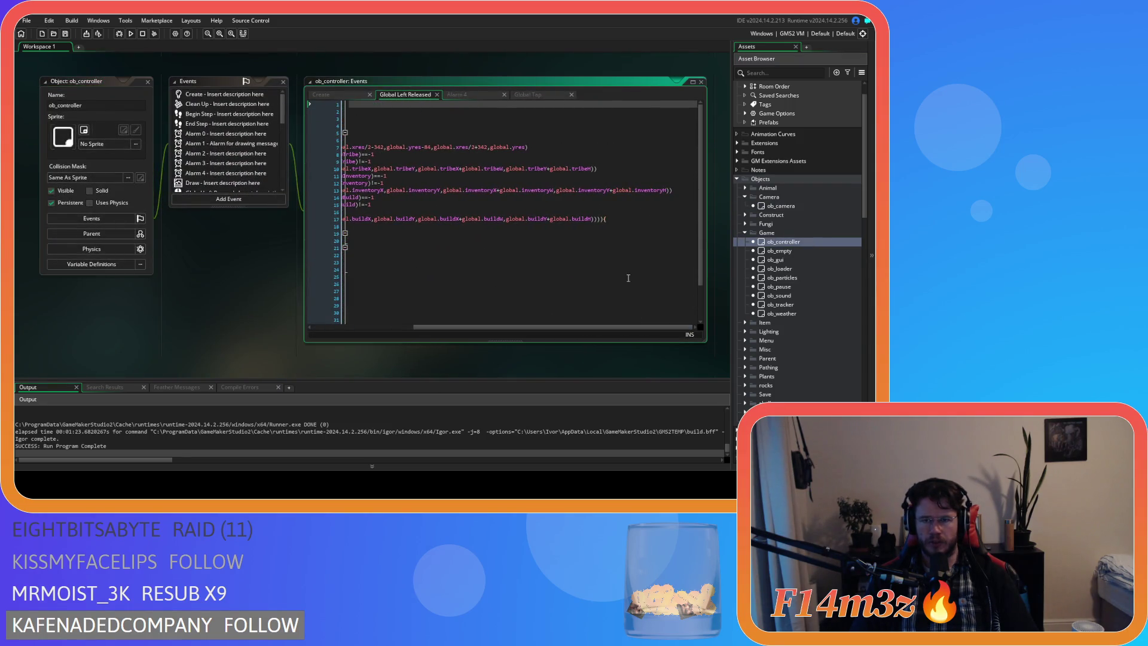
pyautogui.click(622, 219)
pyautogui.hotkey('ctrl', 'v')
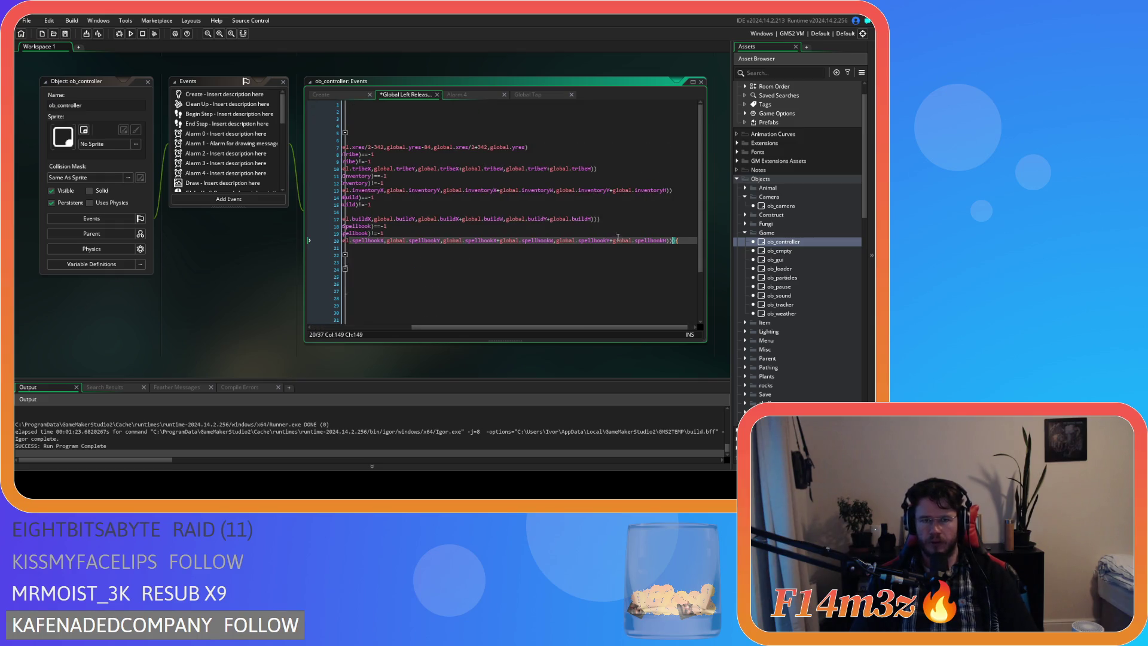
pyautogui.moveTo(567, 328); pyautogui.dragTo(378, 328)
pyautogui.hotkey('ctrl', 's')
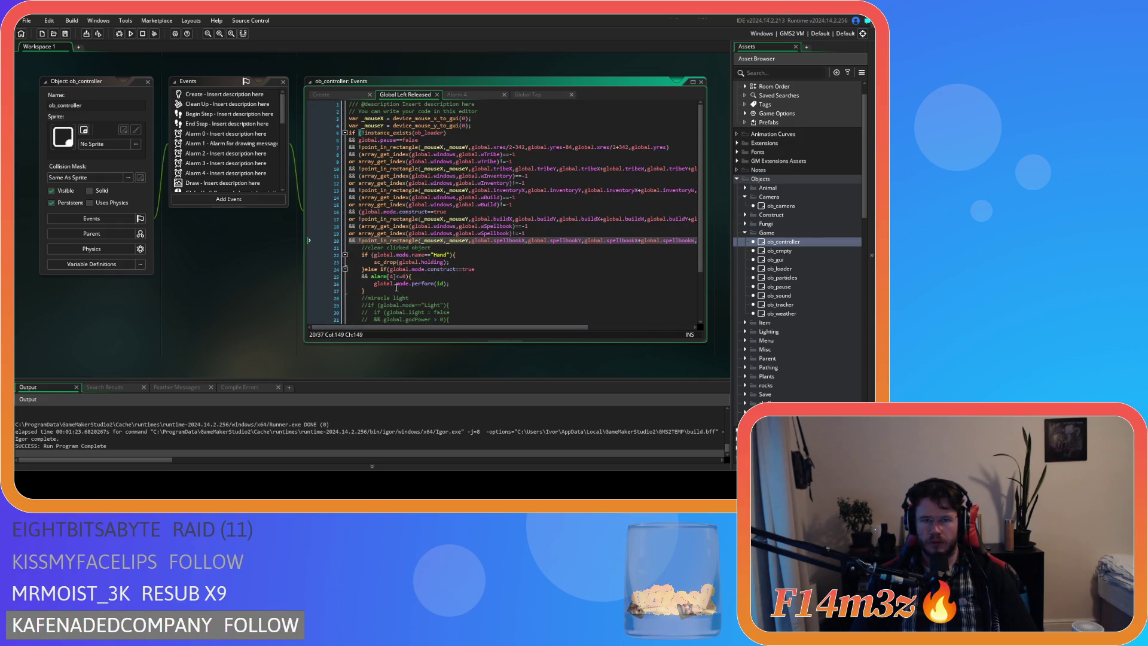
pyautogui.scroll(-10, 223, 182)
# Paste the spellbook checks into ob_controller's Global Tap before the opening brace and save
pyautogui.click(221, 177)
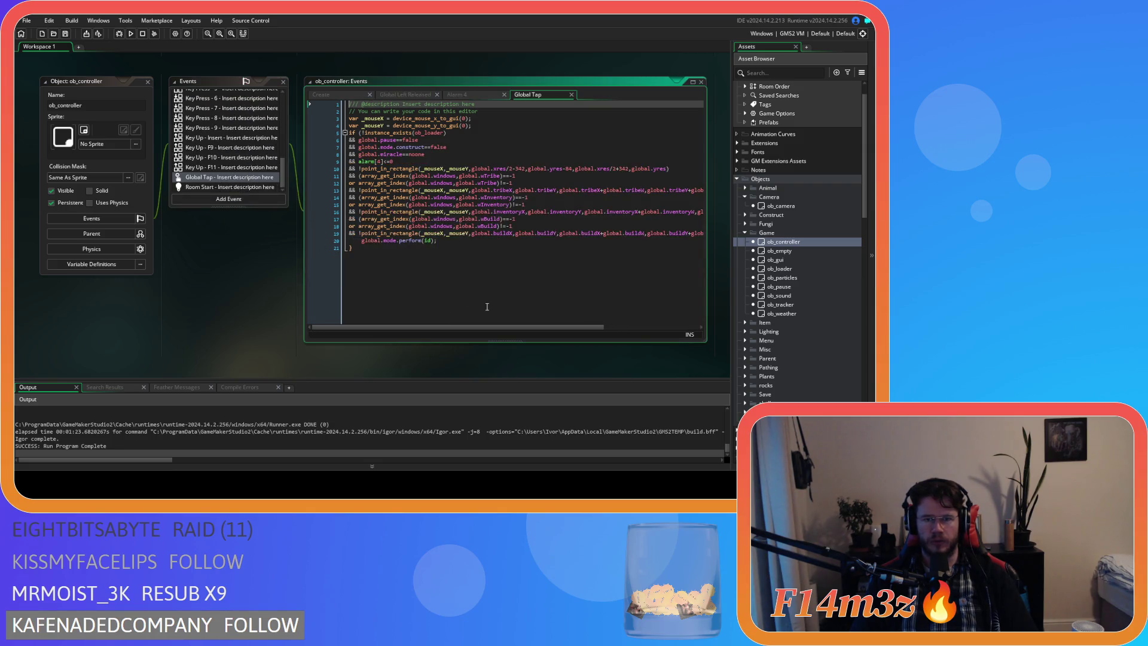
pyautogui.moveTo(516, 327); pyautogui.dragTo(614, 329)
pyautogui.click(610, 233)
pyautogui.press('Return')
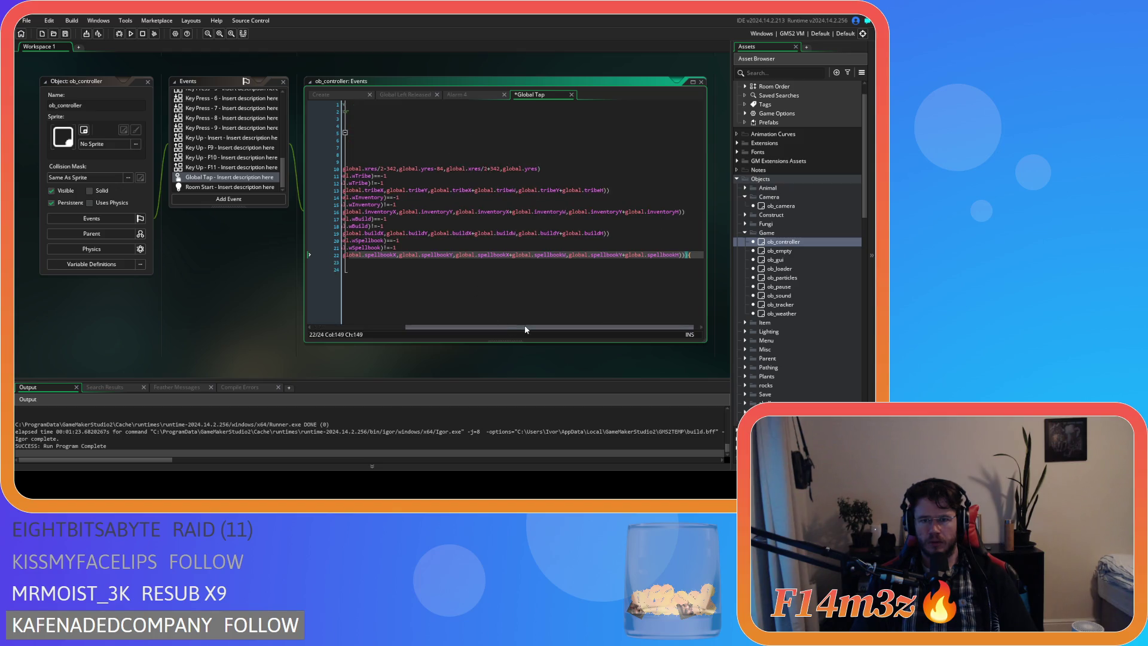
pyautogui.hotkey('ctrl', 'v')
pyautogui.hotkey('ctrl', 's')
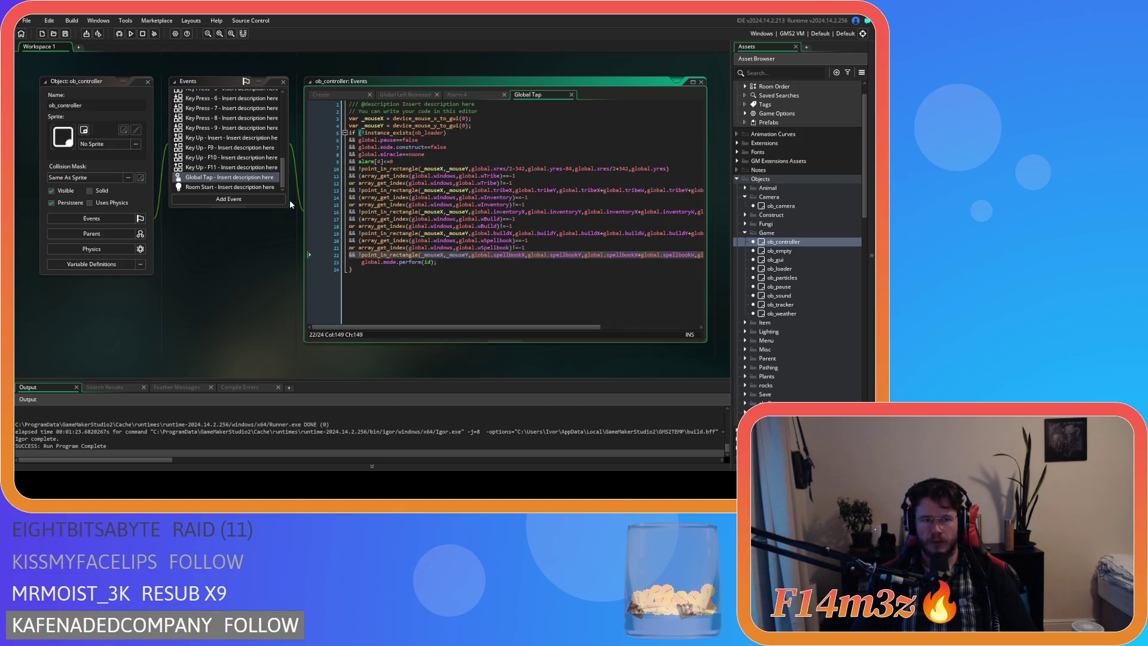
pyautogui.scroll(5, 246, 183)
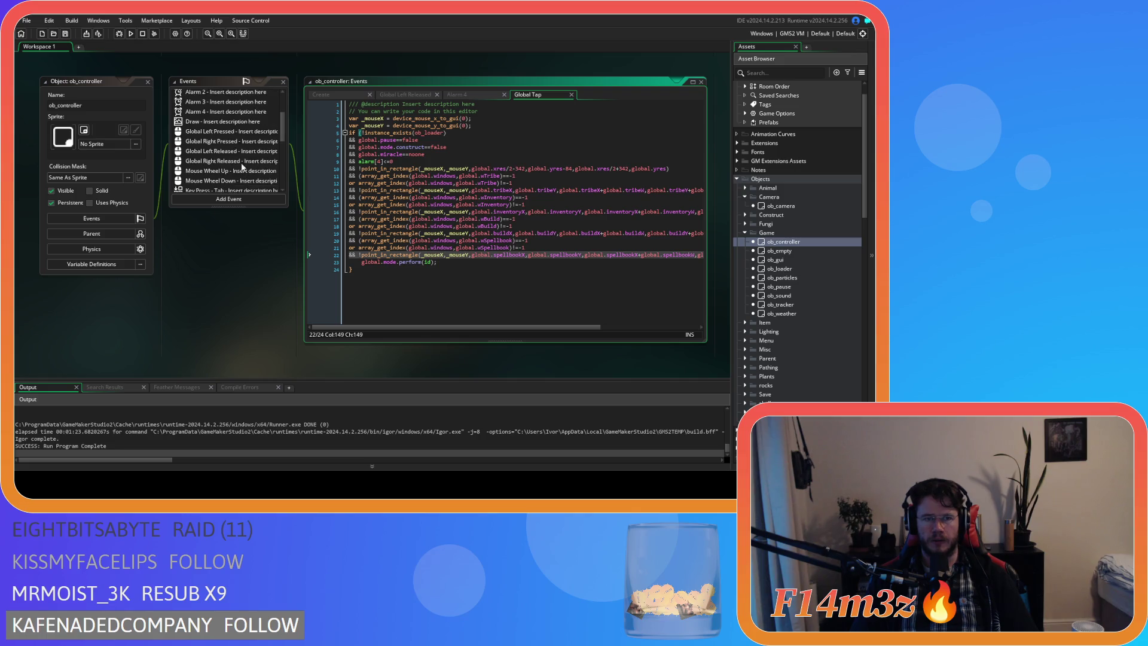
# Paste and indent the spellbook conditions in ob_controller's Global Left Pressed, then save
pyautogui.click(225, 131)
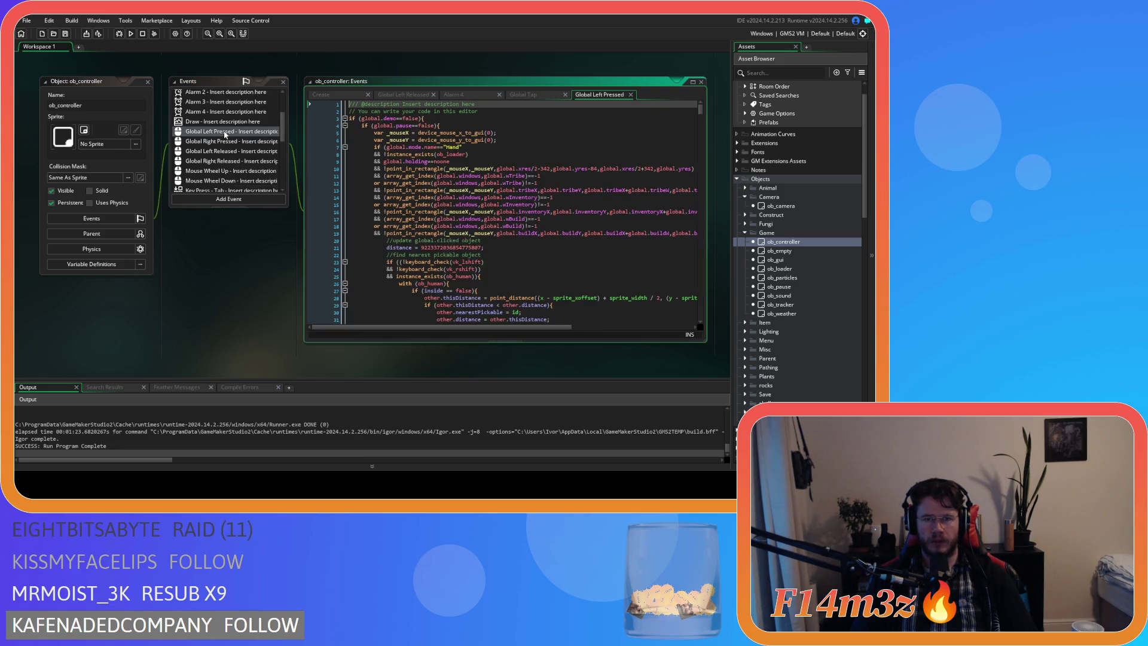
pyautogui.hscroll(5, 611, 309)
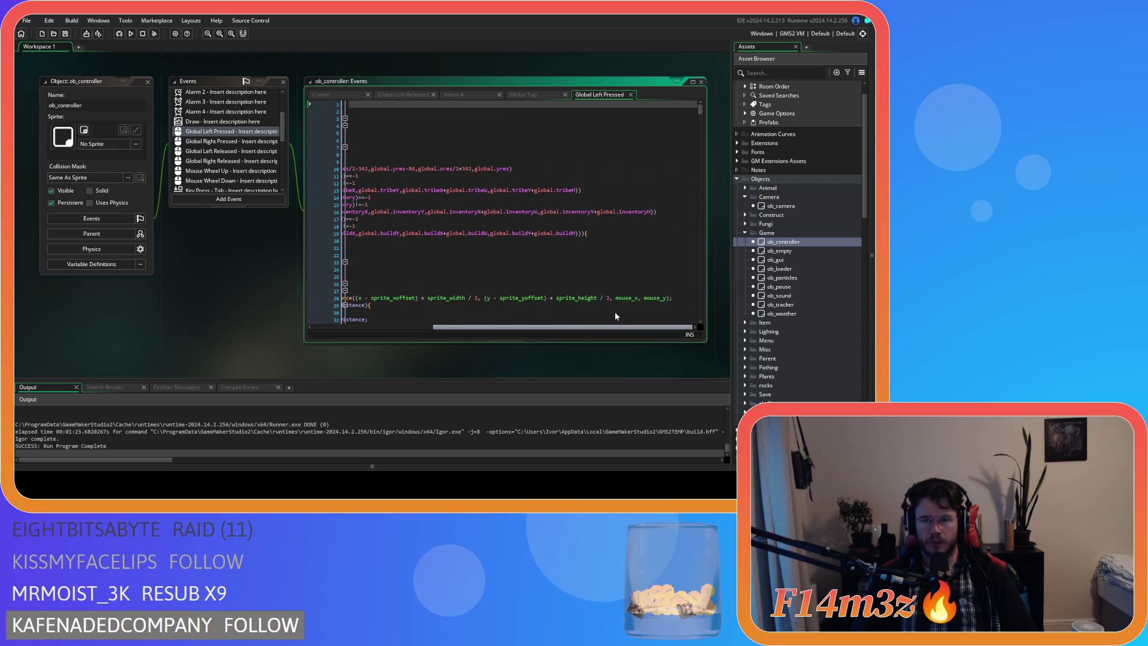
pyautogui.click(584, 233)
pyautogui.hotkey('ctrl', 'v')
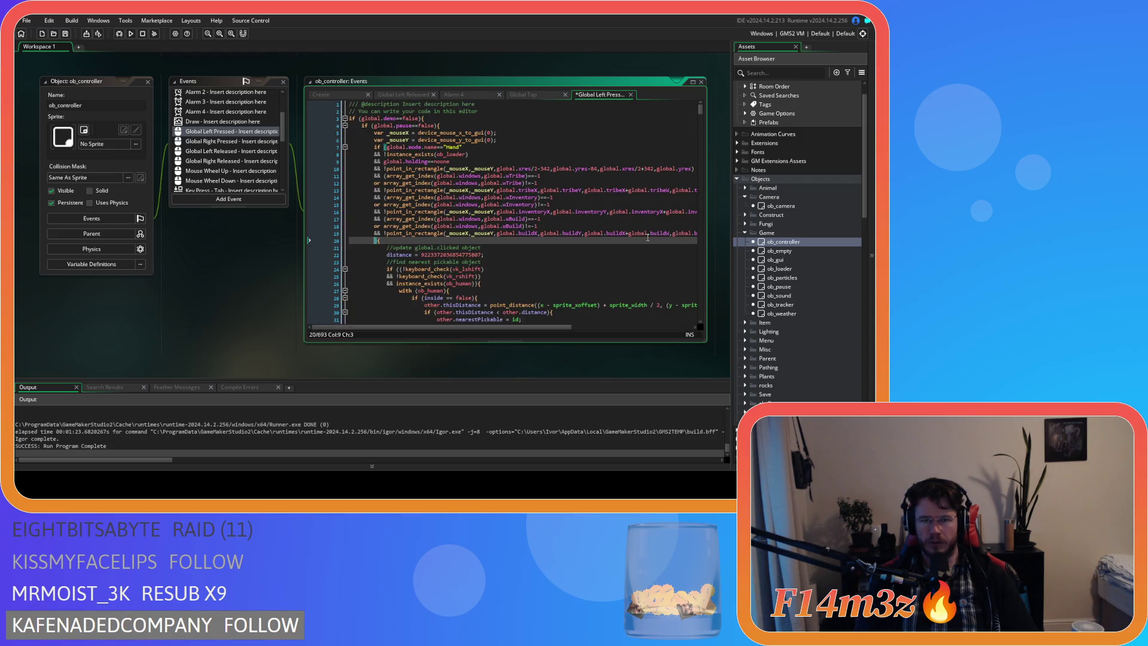
pyautogui.hscroll(-5, 531, 328)
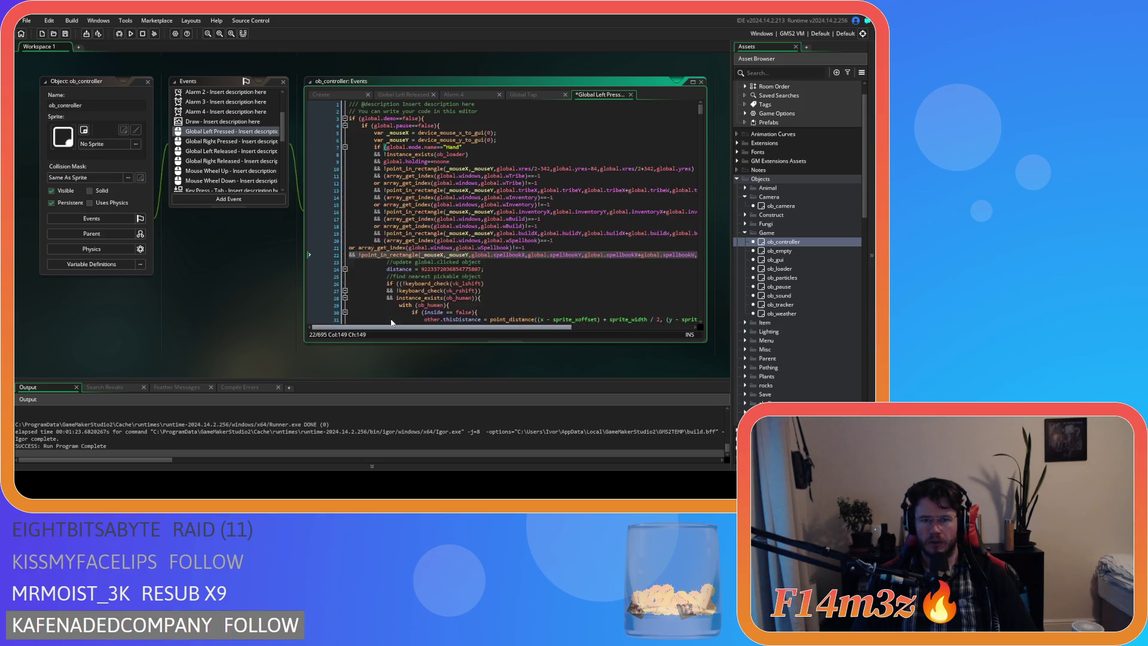
pyautogui.click(351, 249)
pyautogui.press('Tab')
pyautogui.press('Tab')
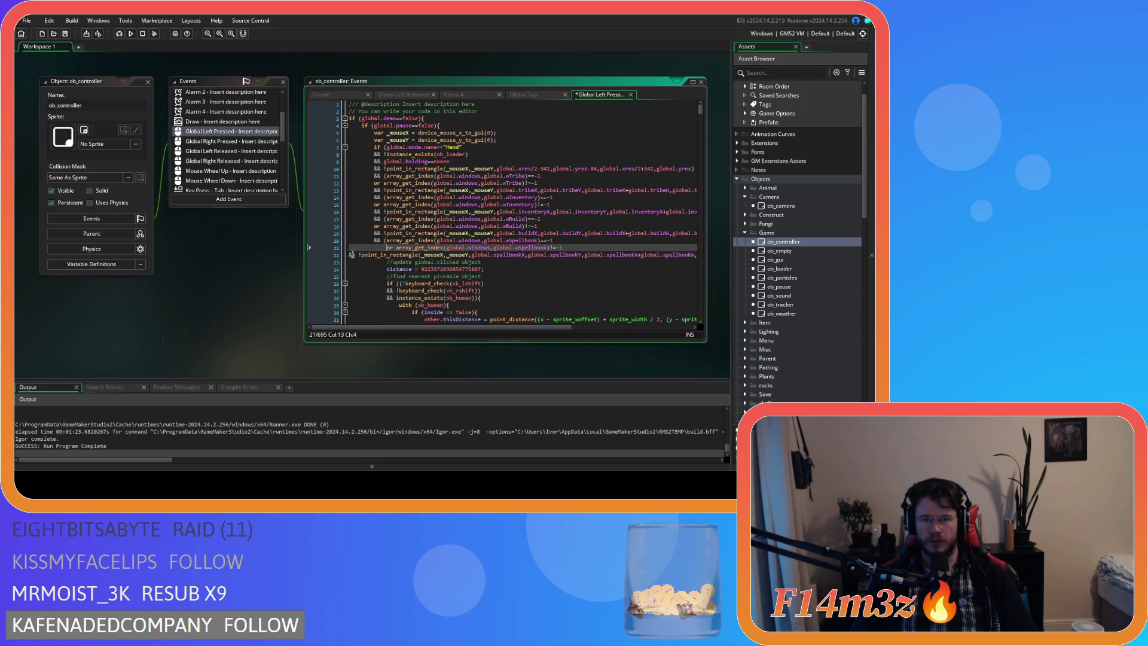
pyautogui.click(351, 254)
pyautogui.press('Tab')
pyautogui.press('Tab')
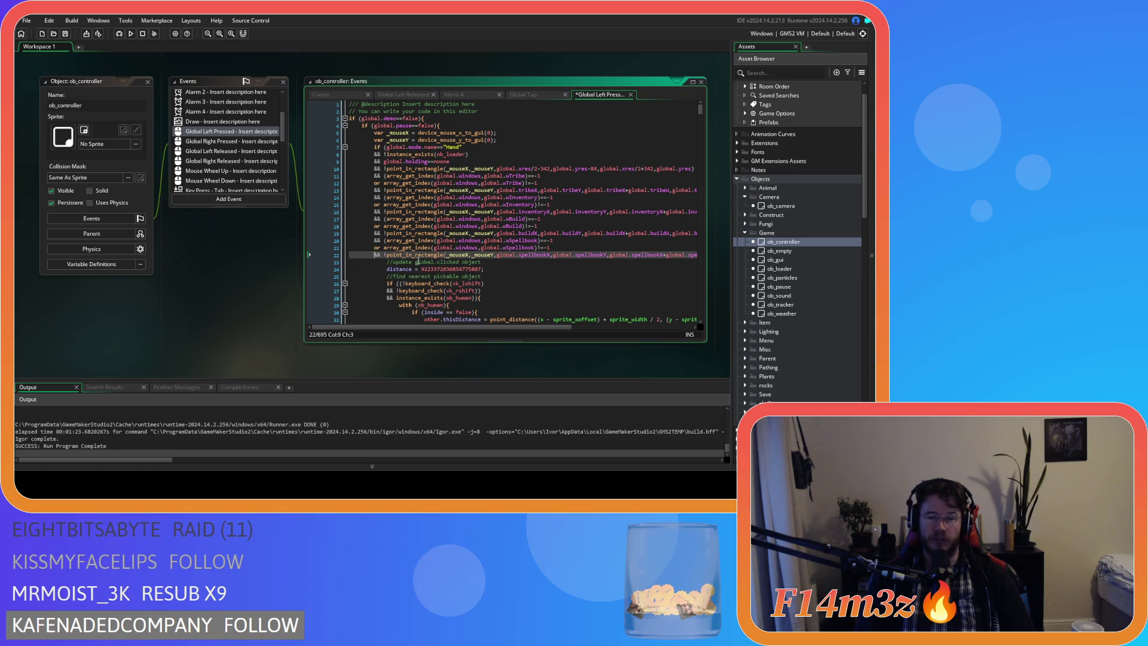
pyautogui.hotkey('ctrl', 's')
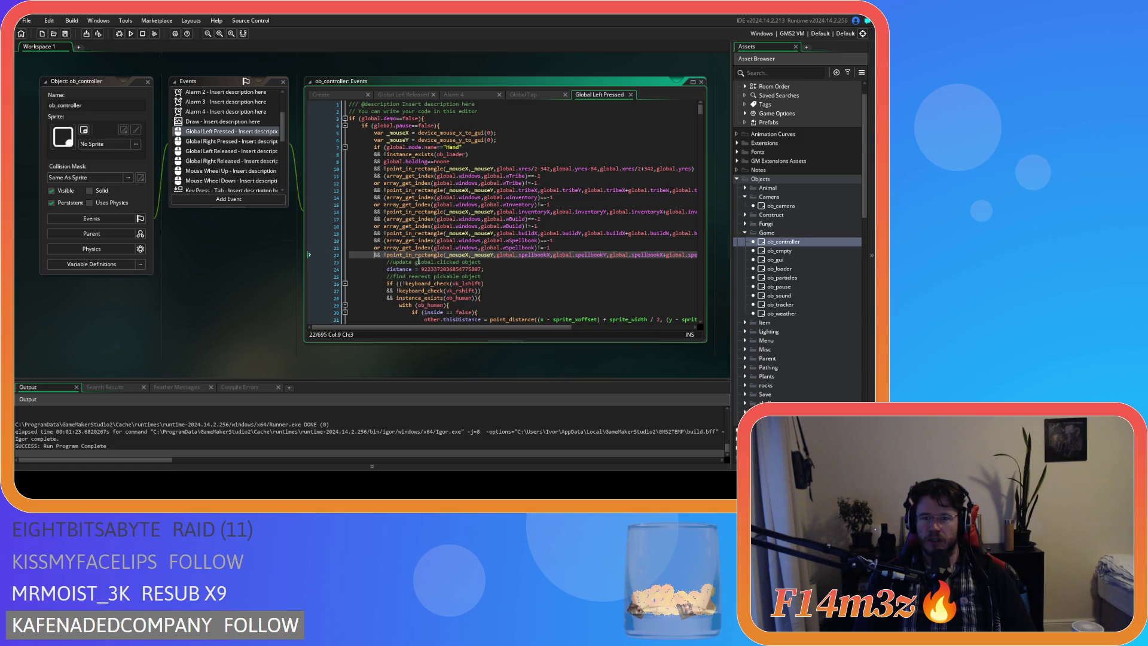
# Review the new spellbook-window checks around line 21 of Global Left Pressed
pyautogui.moveTo(446, 327)
pyautogui.mouseDown()
pyautogui.moveTo(526, 328)
pyautogui.moveTo(418, 327)
pyautogui.mouseUp()
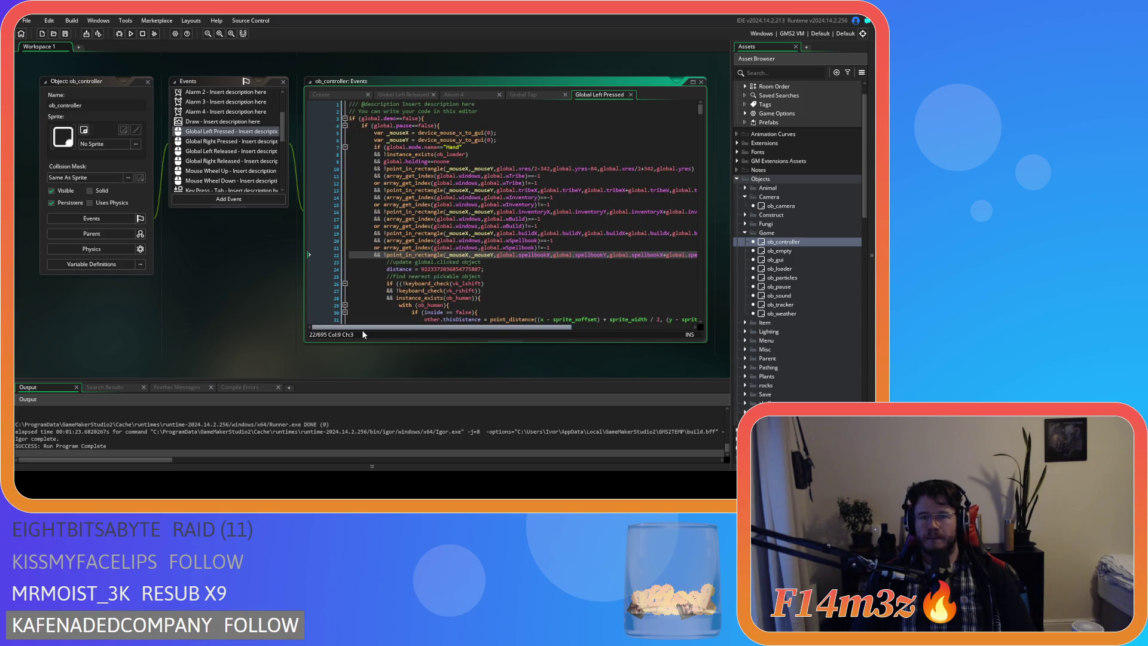
pyautogui.moveTo(361, 329)
pyautogui.mouseDown()
pyautogui.moveTo(610, 327)
pyautogui.moveTo(428, 332)
pyautogui.mouseUp()
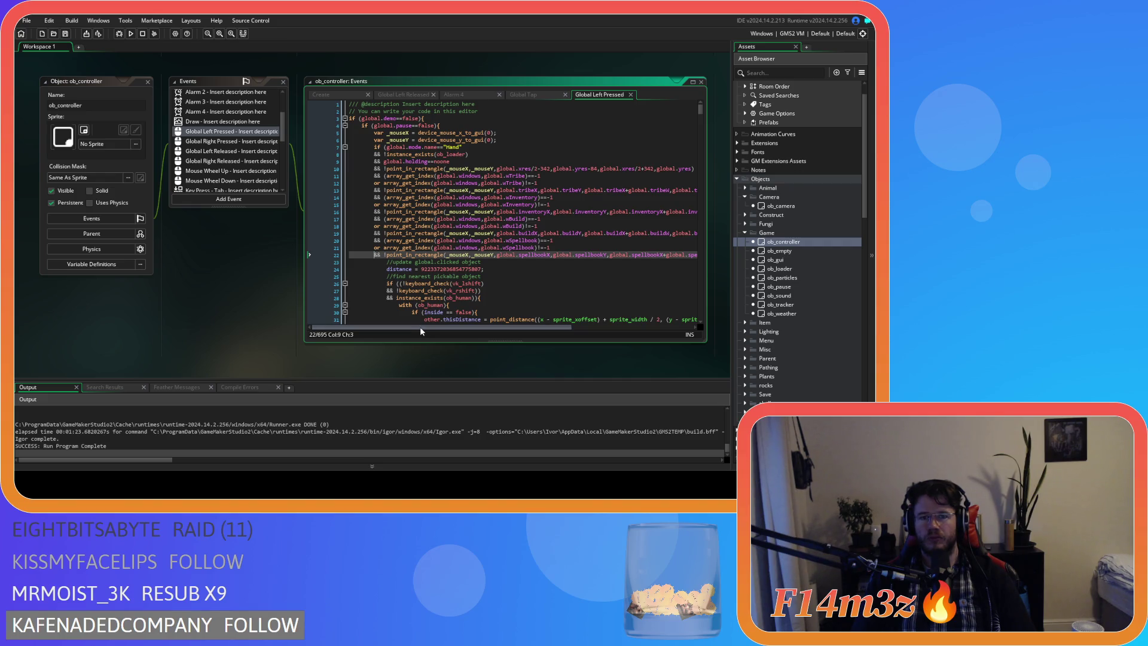
pyautogui.click(547, 218)
pyautogui.press('Down')
pyautogui.press('Down')
pyautogui.press('Down')
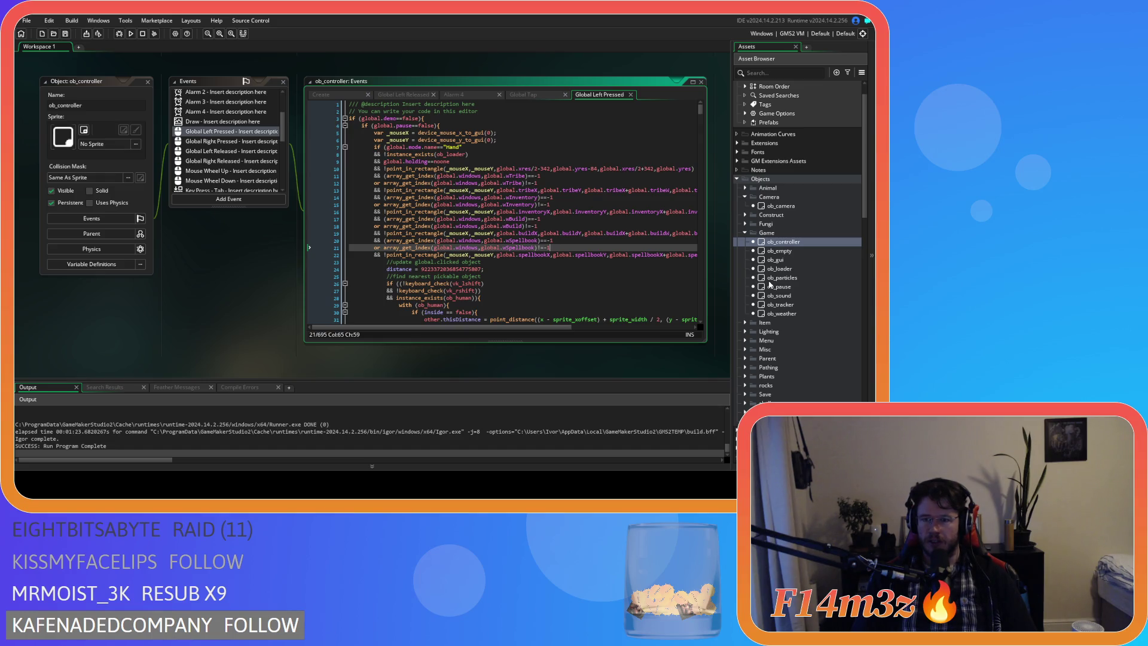
pyautogui.scroll(-3, 773, 326)
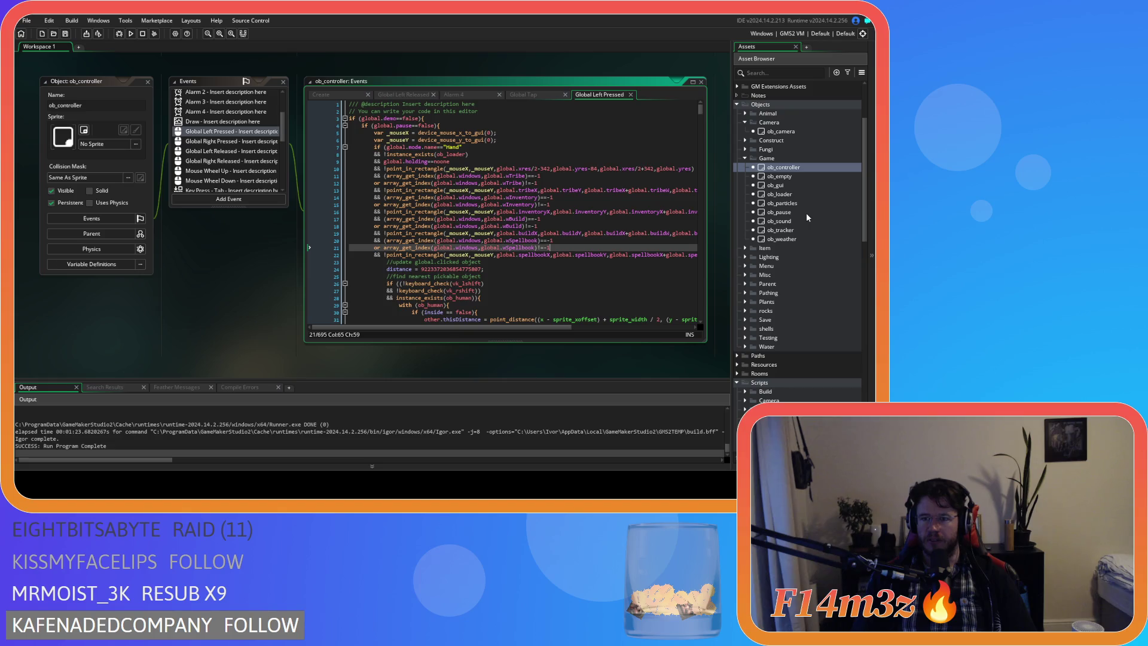
# In ob_gui's Global Drag Start, duplicate the wBuild branch as wSpellbook and delete its construct-mode condition
pyautogui.doubleClick(777, 185)
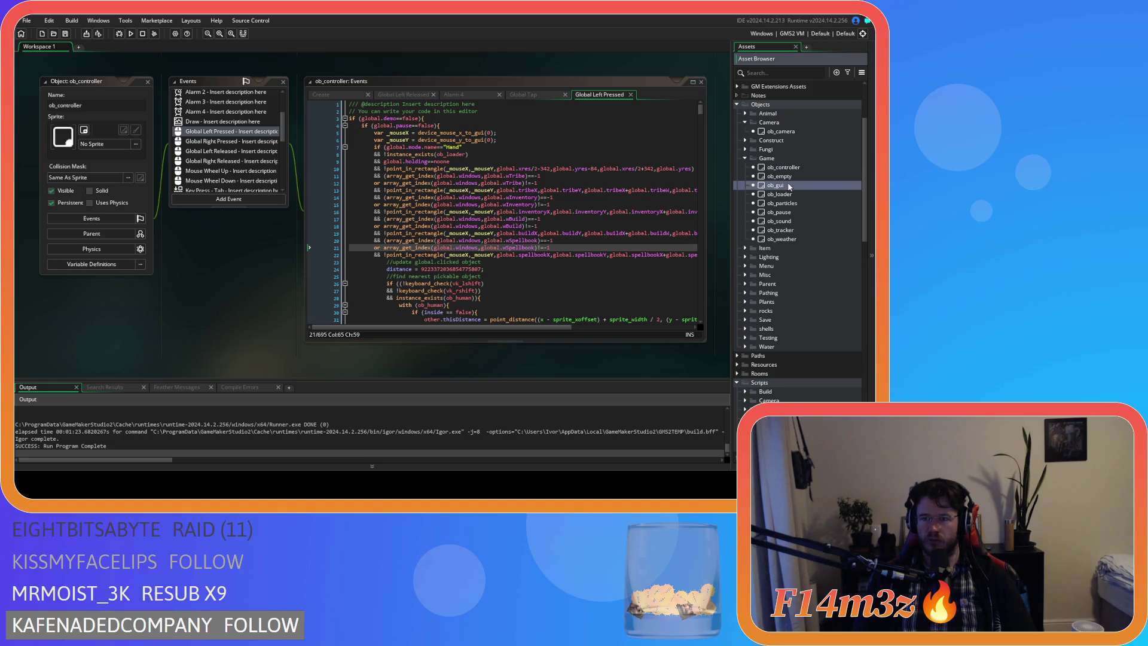
pyautogui.scroll(-3, 248, 150)
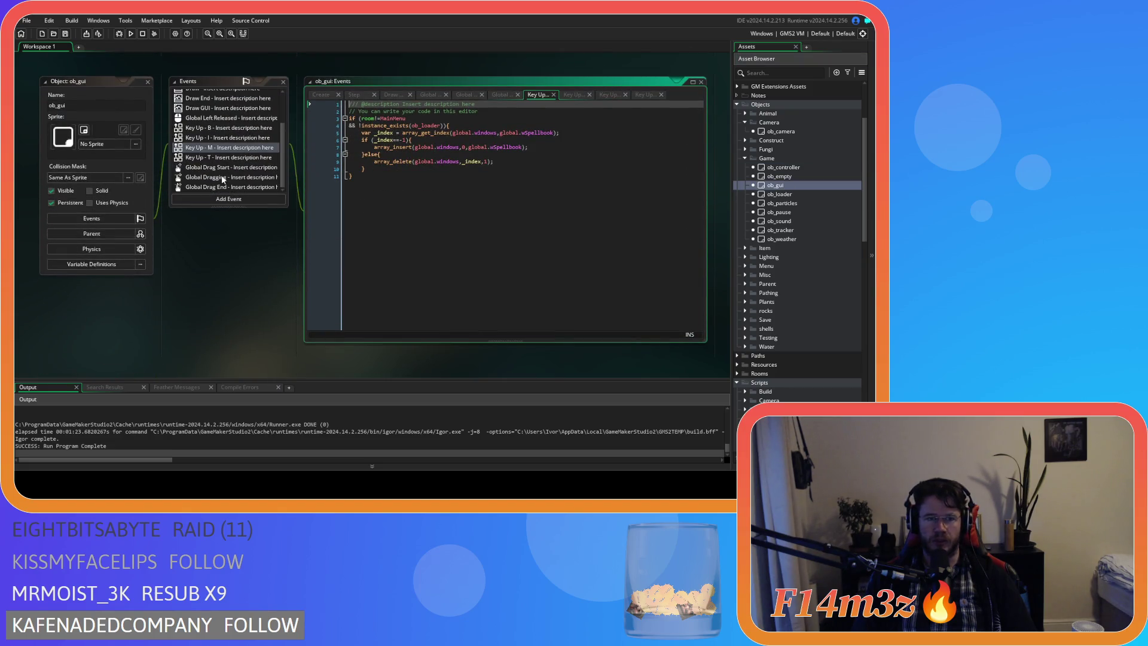
pyautogui.click(225, 168)
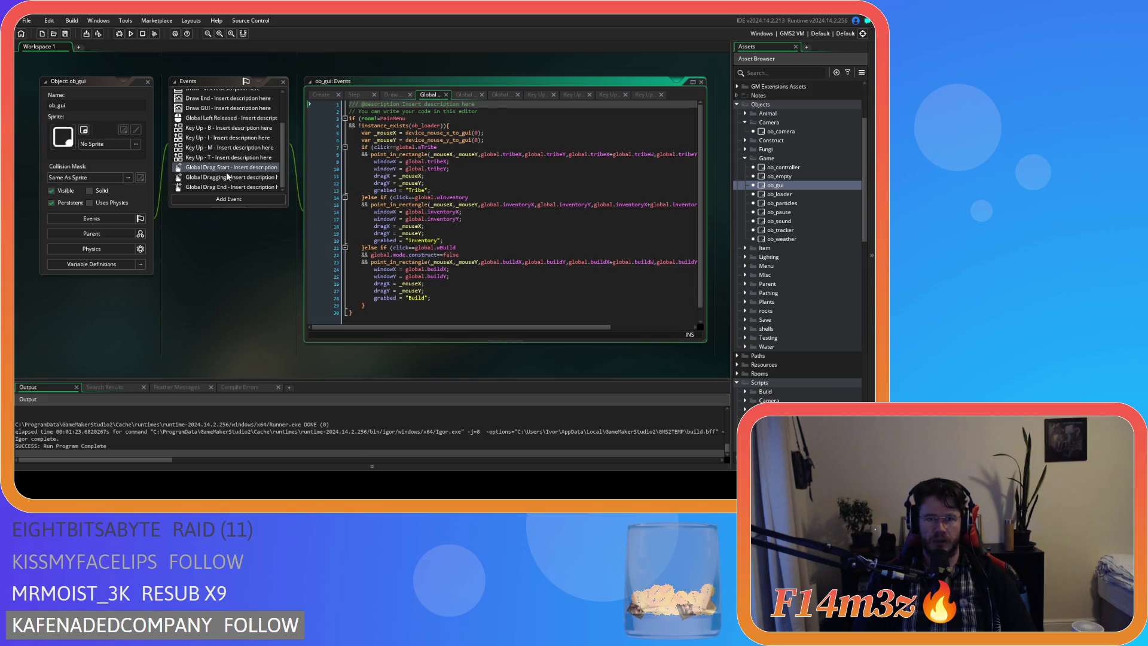
pyautogui.moveTo(365, 306); pyautogui.dragTo(365, 247)
pyautogui.hotkey('ctrl', 'c')
pyautogui.press('Right')
pyautogui.hotkey('ctrl', 'v')
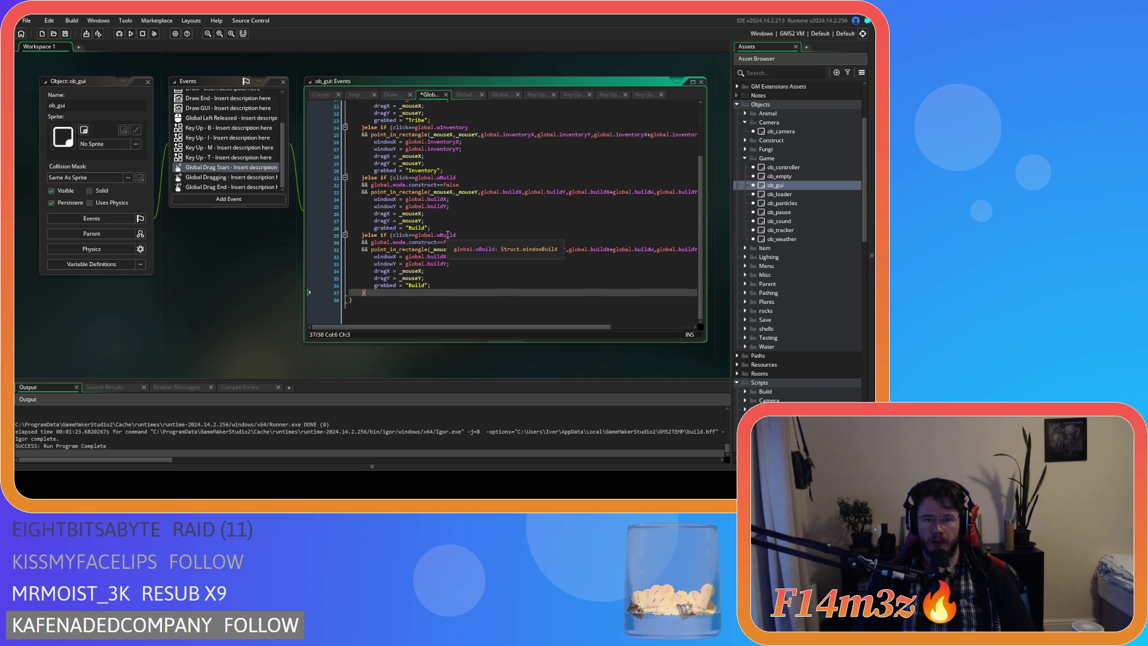
pyautogui.scroll(1, 446, 234)
pyautogui.doubleClick(448, 242)
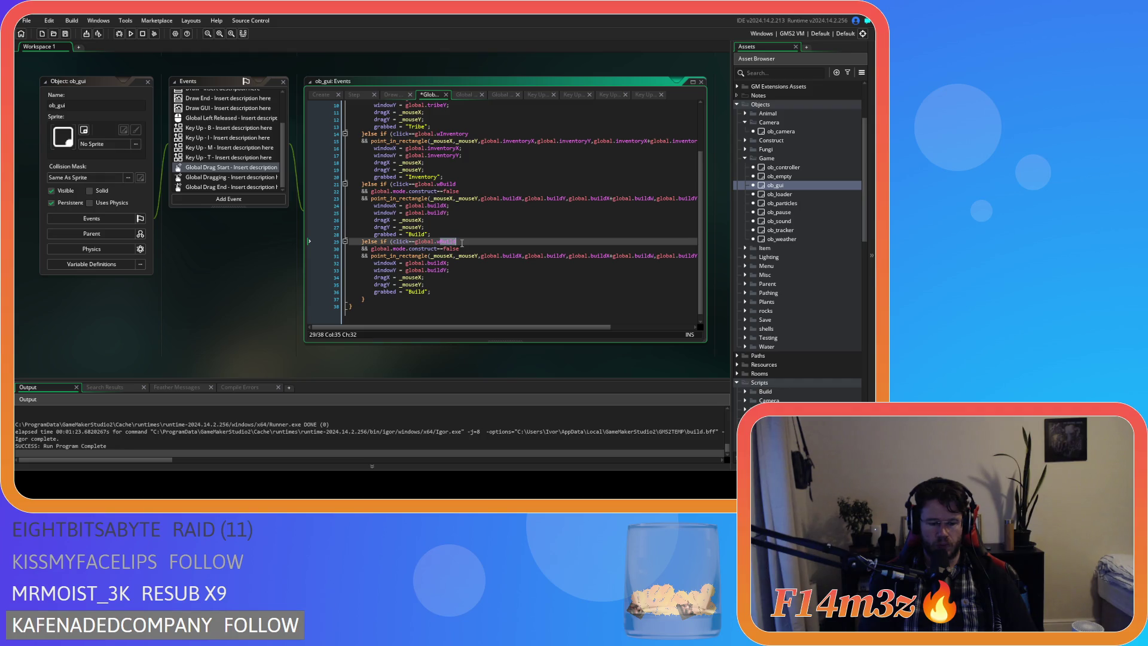
pyautogui.write('Spellbook')
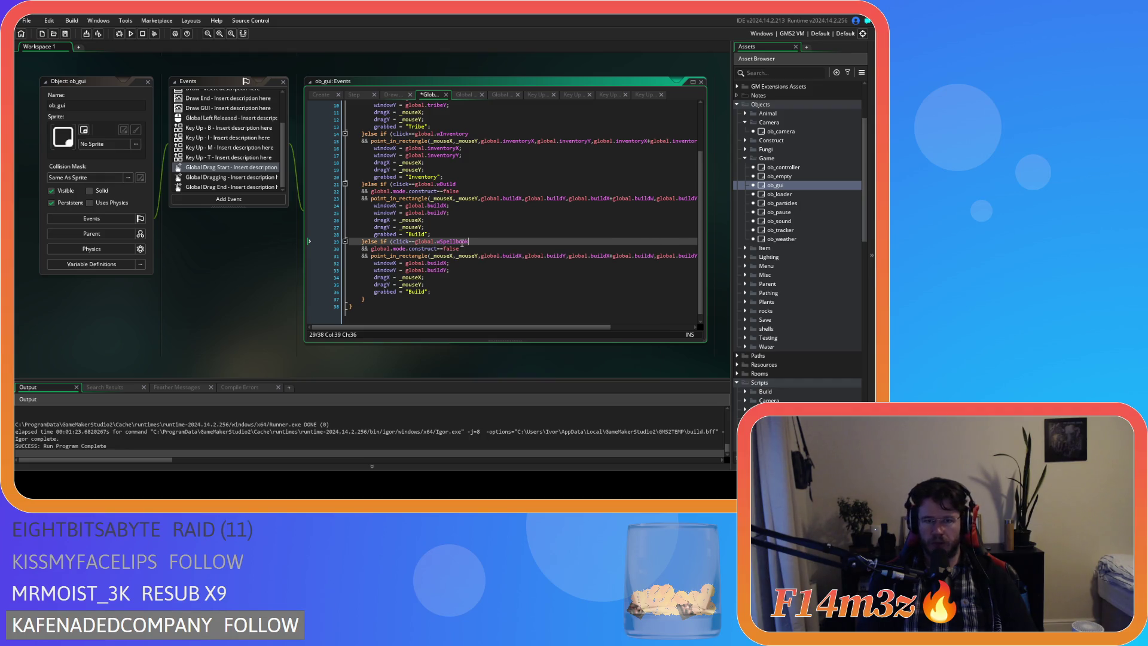
pyautogui.moveTo(469, 241); pyautogui.dragTo(441, 241)
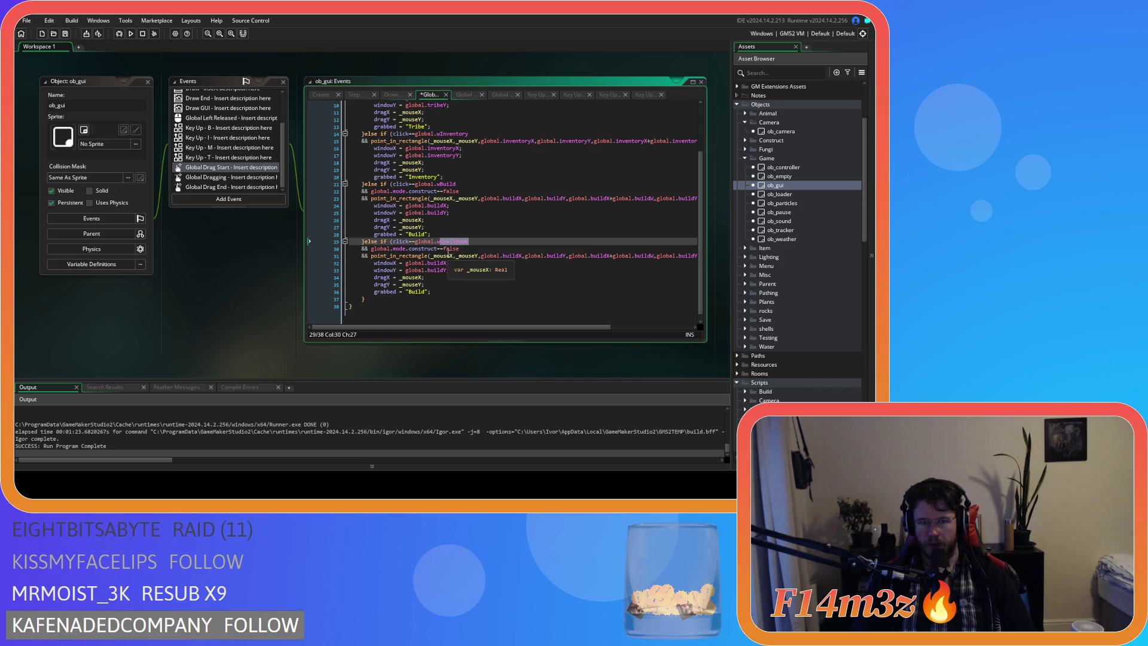
pyautogui.scroll(2, 477, 261)
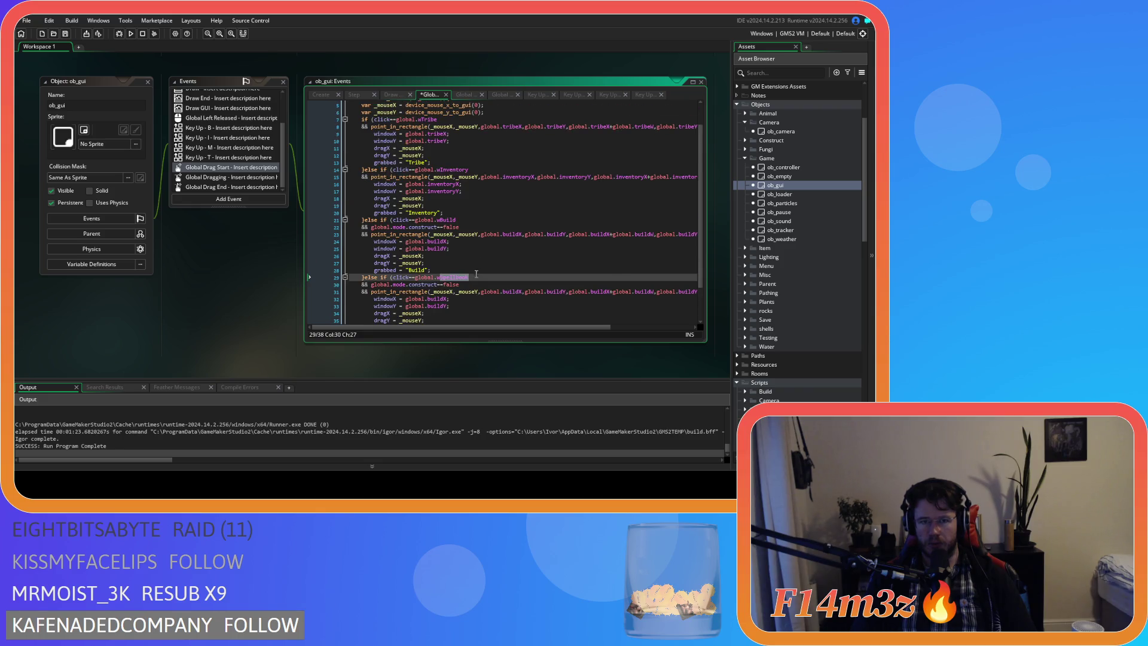
pyautogui.moveTo(474, 286); pyautogui.dragTo(325, 285)
pyautogui.press('BackSpace')
pyautogui.press('BackSpace')
pyautogui.write('Spellbook')
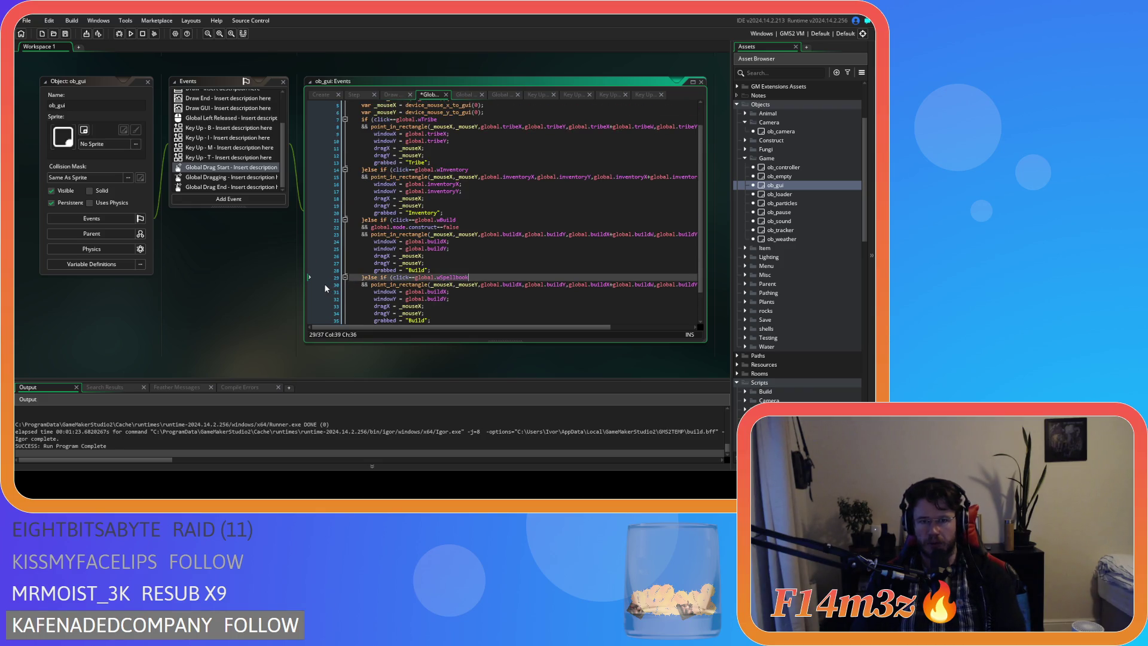
pyautogui.hotkey('ctrl', 's')
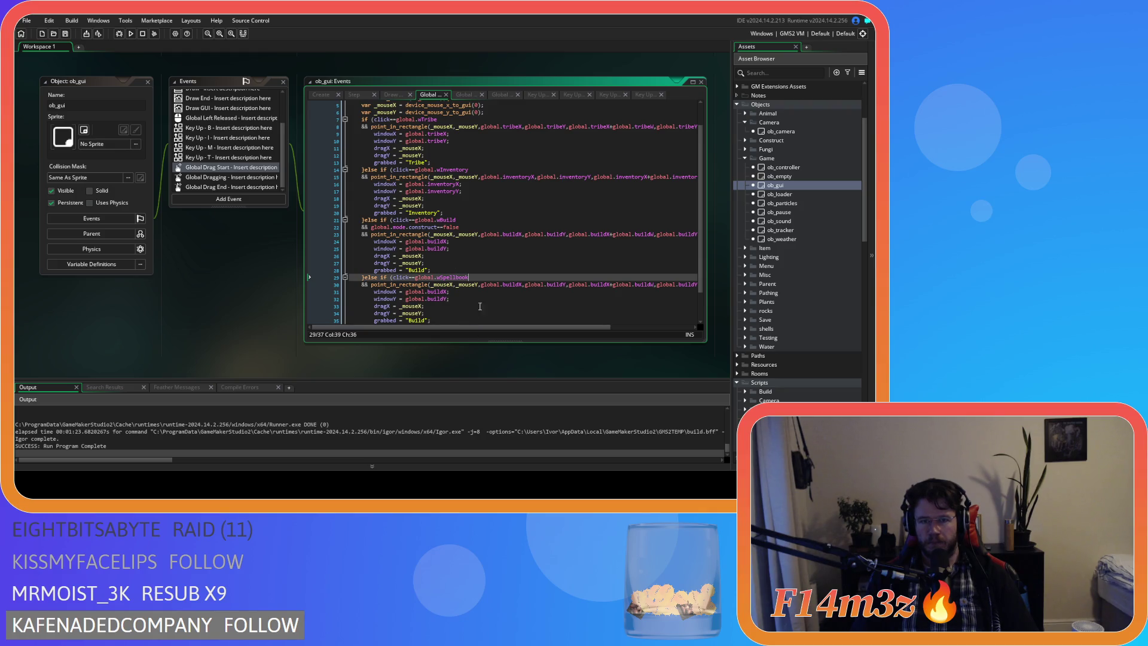
# Begin renaming line 30's build position and size references to spellbook, undoing a capitalised attempt
pyautogui.click(518, 285)
pyautogui.write('Spellbook')
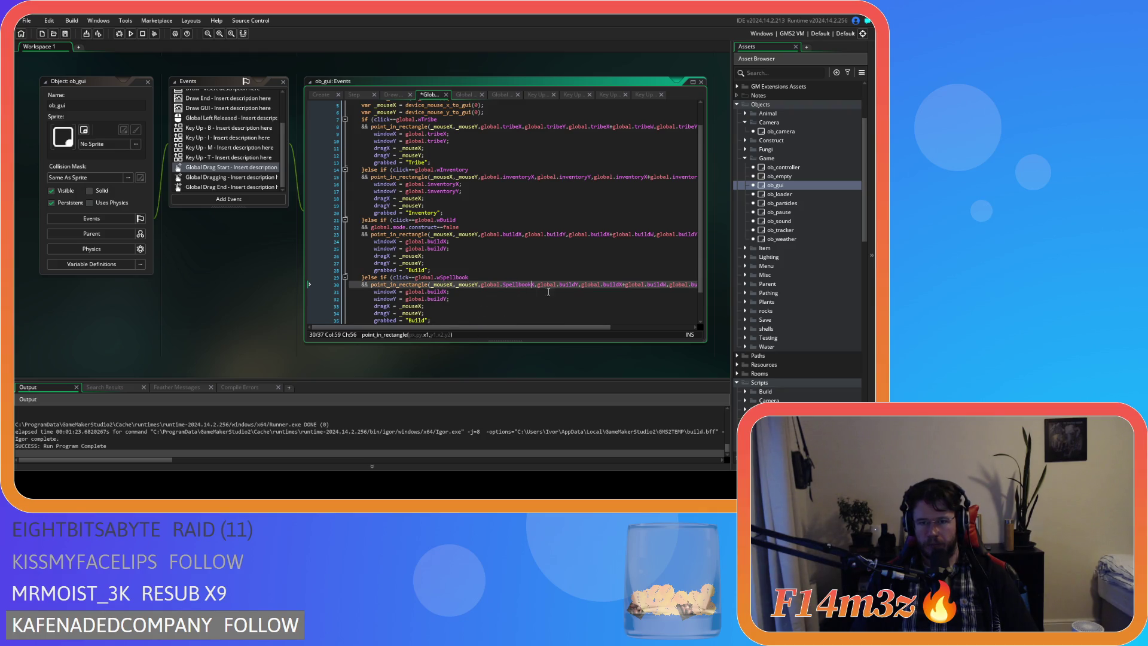
pyautogui.moveTo(576, 285); pyautogui.dragTo(561, 288)
pyautogui.write('Spellbook')
pyautogui.click(633, 284)
pyautogui.doubleClick(617, 284)
pyautogui.write('SpellbookX')
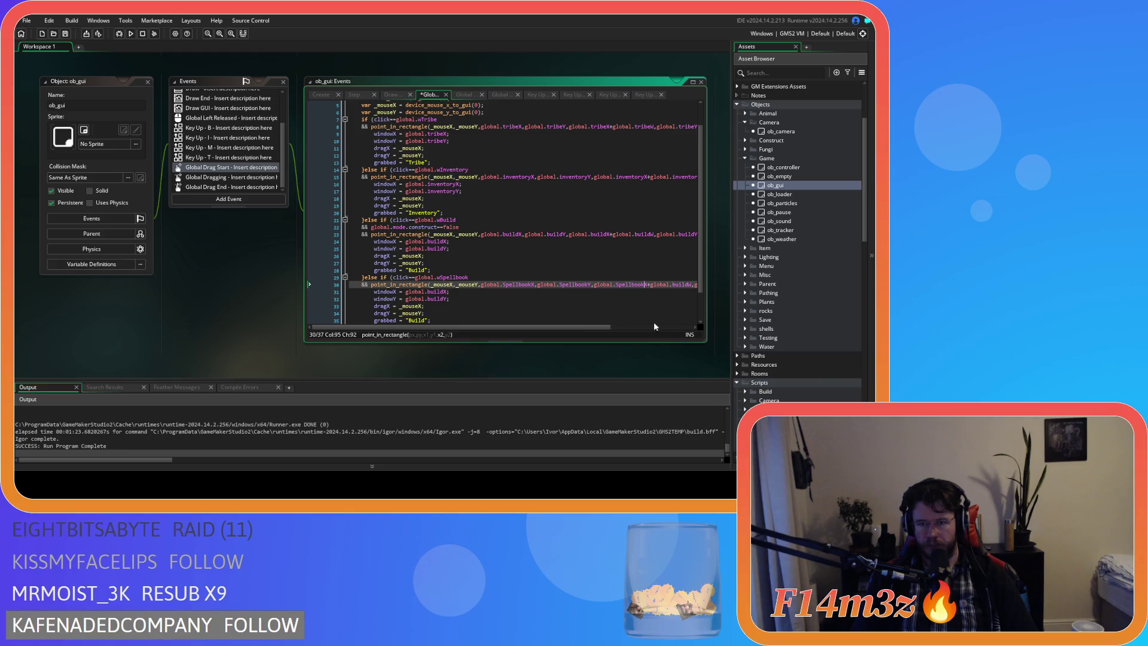
pyautogui.hscroll(5, 604, 325)
pyautogui.doubleClick(579, 285)
pyautogui.write('SpellbookW')
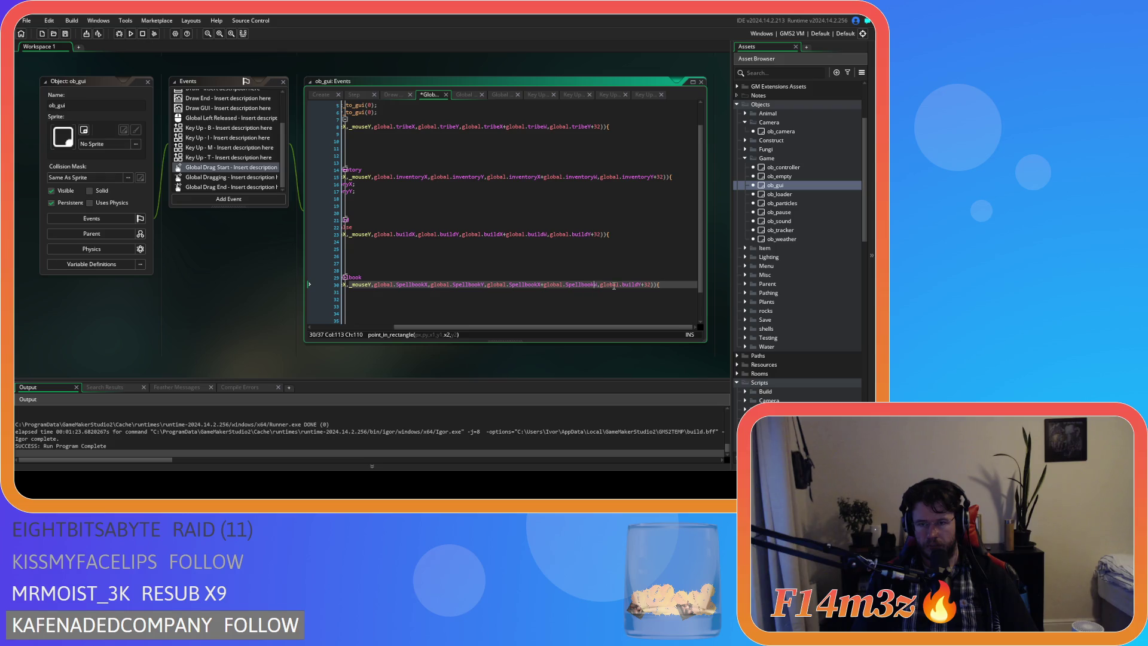
pyautogui.doubleClick(625, 285)
pyautogui.write('SpellbookY')
pyautogui.moveTo(625, 328); pyautogui.dragTo(598, 328)
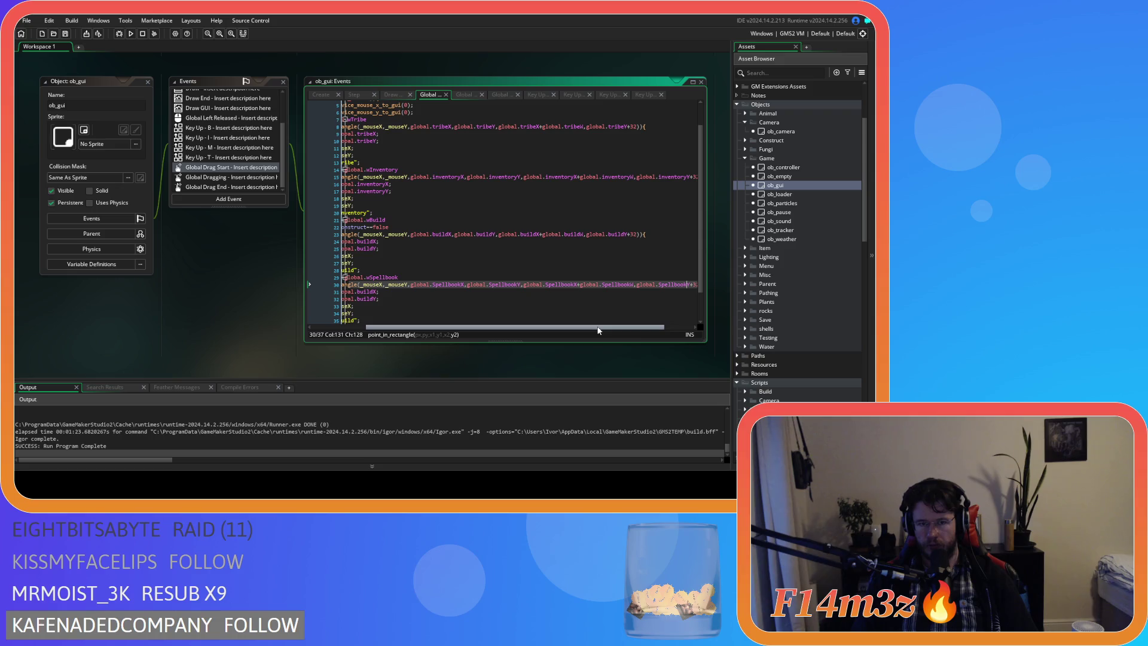
pyautogui.hotkey('ctrl', 'z')
pyautogui.hotkey('ctrl', 'z')
pyautogui.hotkey('ctrl', 'z')
pyautogui.write('spellbook')
pyautogui.hotkey('shift', 'Left')
pyautogui.hotkey('shift', 'Left')
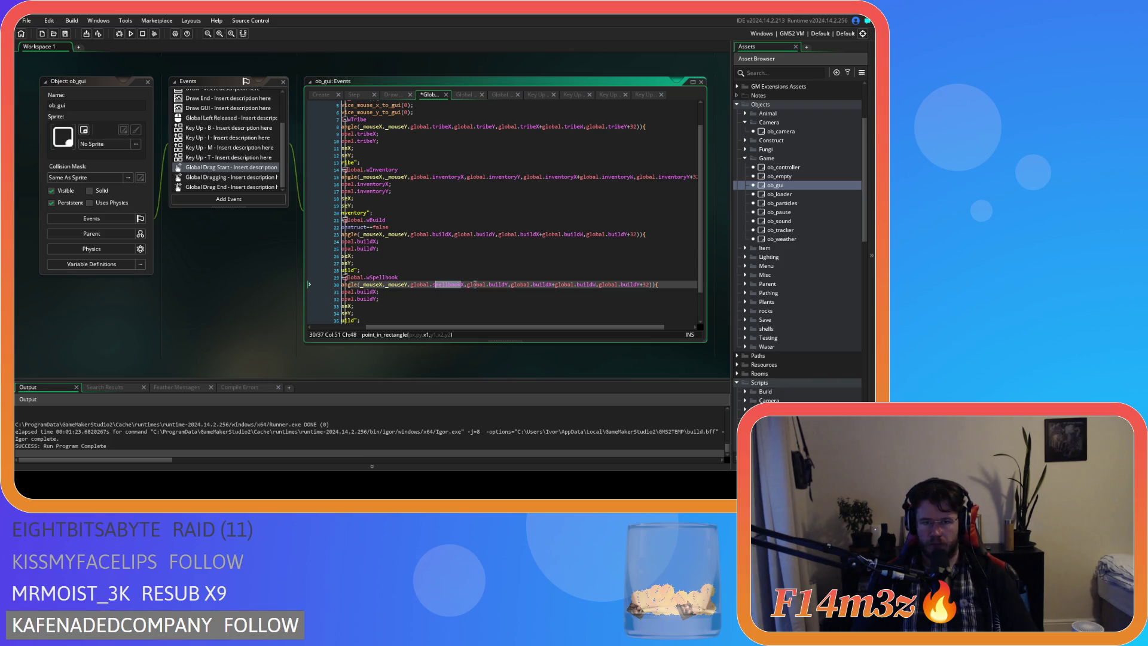
# Switch the remaining buildX/Y/W references on line 30 and global.buildX on line 31 to spellbook
pyautogui.moveTo(506, 286); pyautogui.dragTo(493, 286)
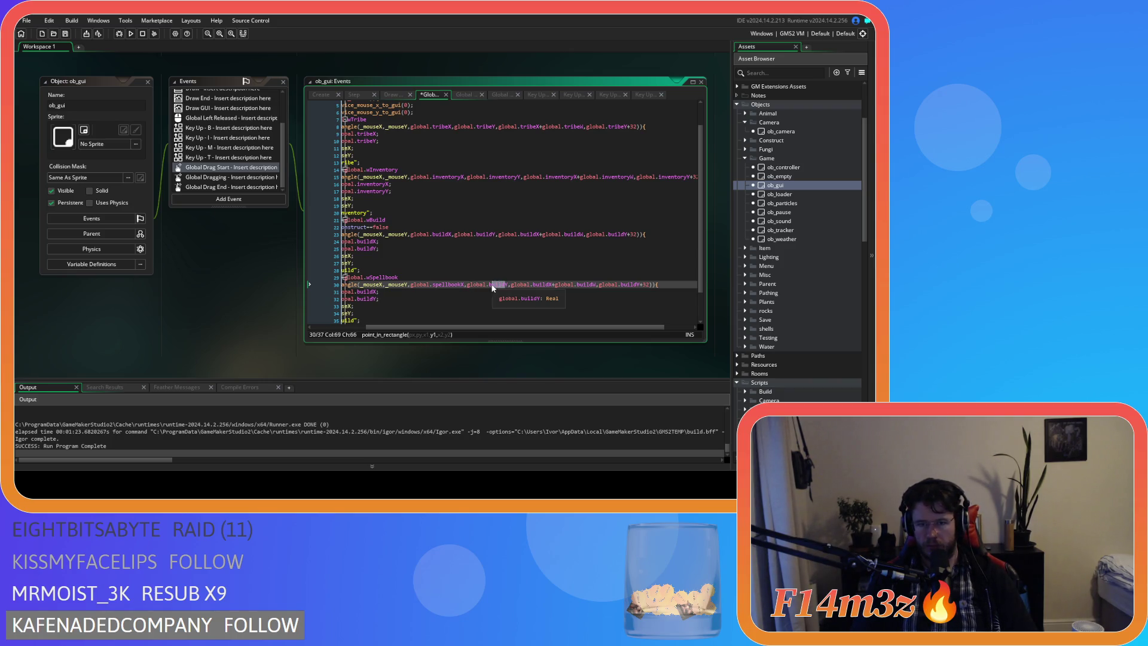
pyautogui.write('spellbook')
pyautogui.moveTo(563, 285); pyautogui.dragTo(547, 286)
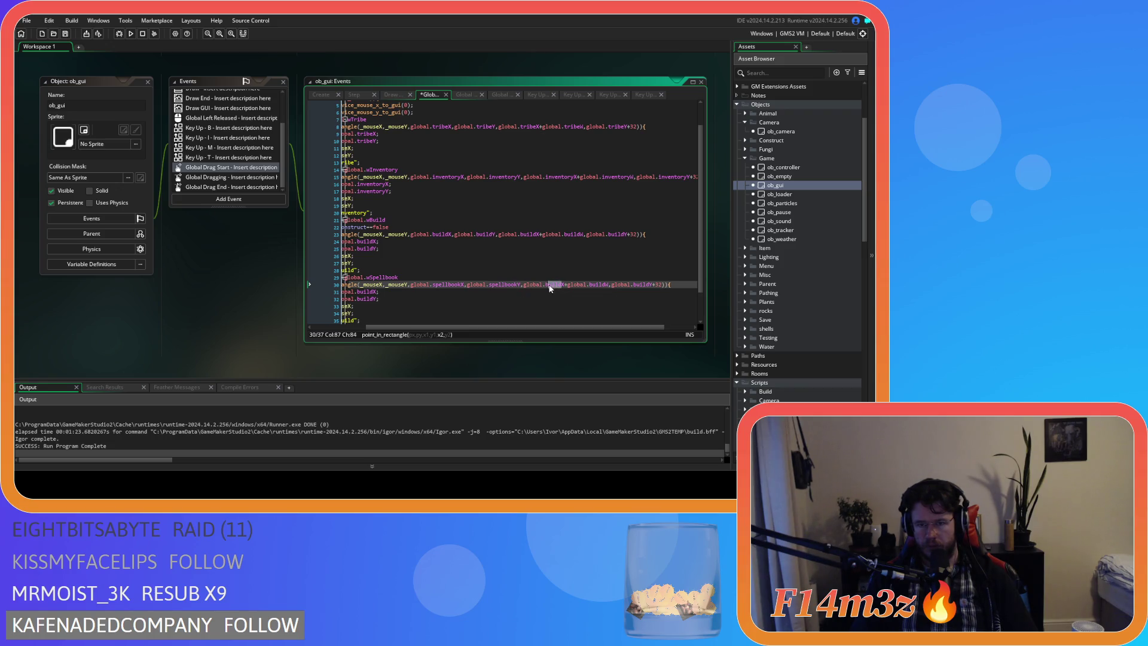
pyautogui.write('spellbook')
pyautogui.click(618, 285)
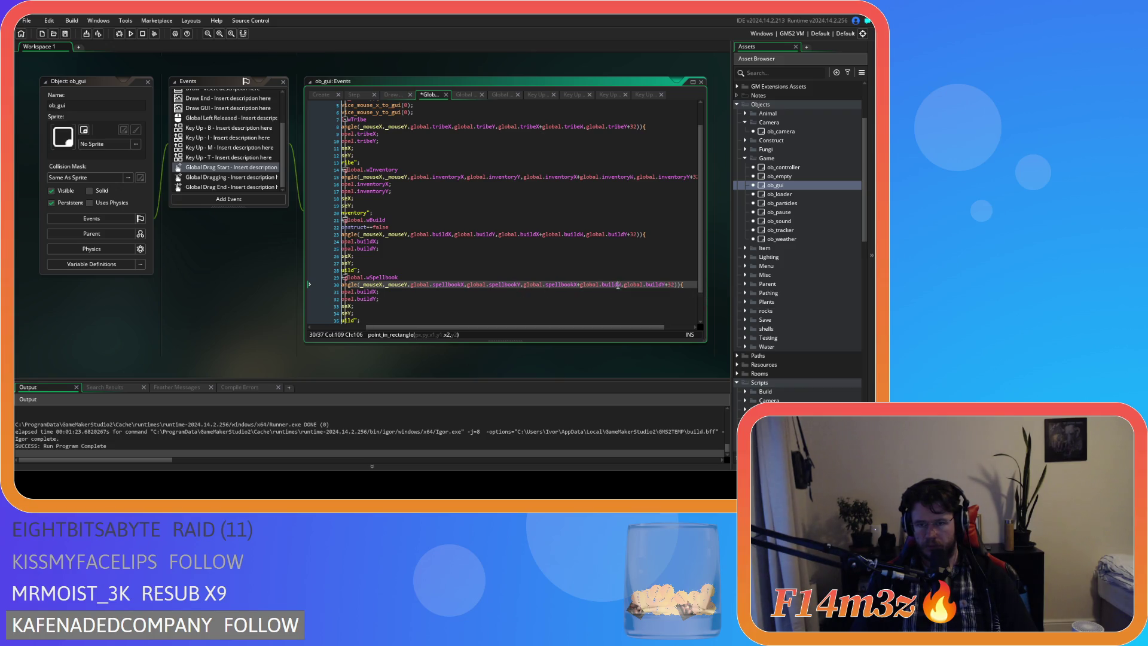
pyautogui.moveTo(610, 288); pyautogui.dragTo(605, 289)
pyautogui.write('spellbook')
pyautogui.moveTo(675, 287); pyautogui.dragTo(665, 289)
pyautogui.write('spellbookW')
pyautogui.moveTo(638, 326); pyautogui.dragTo(521, 328)
pyautogui.click(493, 305)
pyautogui.moveTo(449, 292); pyautogui.dragTo(431, 299)
pyautogui.write('spellbook')
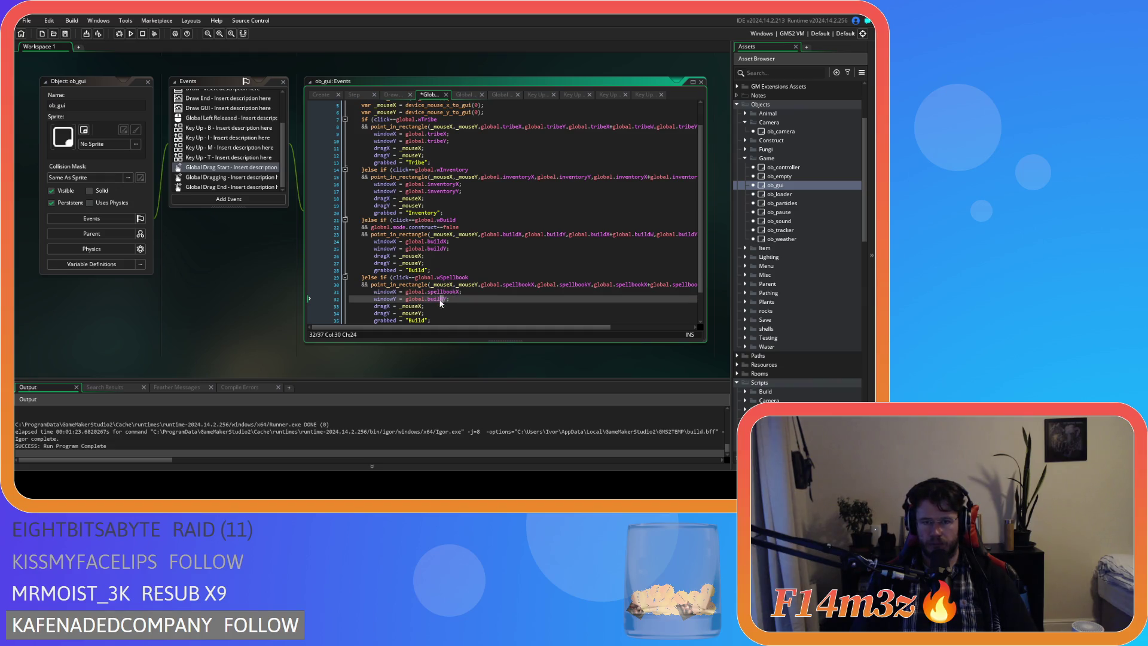
pyautogui.click(228, 177)
pyautogui.scroll(-4, 439, 238)
# Duplicate the Build else-if branch as a Spellbook branch checking wSpellbook and "Spellbook", then save
pyautogui.moveTo(372, 299); pyautogui.dragTo(364, 234)
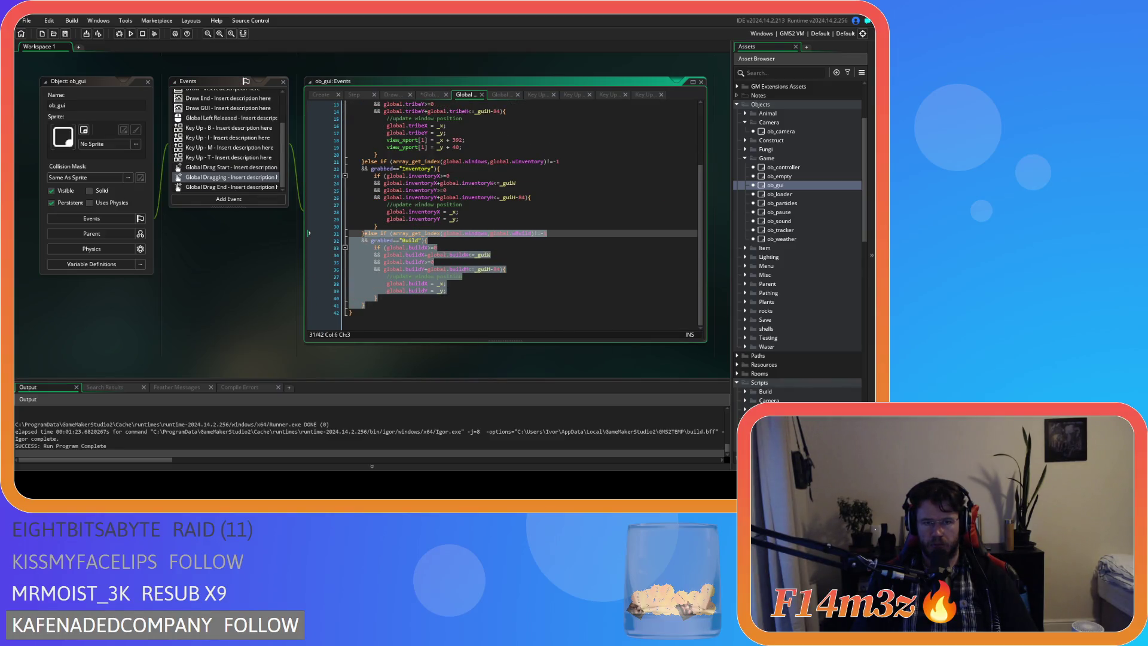
pyautogui.hotkey('ctrl', 'c')
pyautogui.click(377, 303)
pyautogui.hotkey('ctrl', 'v')
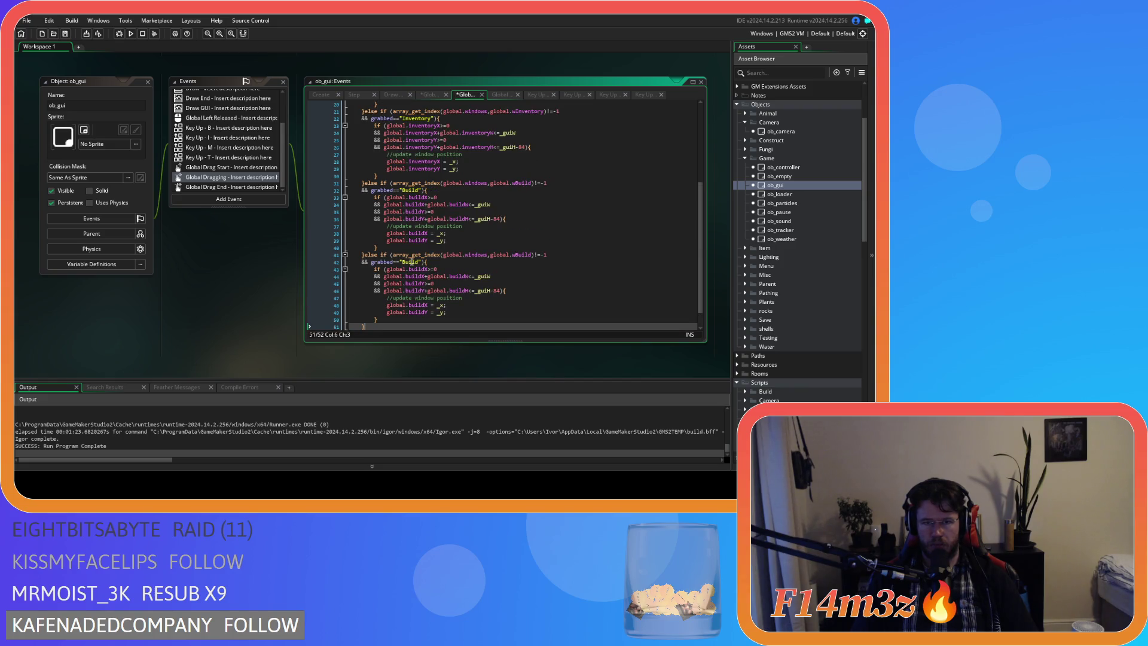
pyautogui.doubleClick(530, 257)
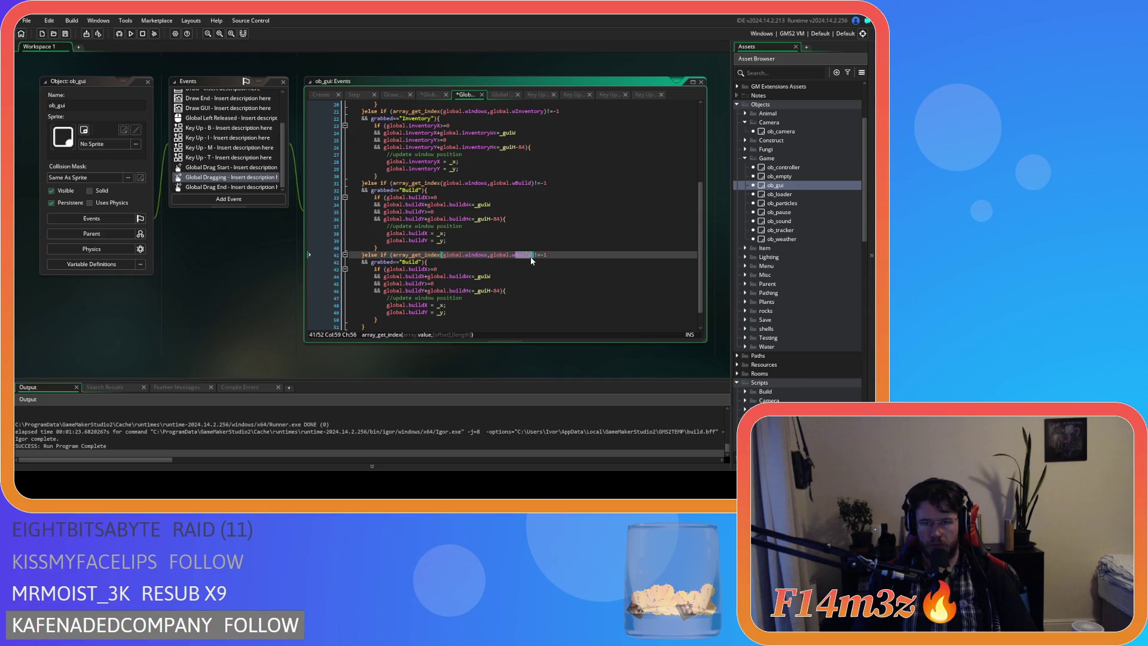
pyautogui.write('wSpellbook')
pyautogui.doubleClick(410, 263)
pyautogui.write('Spellbook')
pyautogui.hotkey('ctrl', 's')
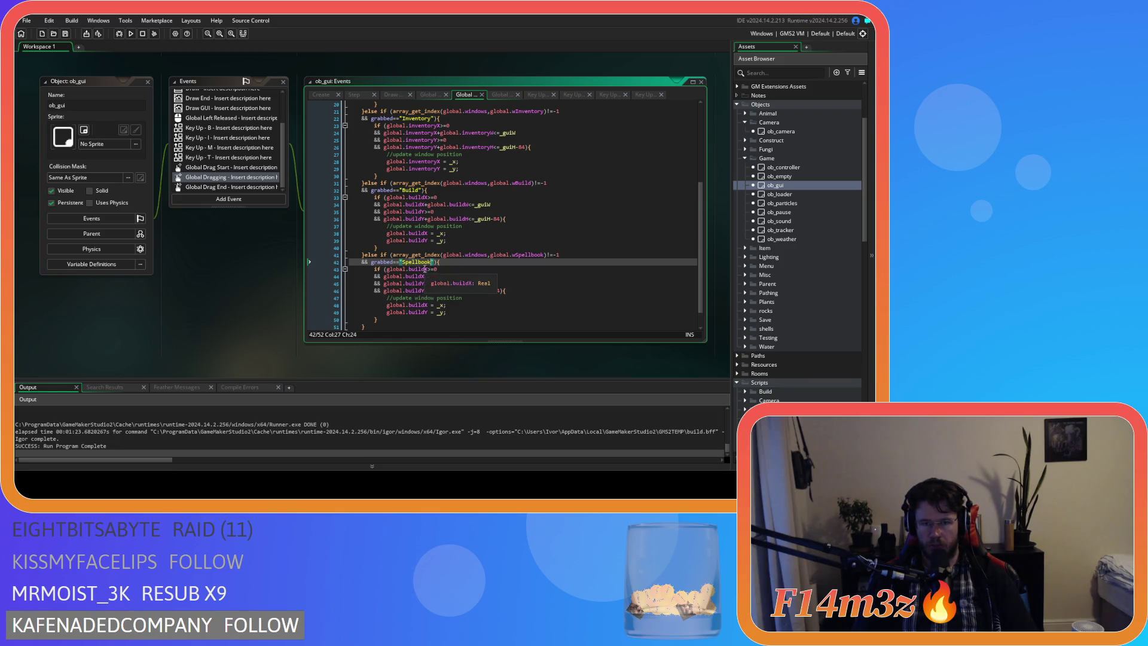
# Point the new branch's global.buildX/buildY references at global.spellbookX/spellbookY and run the game
pyautogui.click(421, 270)
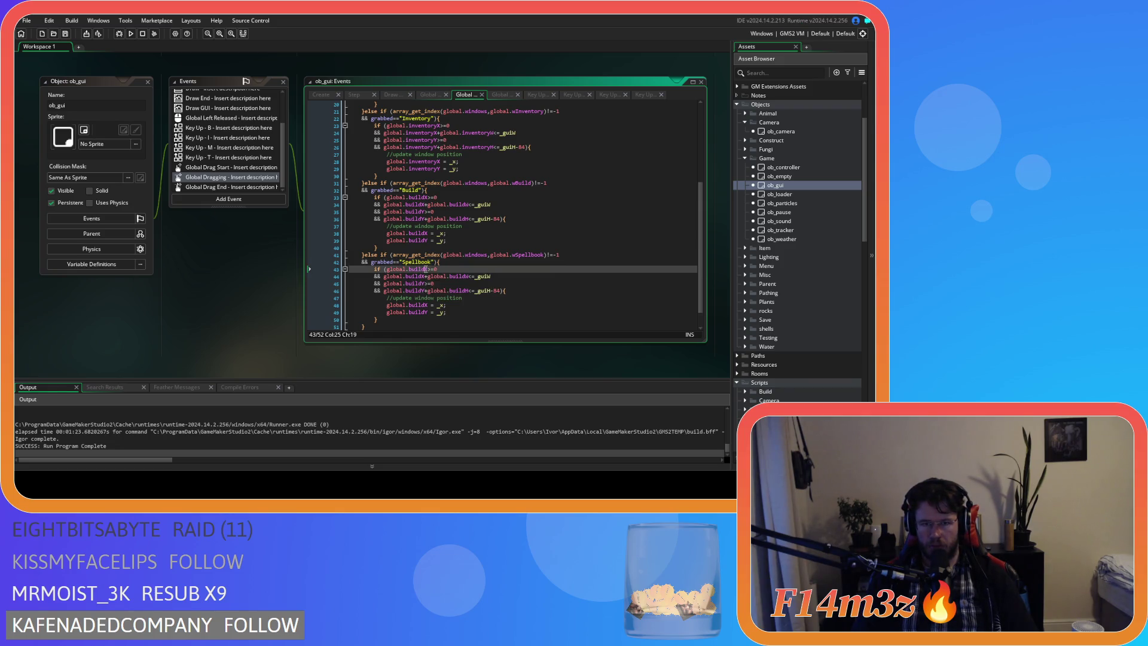
pyautogui.write('spell')
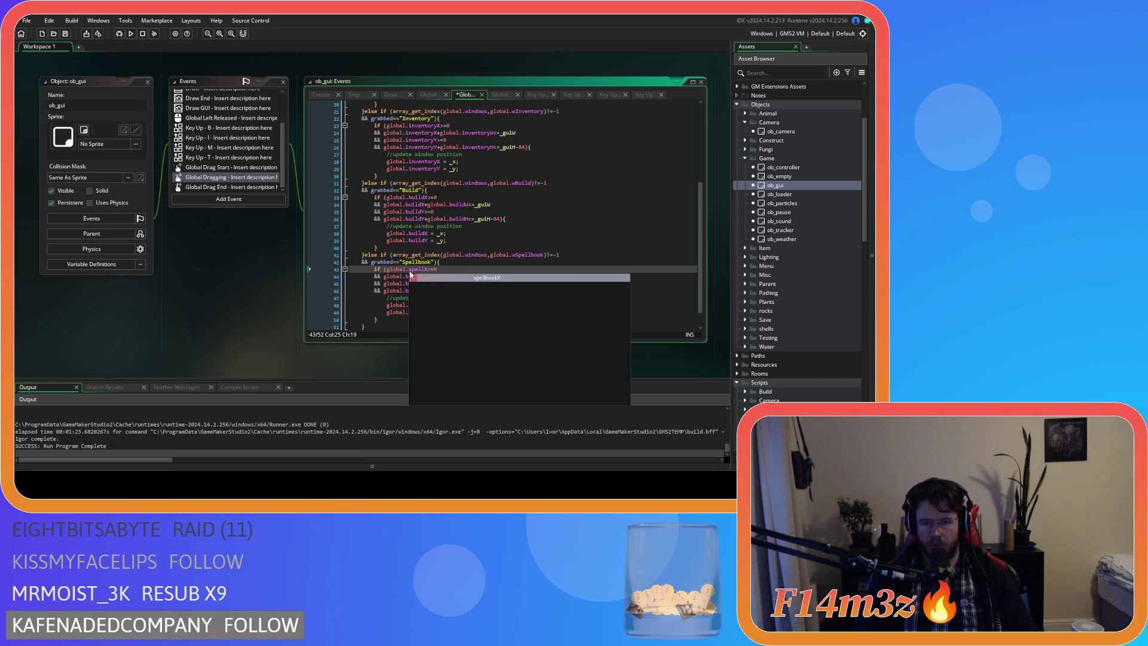
pyautogui.press('Return')
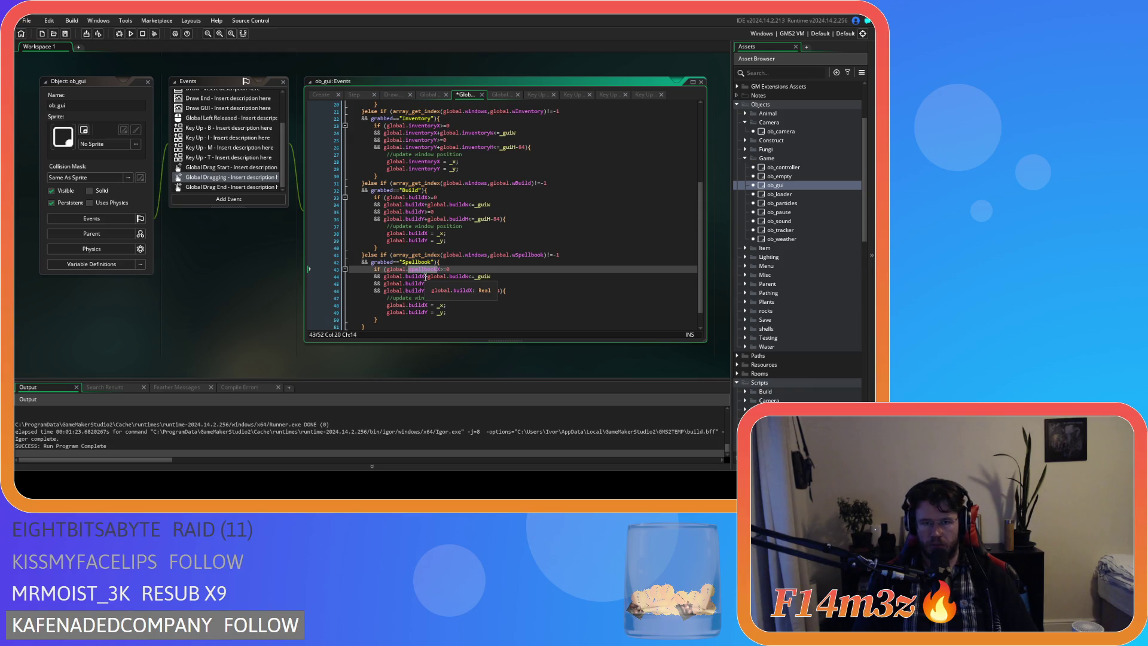
pyautogui.click(420, 276)
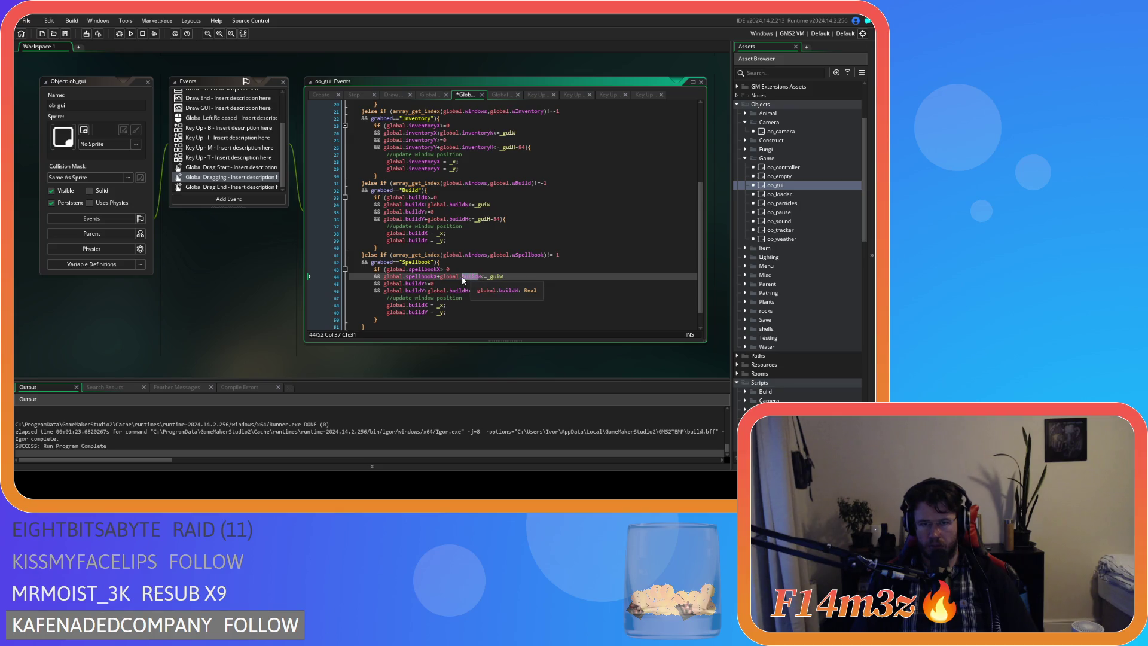
pyautogui.click(422, 284)
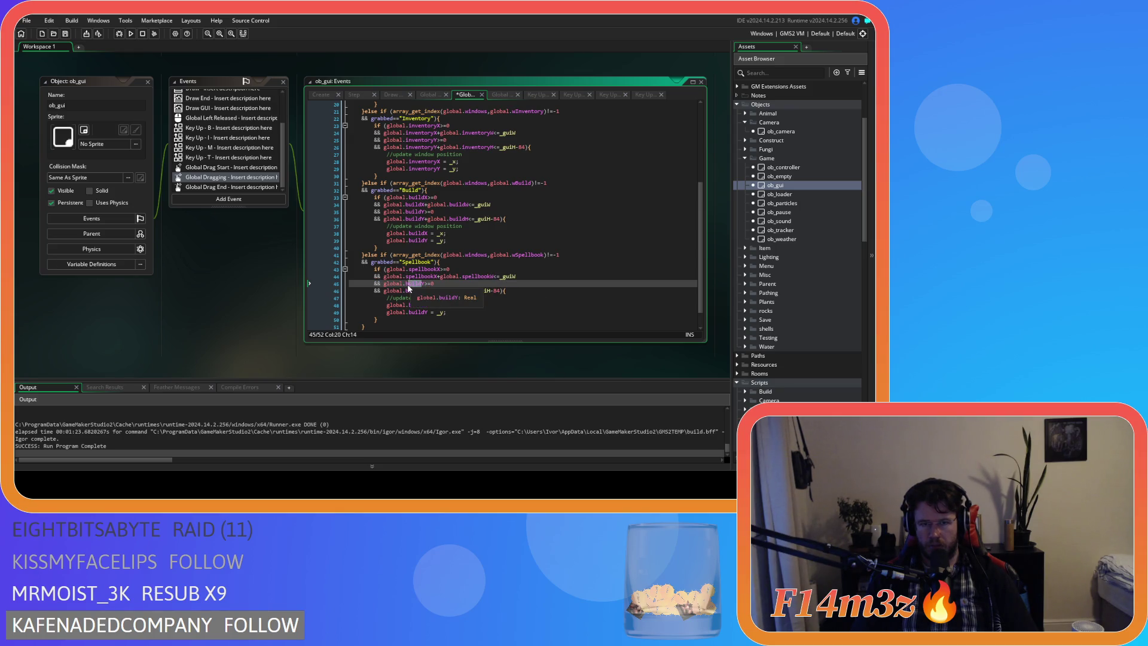
pyautogui.write('spellbook')
pyautogui.moveTo(406, 291); pyautogui.dragTo(414, 292)
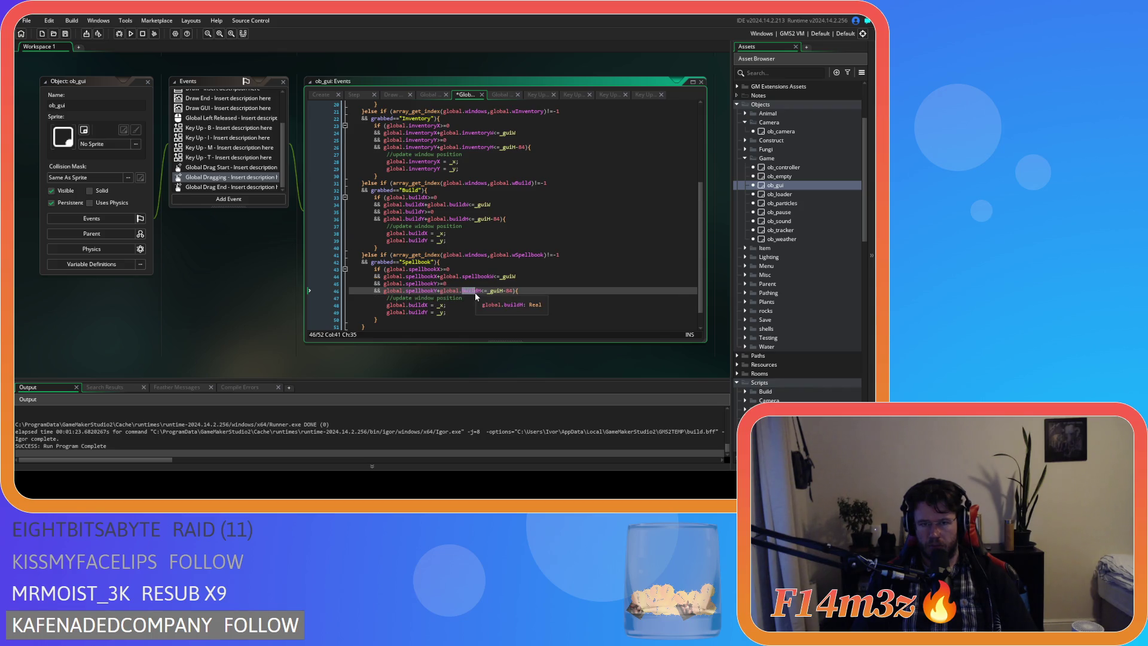
pyautogui.click(409, 306)
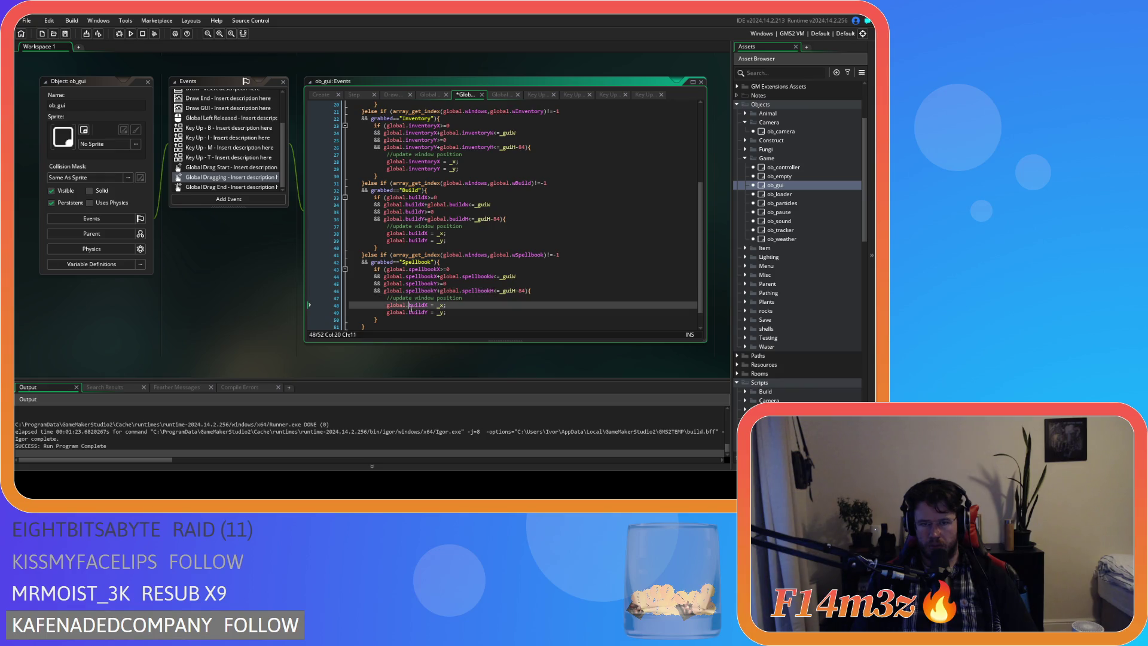
pyautogui.write('spellbook')
pyautogui.moveTo(410, 313); pyautogui.dragTo(420, 314)
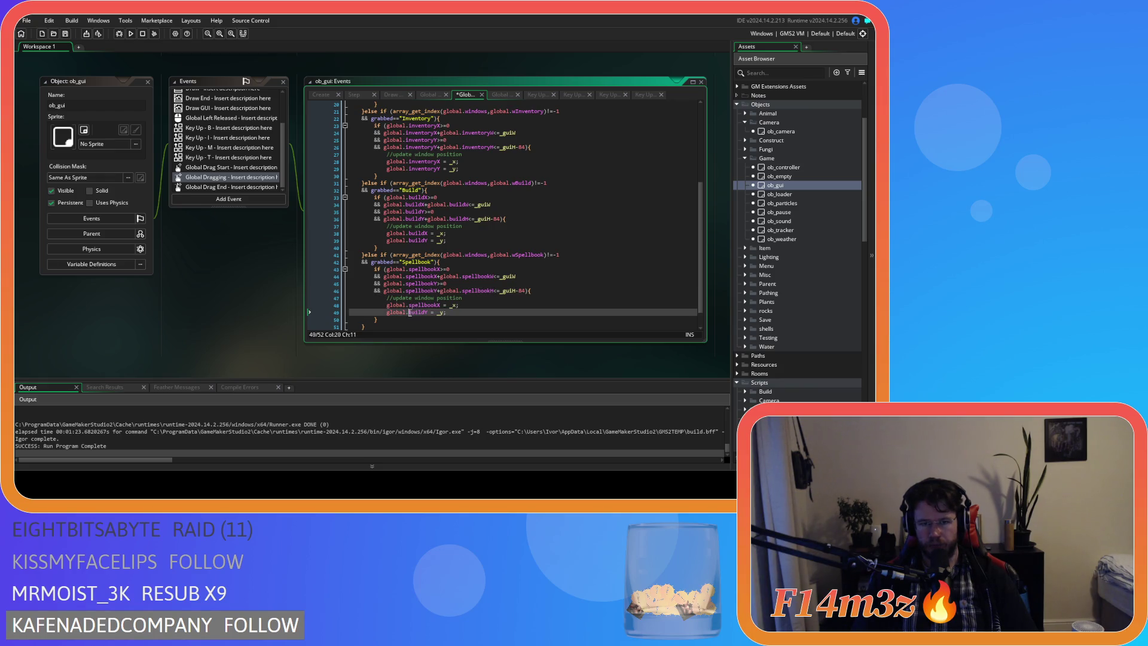
pyautogui.write('spellbook')
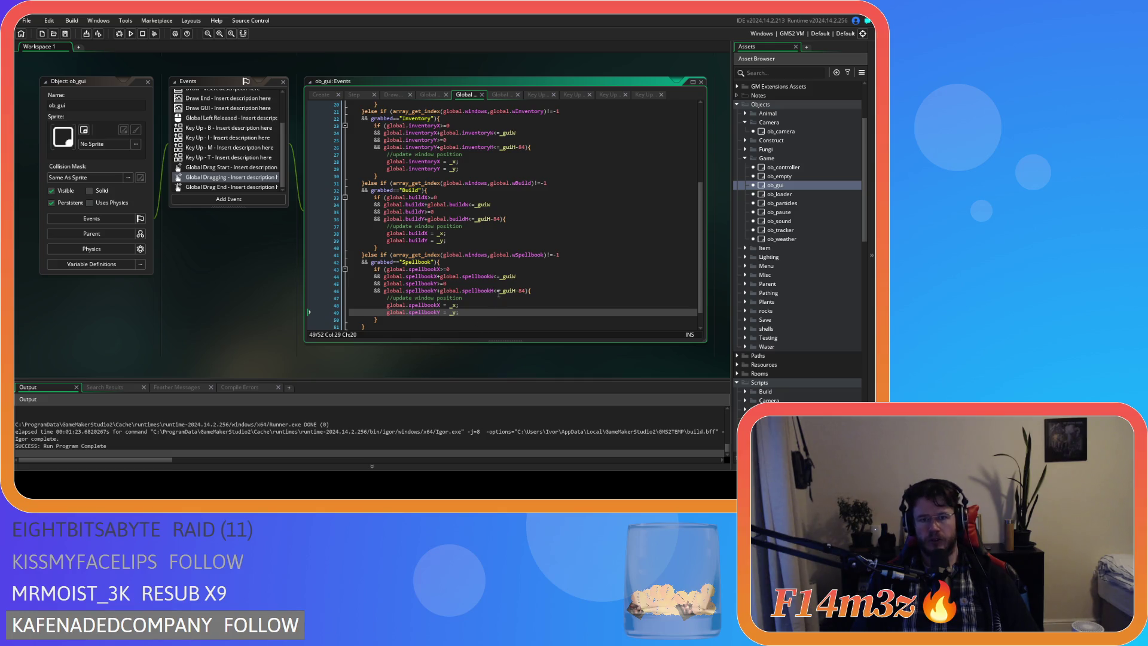
pyautogui.press('F5')
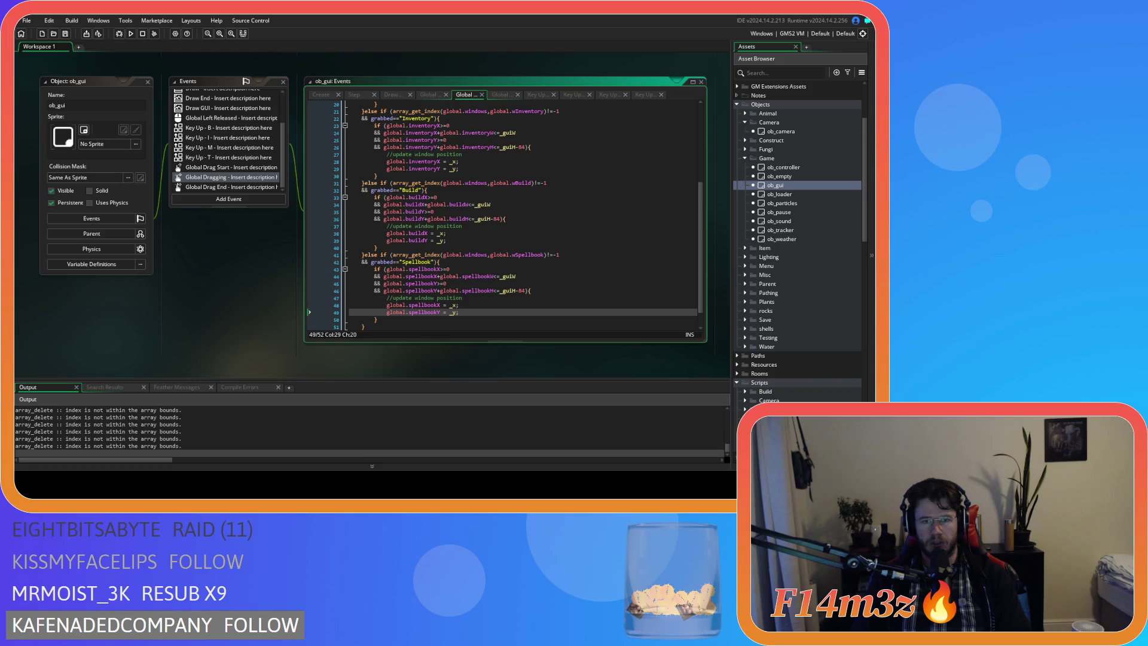
# Switch to the running game and pan the map with W, A, S and D
pyautogui.hotkey('alt', 'Tab')
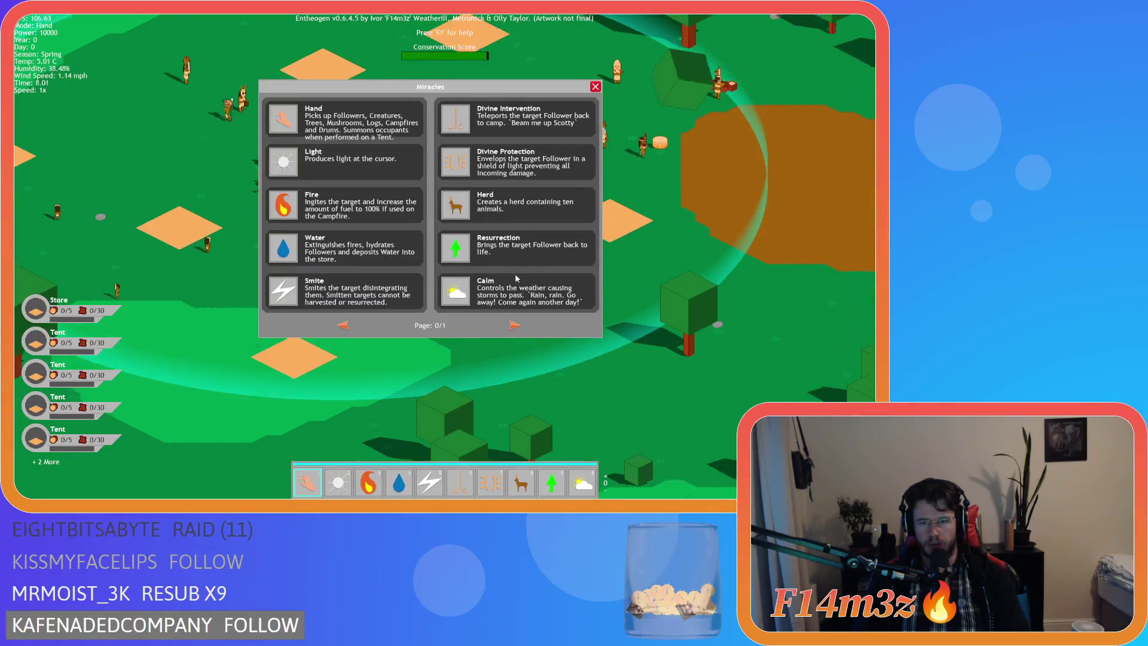
pyautogui.press('w')
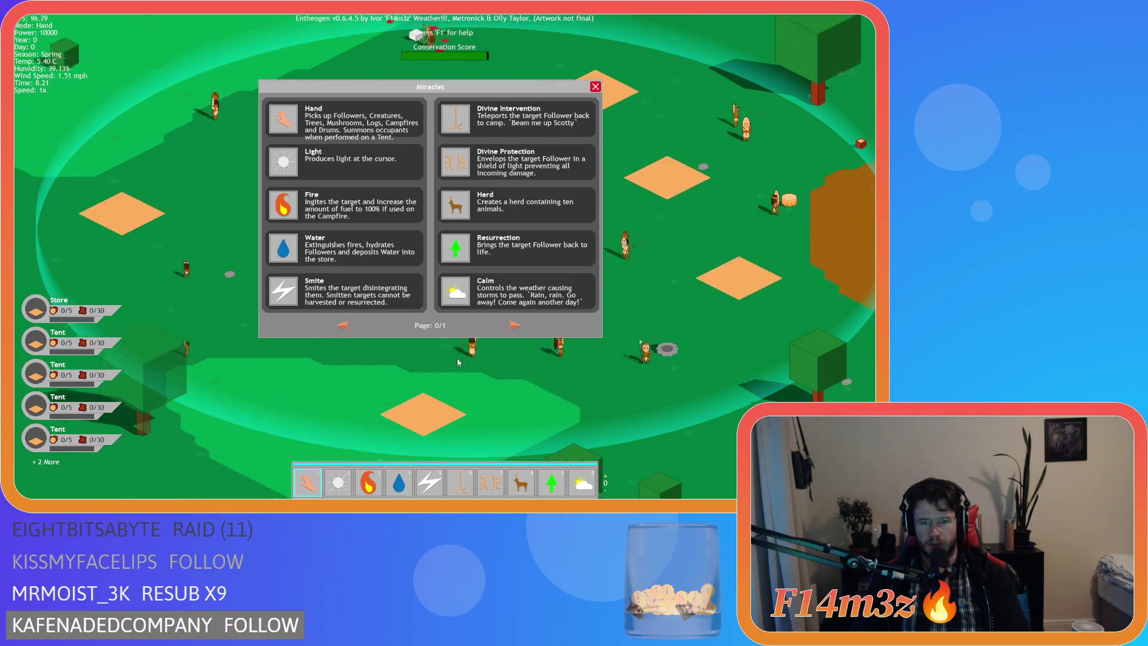
pyautogui.press('s')
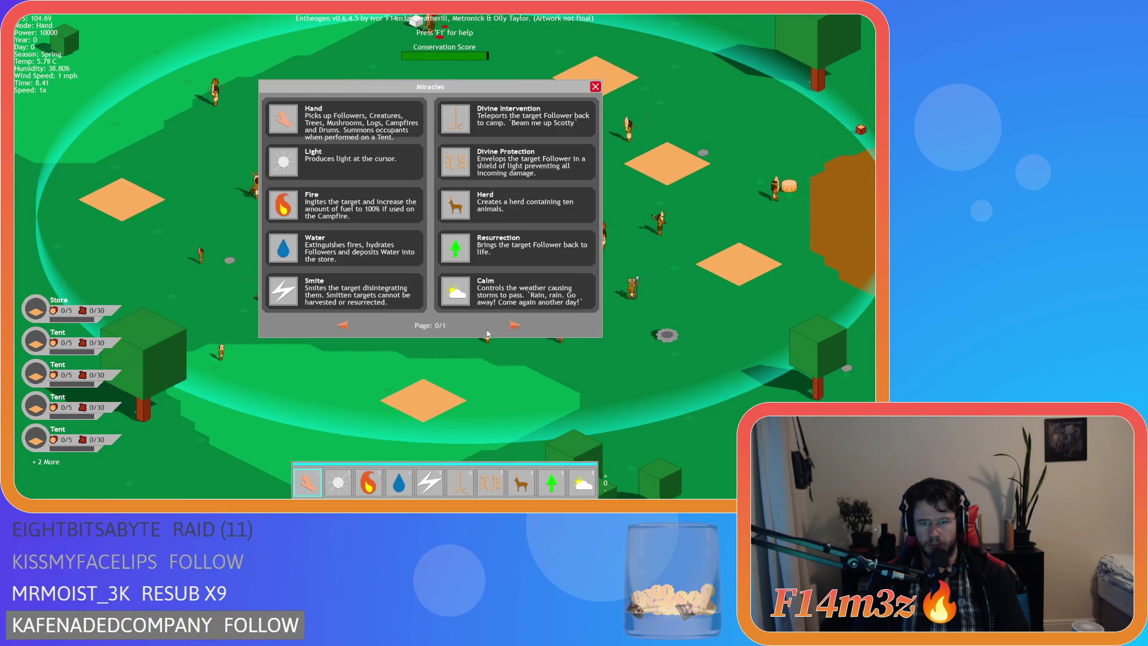
pyautogui.press('a')
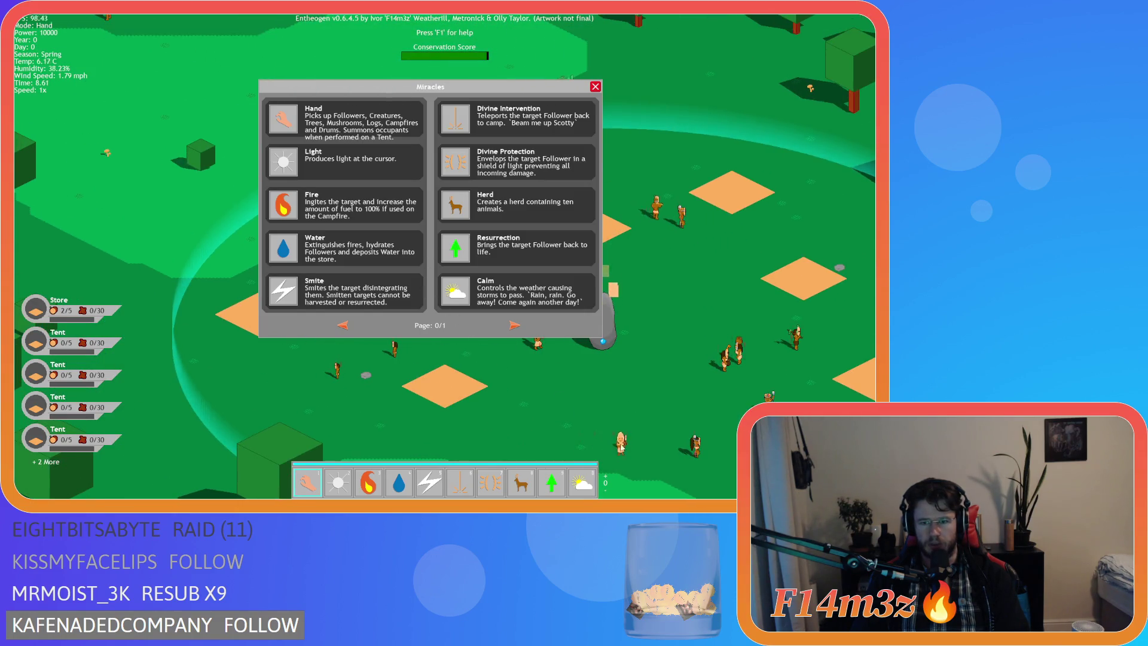
pyautogui.press('a')
pyautogui.press('w')
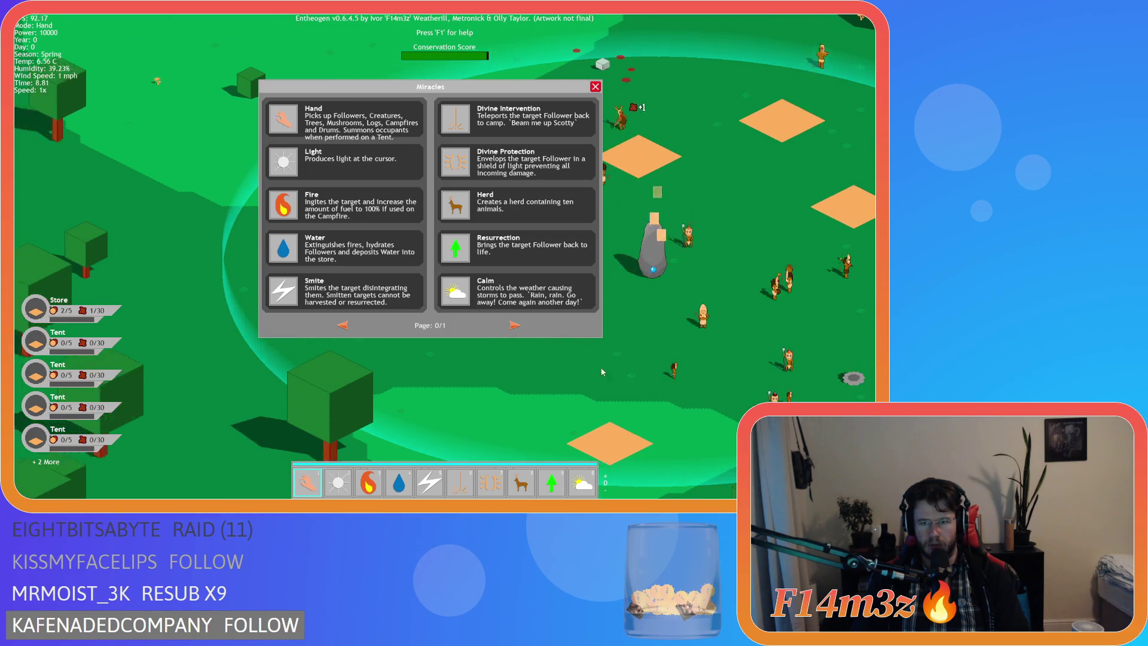
pyautogui.press('d')
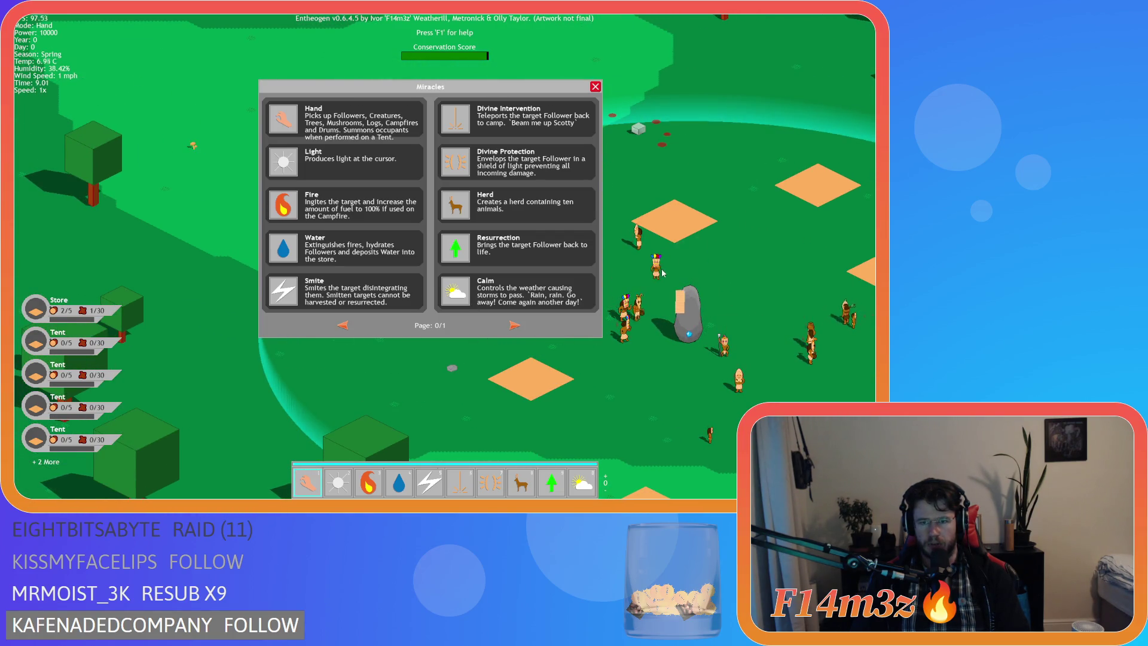
pyautogui.press('a')
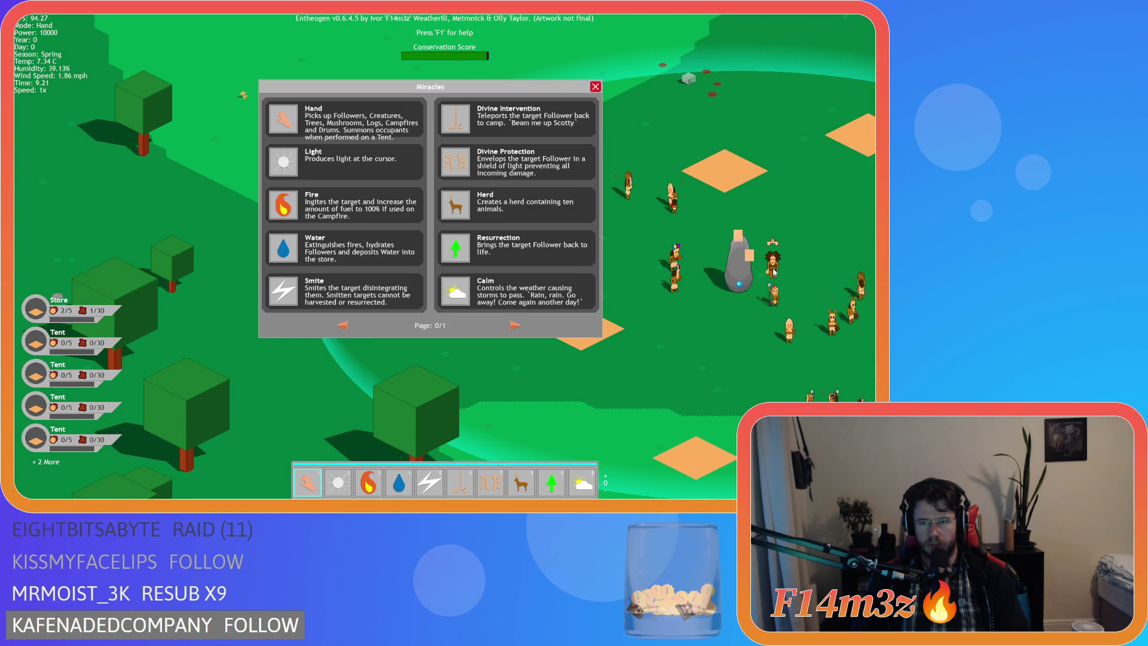
pyautogui.press('s')
# Flip the Miracles spellbook to the next page and back, then drag it further left
pyautogui.click(514, 325)
pyautogui.click(343, 324)
pyautogui.moveTo(386, 93)
pyautogui.mouseDown()
pyautogui.moveTo(326, 127)
pyautogui.moveTo(282, 97)
pyautogui.moveTo(353, 186)
pyautogui.moveTo(267, 91)
pyautogui.moveTo(174, 90)
pyautogui.moveTo(243, 75)
pyautogui.moveTo(333, 118)
pyautogui.moveTo(287, 104)
pyautogui.mouseUp()
# Open the Tribe and Build windows and drag all three panels to new positions
pyautogui.press('t')
pyautogui.moveTo(460, 109)
pyautogui.mouseDown()
pyautogui.moveTo(539, 159)
pyautogui.moveTo(490, 126)
pyautogui.mouseUp()
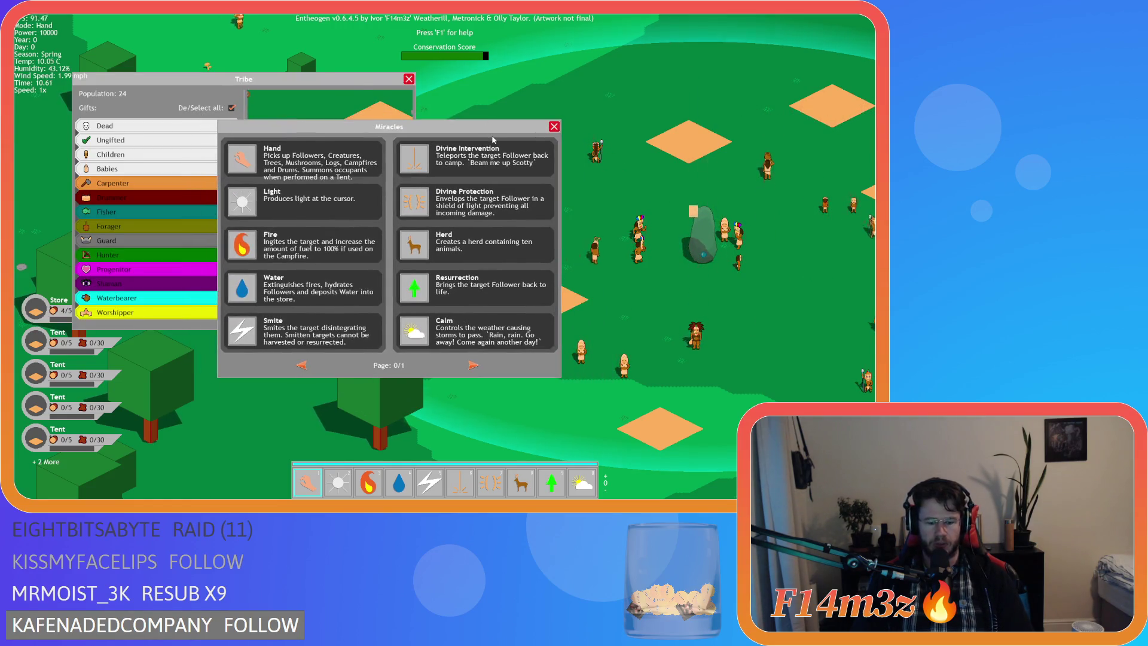
pyautogui.press('b')
pyautogui.moveTo(397, 108)
pyautogui.mouseDown()
pyautogui.moveTo(588, 109)
pyautogui.moveTo(685, 83)
pyautogui.mouseUp()
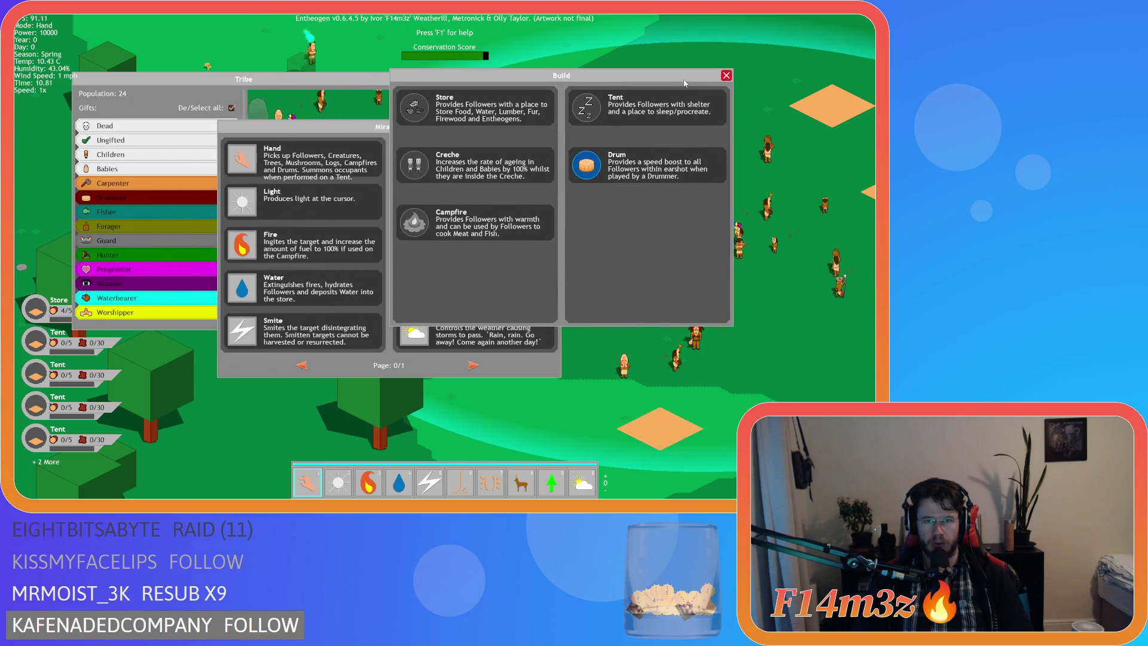
pyautogui.moveTo(299, 127); pyautogui.dragTo(332, 150)
pyautogui.moveTo(343, 88)
pyautogui.mouseDown()
pyautogui.moveTo(334, 105)
pyautogui.moveTo(373, 132)
pyautogui.mouseUp()
pyautogui.moveTo(511, 79); pyautogui.dragTo(606, 76)
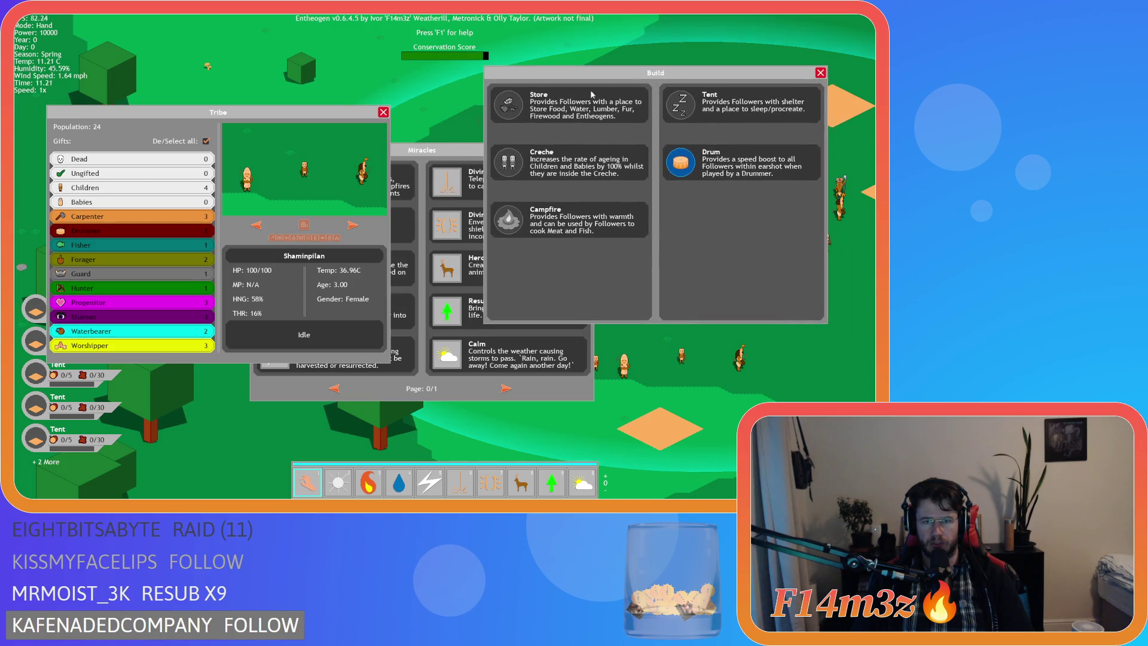
# Bring the Miracles, Build and Tribe windows to the front in turn, then close them all
pyautogui.click(463, 159)
pyautogui.moveTo(496, 148)
pyautogui.mouseDown()
pyautogui.moveTo(560, 166)
pyautogui.moveTo(519, 163)
pyautogui.mouseUp()
pyautogui.click(763, 248)
pyautogui.click(328, 135)
pyautogui.moveTo(435, 170)
pyautogui.mouseDown()
pyautogui.moveTo(471, 139)
pyautogui.moveTo(507, 176)
pyautogui.moveTo(458, 180)
pyautogui.mouseUp()
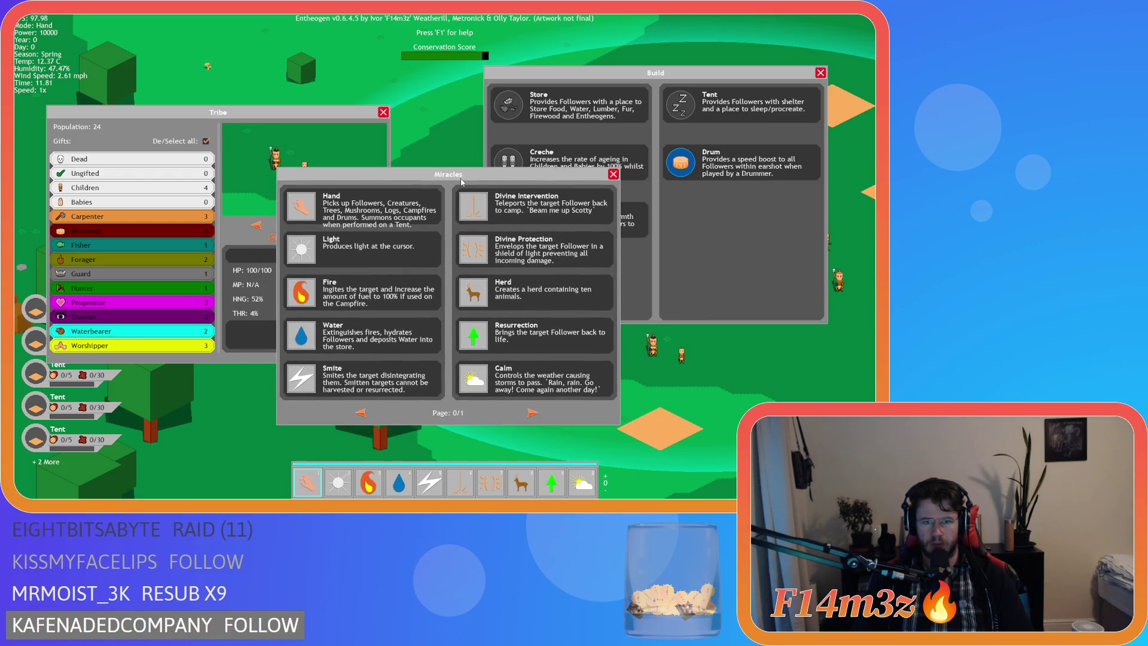
pyautogui.press('Escape')
pyautogui.scroll(2, 467, 185)
# Pan the camera, reopen the Miracles window with M, and move it up and left
pyautogui.press('s')
pyautogui.press('d')
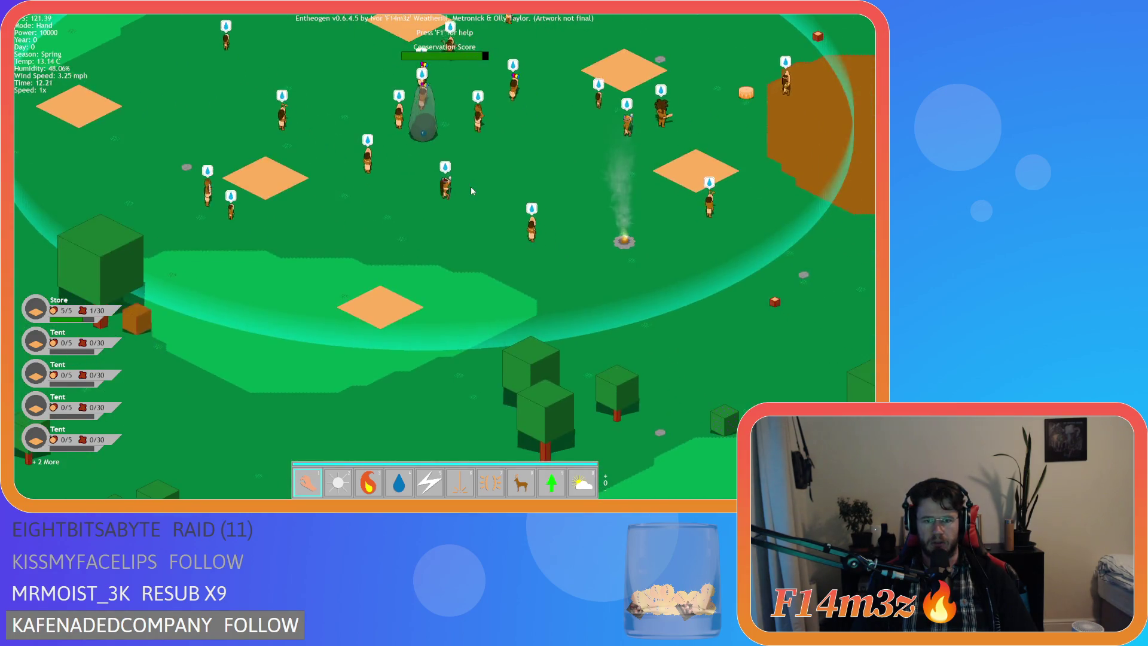
pyautogui.press('w')
pyautogui.press('a')
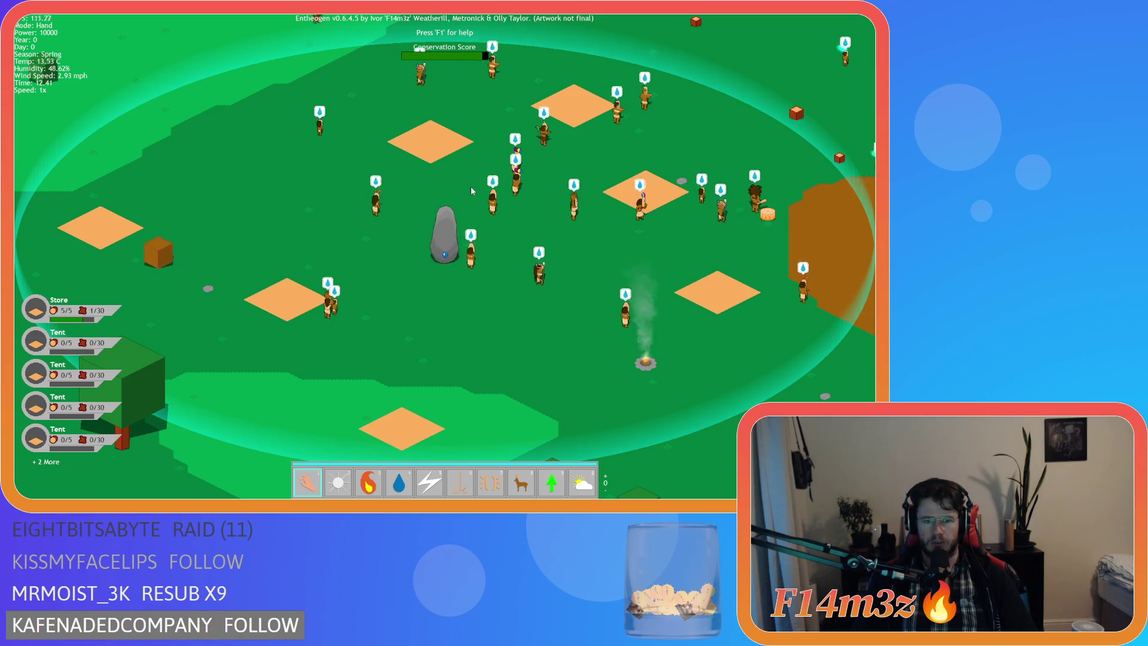
pyautogui.press('m')
pyautogui.press('s')
pyautogui.press('d')
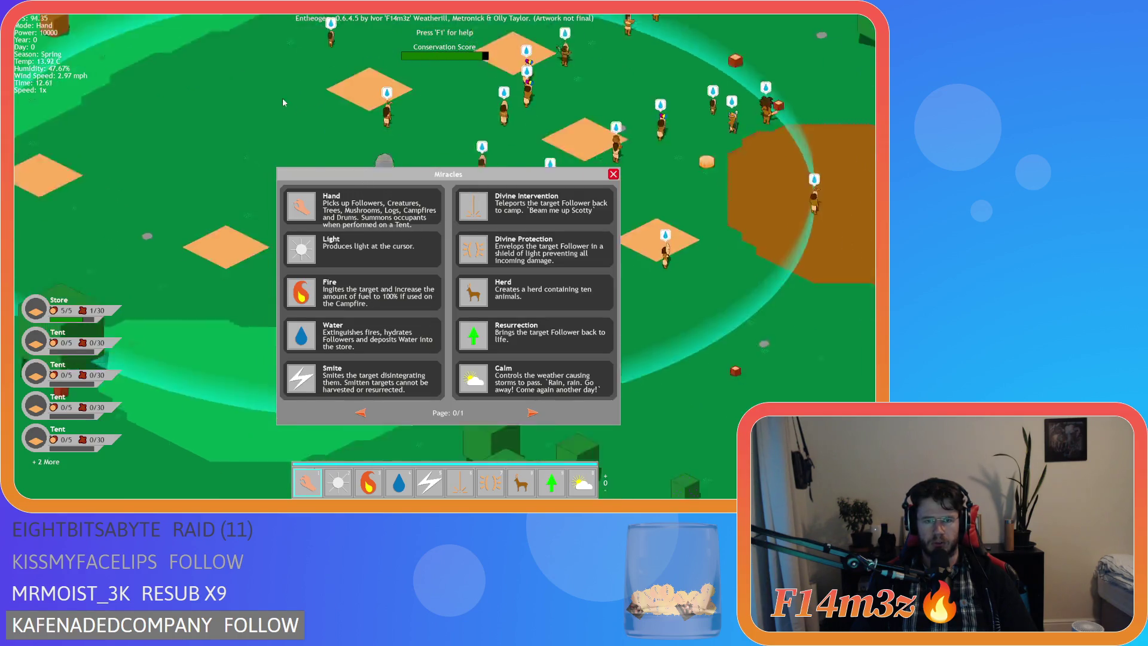
pyautogui.moveTo(297, 206); pyautogui.dragTo(175, 129)
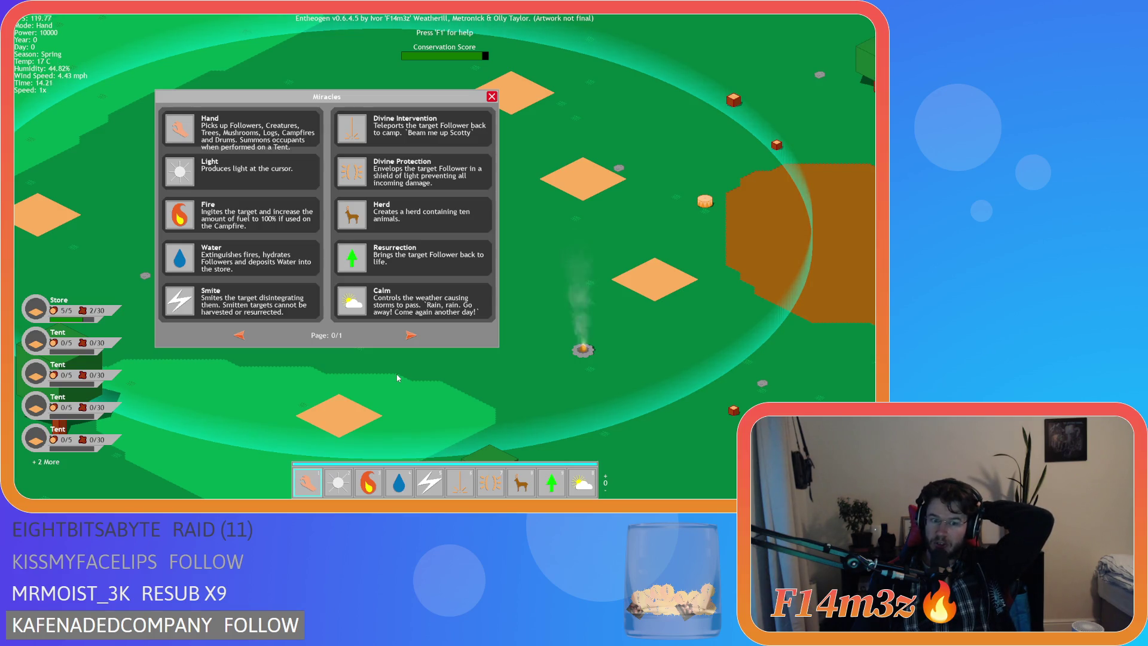
# Pull Smite out of the hotbar and move the follower icon from slot 0 to slot 9 on the next page
pyautogui.moveTo(429, 482)
pyautogui.mouseDown()
pyautogui.moveTo(524, 394)
pyautogui.moveTo(447, 444)
pyautogui.moveTo(541, 365)
pyautogui.moveTo(564, 316)
pyautogui.moveTo(449, 428)
pyautogui.moveTo(418, 479)
pyautogui.mouseUp()
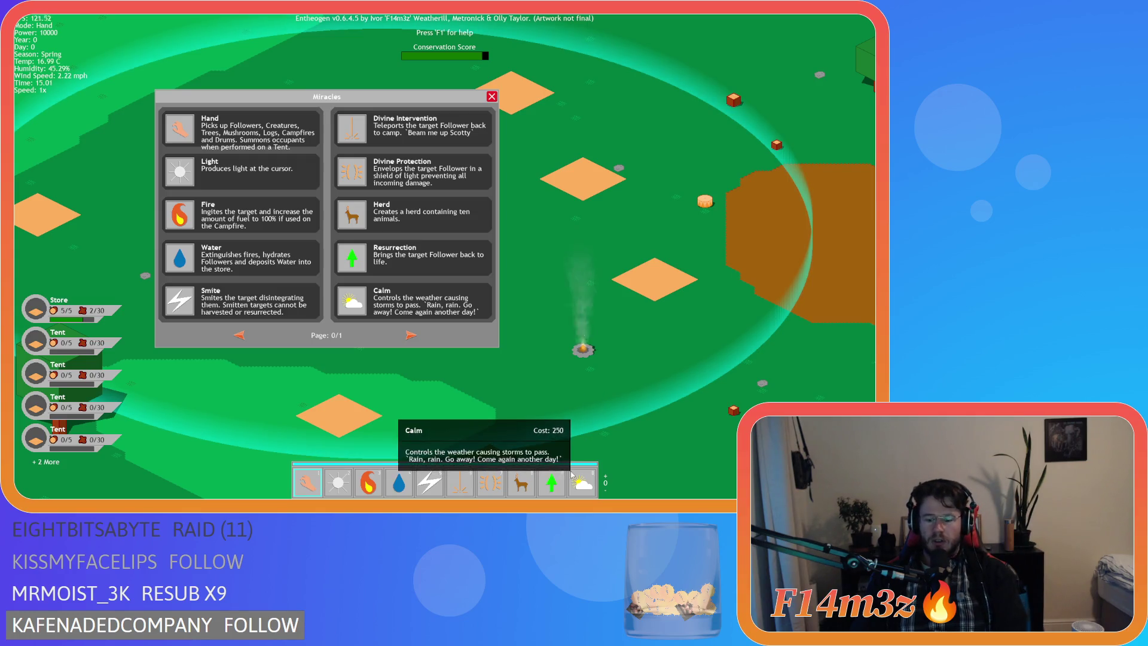
pyautogui.scroll(1, 574, 478)
pyautogui.press('s')
pyautogui.moveTo(589, 489); pyautogui.dragTo(555, 487)
pyautogui.press('w')
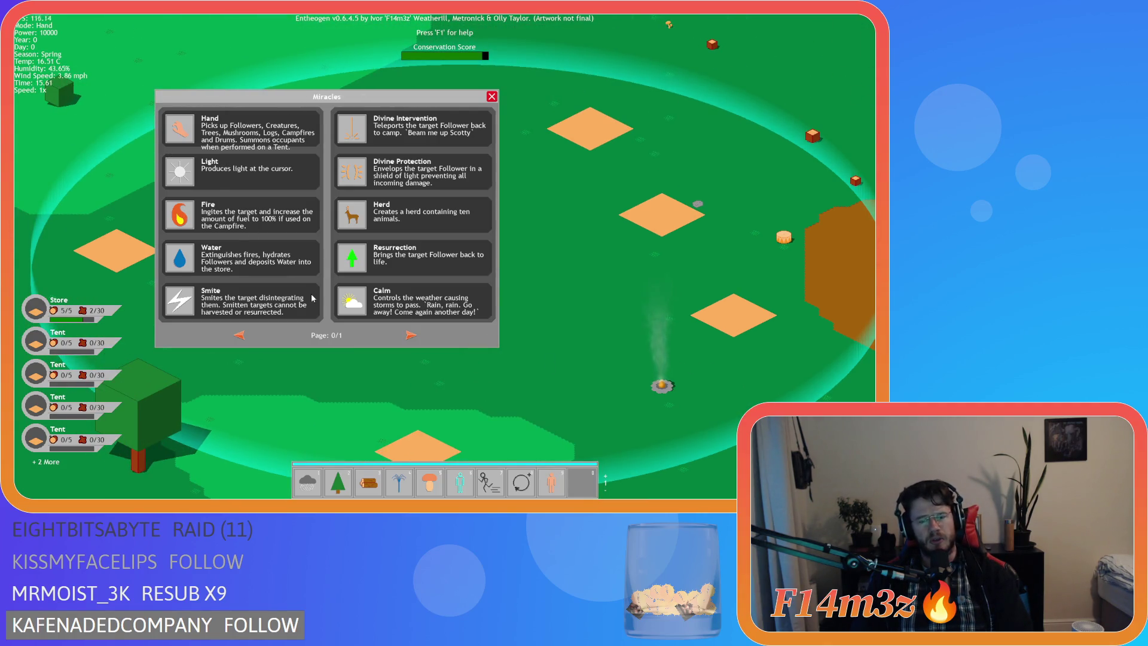
pyautogui.scroll(-1, 311, 322)
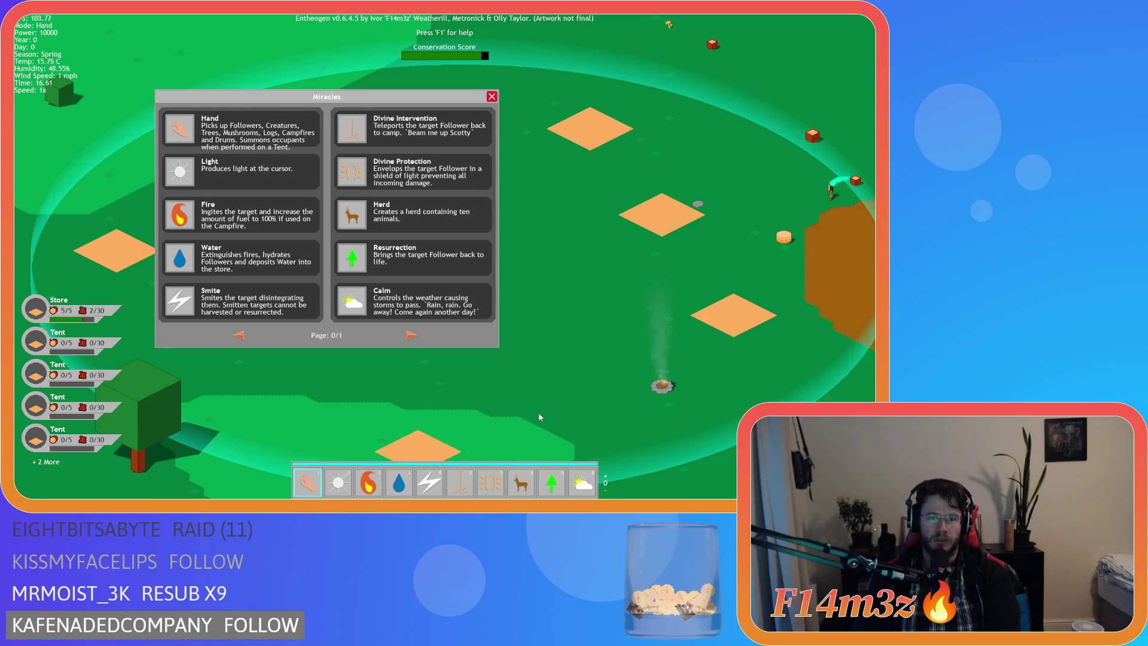
pyautogui.scroll(4, 496, 364)
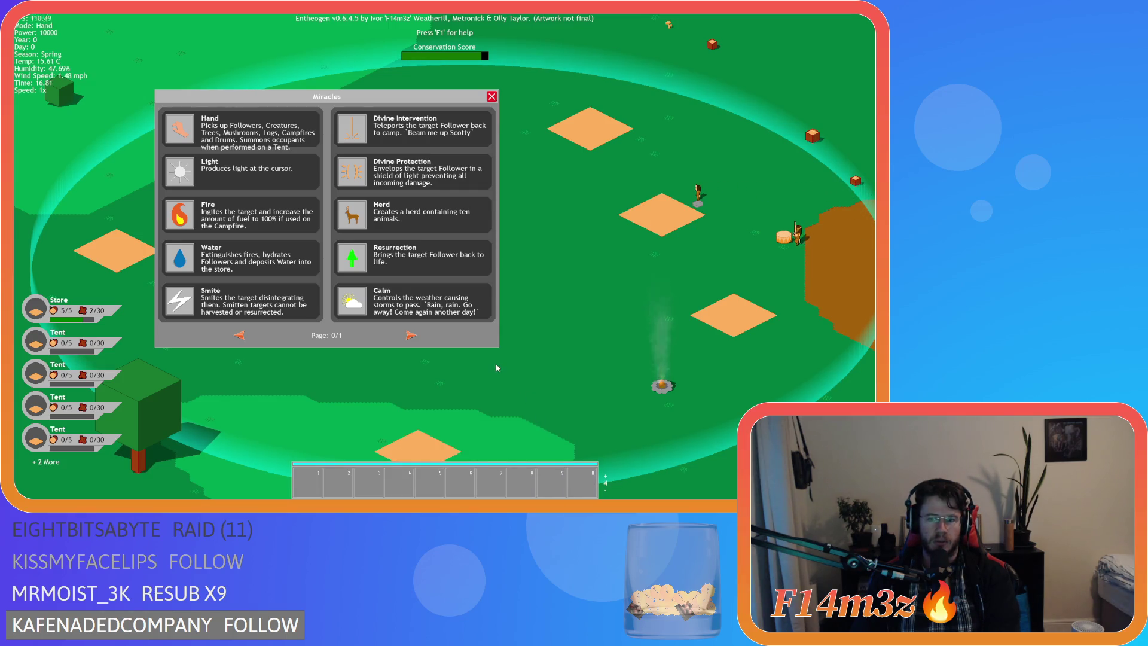
pyautogui.scroll(-4, 496, 367)
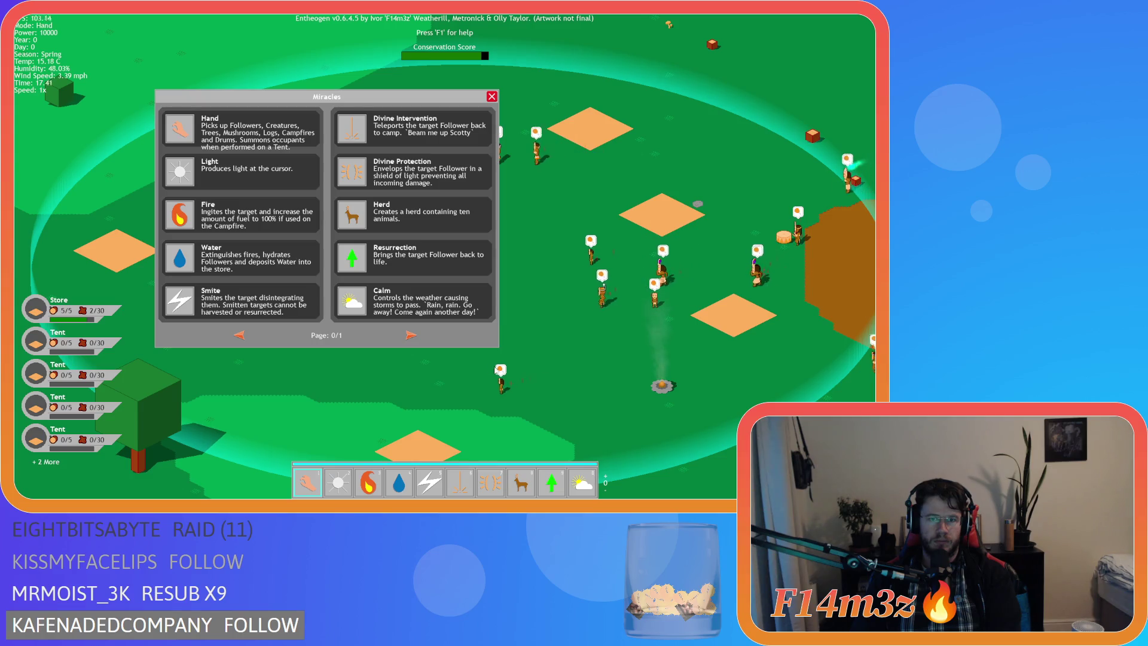
# Close the Miracles window and confirm quitting the game
pyautogui.press('Escape')
pyautogui.press('Escape')
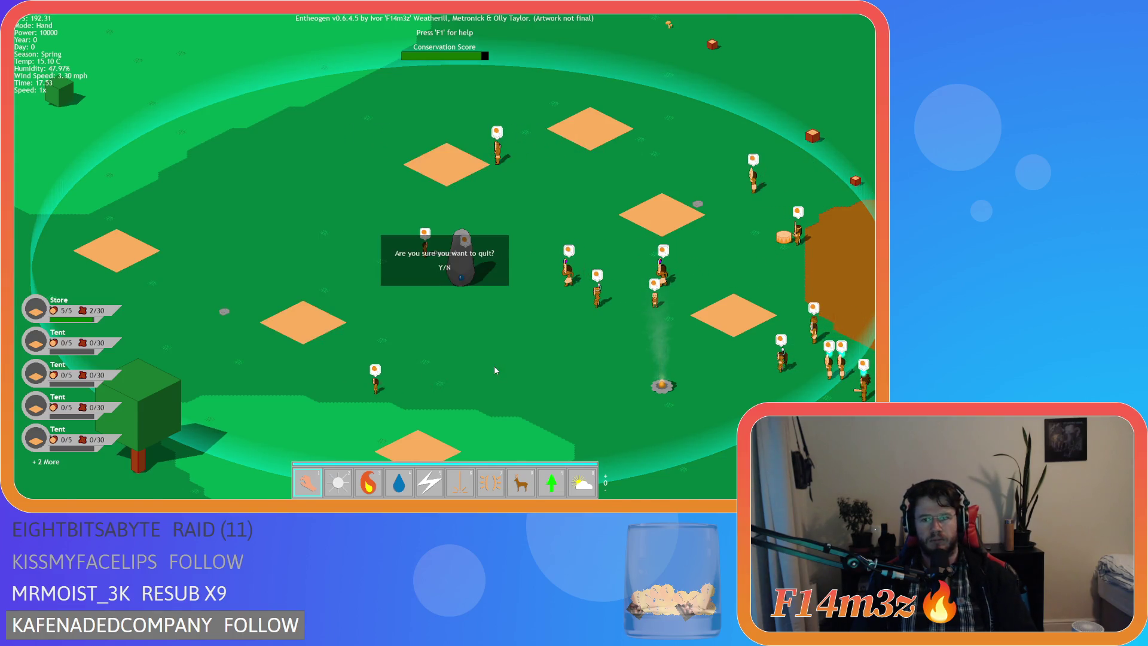
pyautogui.press('Return')
pyautogui.press('Escape')
pyautogui.rightClick(241, 285)
# Close all open editors, collapse the Objects folders, and open Scripts > GUI > Spellbook > sc_windowSpellbook
pyautogui.moveTo(263, 297)
pyautogui.click(331, 344)
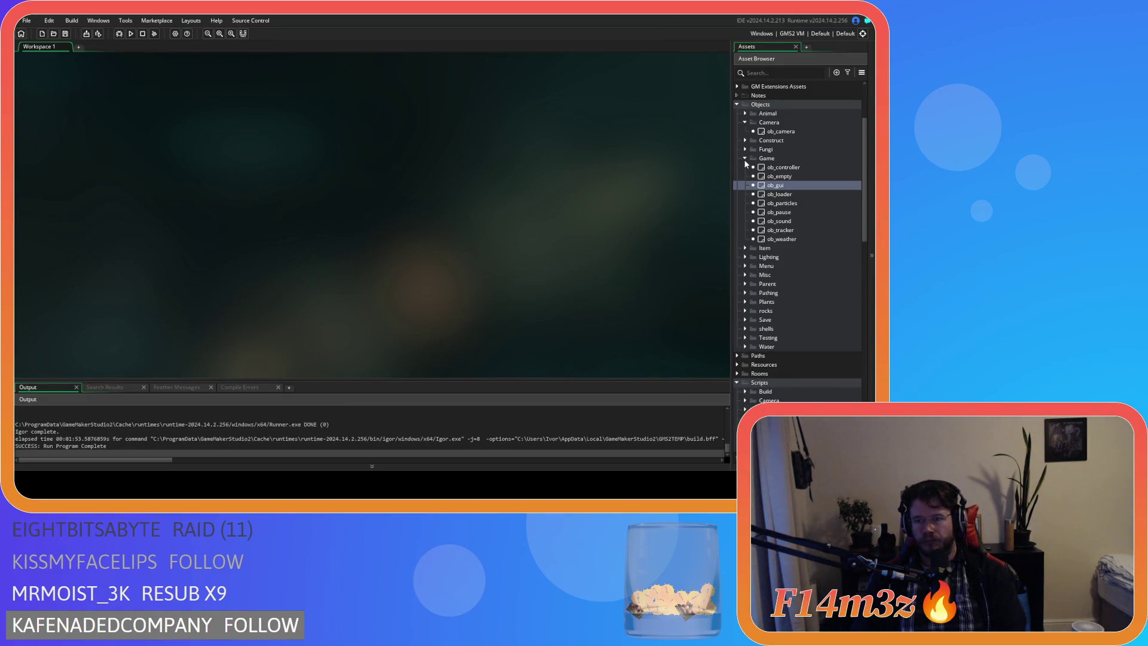
pyautogui.click(745, 158)
pyautogui.click(744, 122)
pyautogui.click(737, 104)
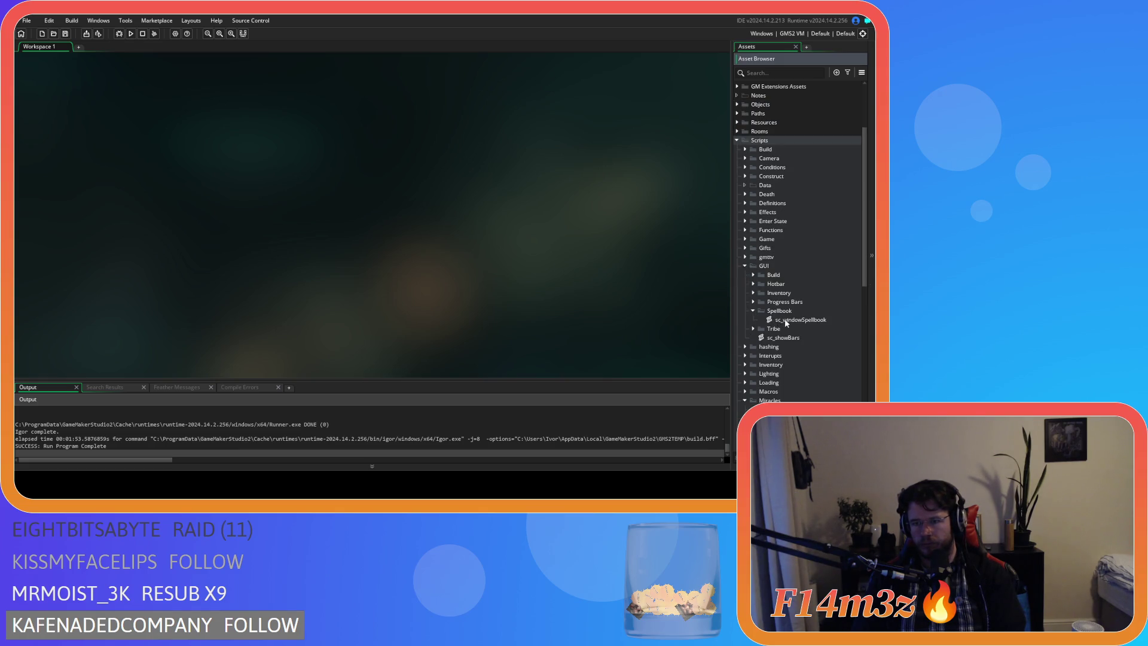
pyautogui.doubleClick(787, 320)
pyautogui.scroll(-10, 284, 259)
pyautogui.scroll(-6, 284, 259)
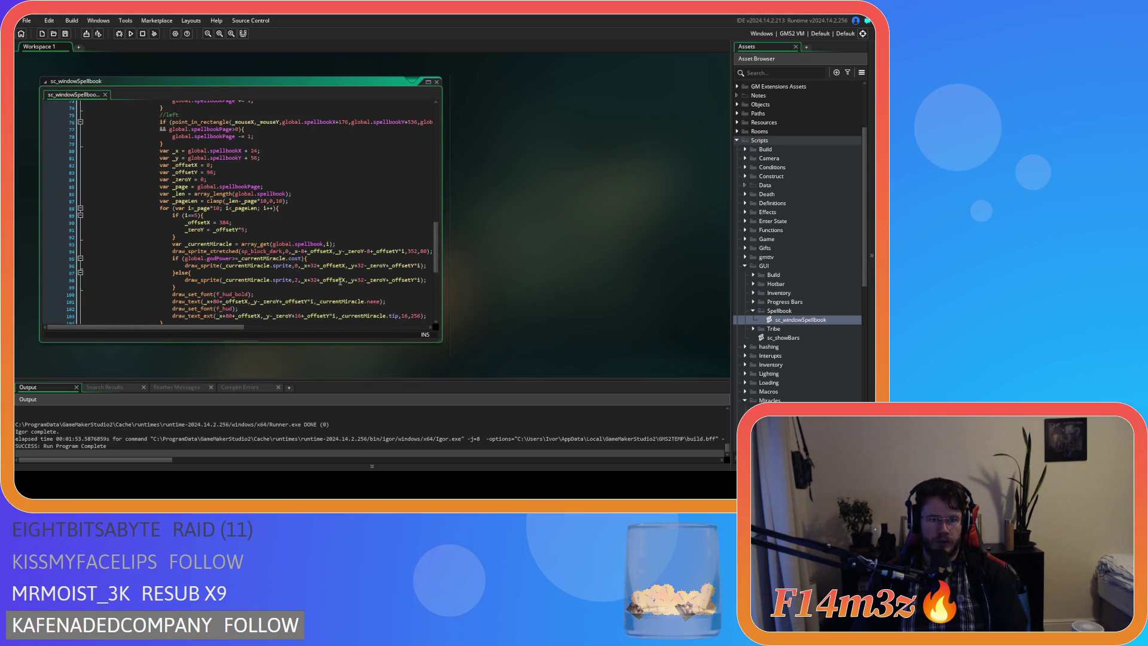
# Review sc_windowSpellbook's page loop to locate the miracle sprite drawing code
pyautogui.scroll(6, 340, 281)
pyautogui.scroll(-6, 340, 281)
pyautogui.scroll(5, 328, 260)
pyautogui.scroll(-5, 328, 260)
pyautogui.scroll(-3, 328, 260)
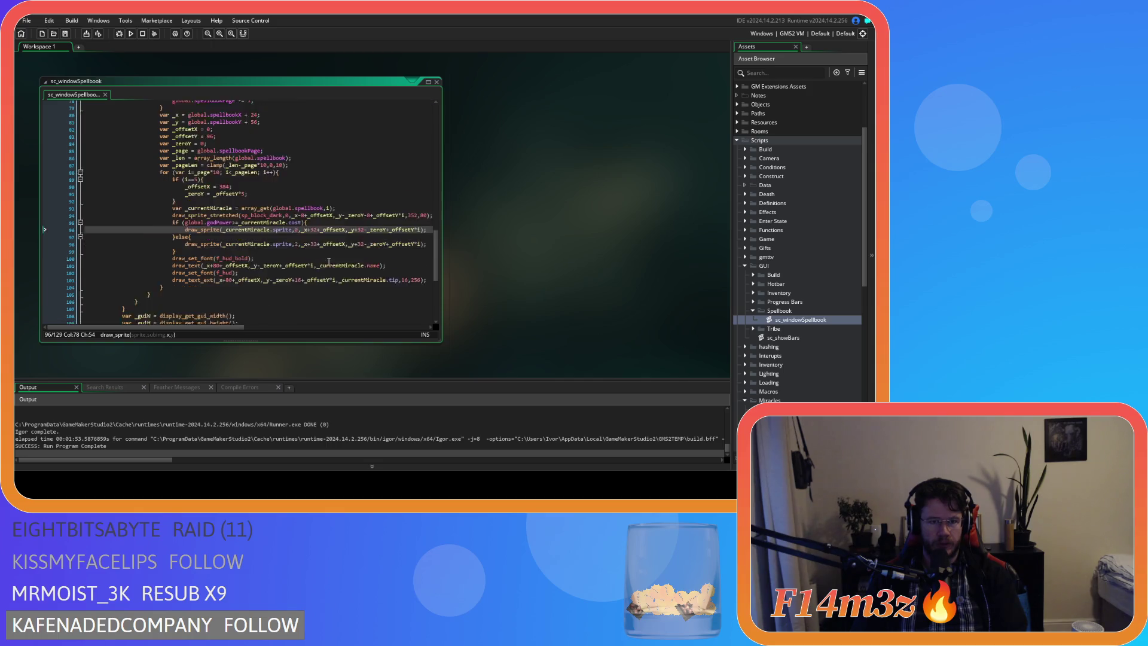
pyautogui.scroll(8, 328, 261)
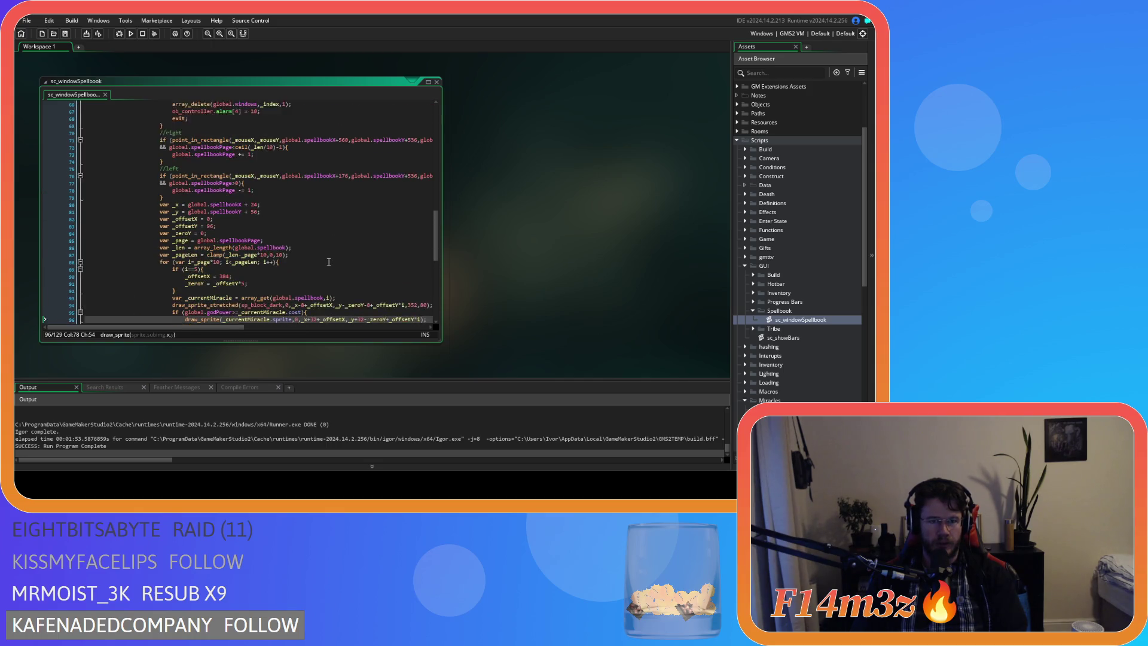
pyautogui.scroll(-8, 328, 262)
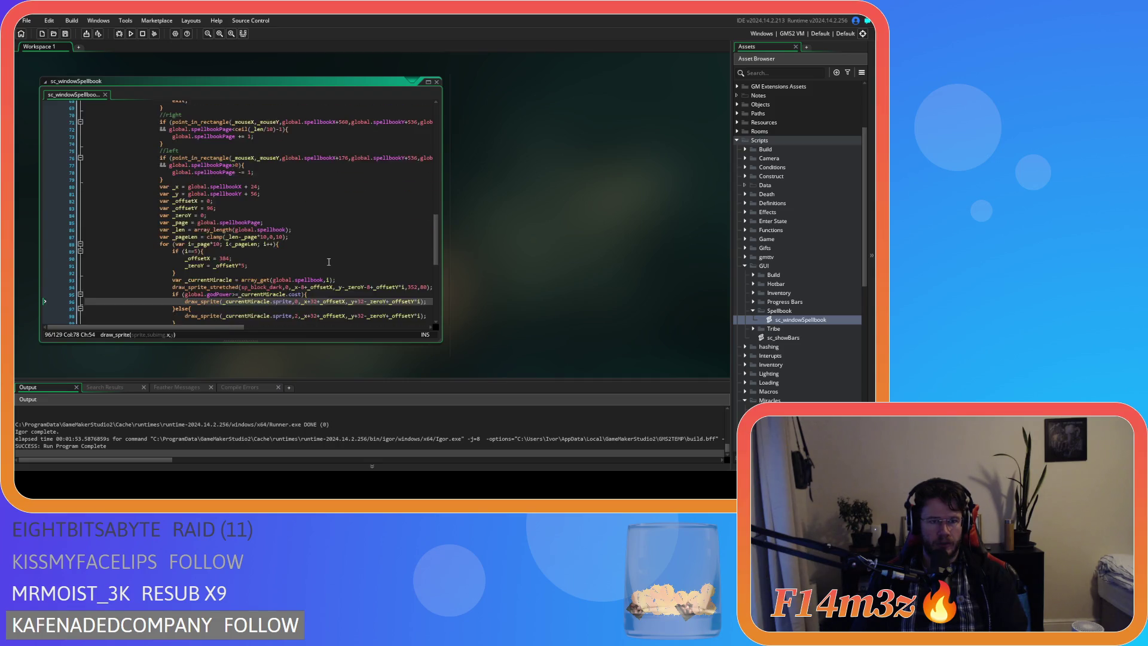
pyautogui.click(321, 233)
pyautogui.scroll(15, 322, 281)
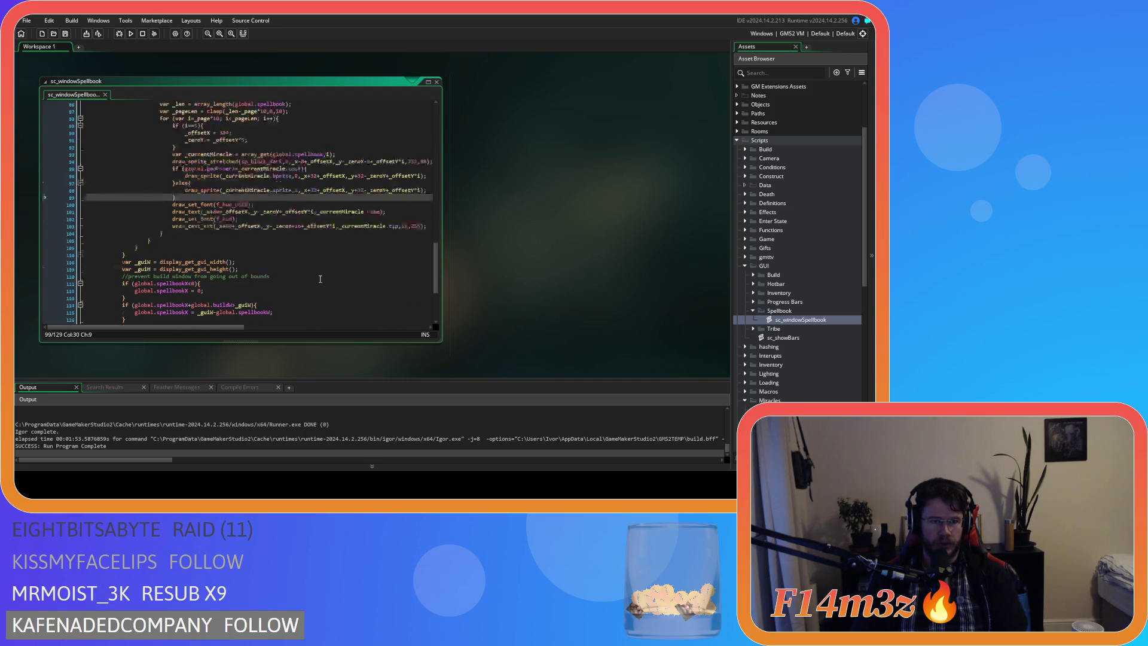
pyautogui.scroll(-15, 322, 281)
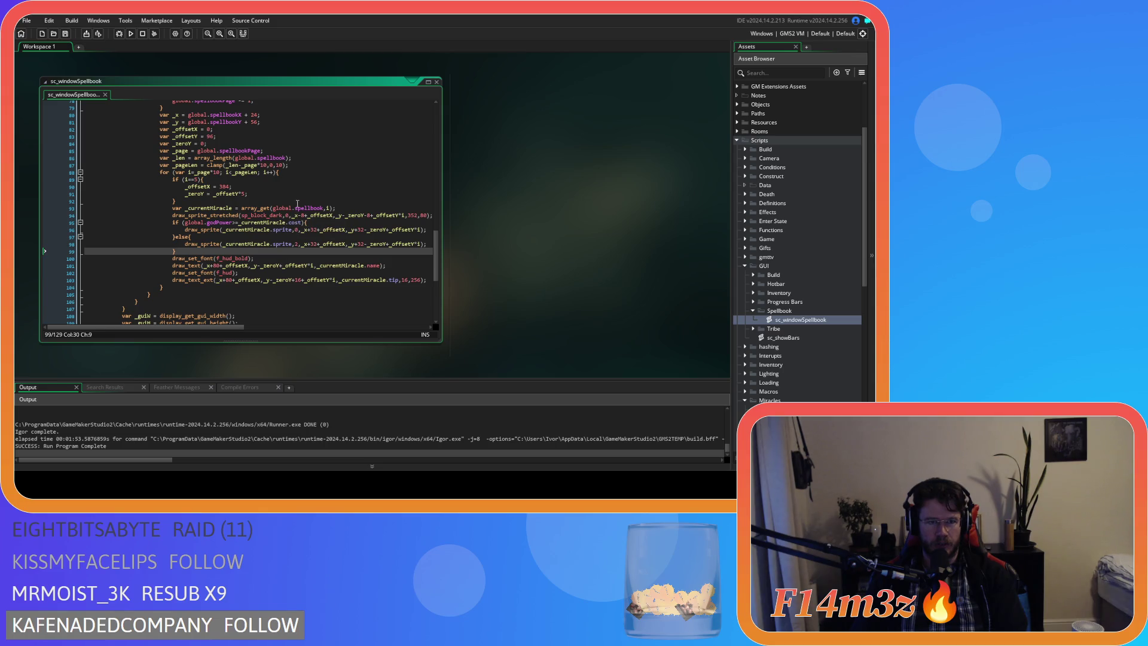
pyautogui.click(326, 172)
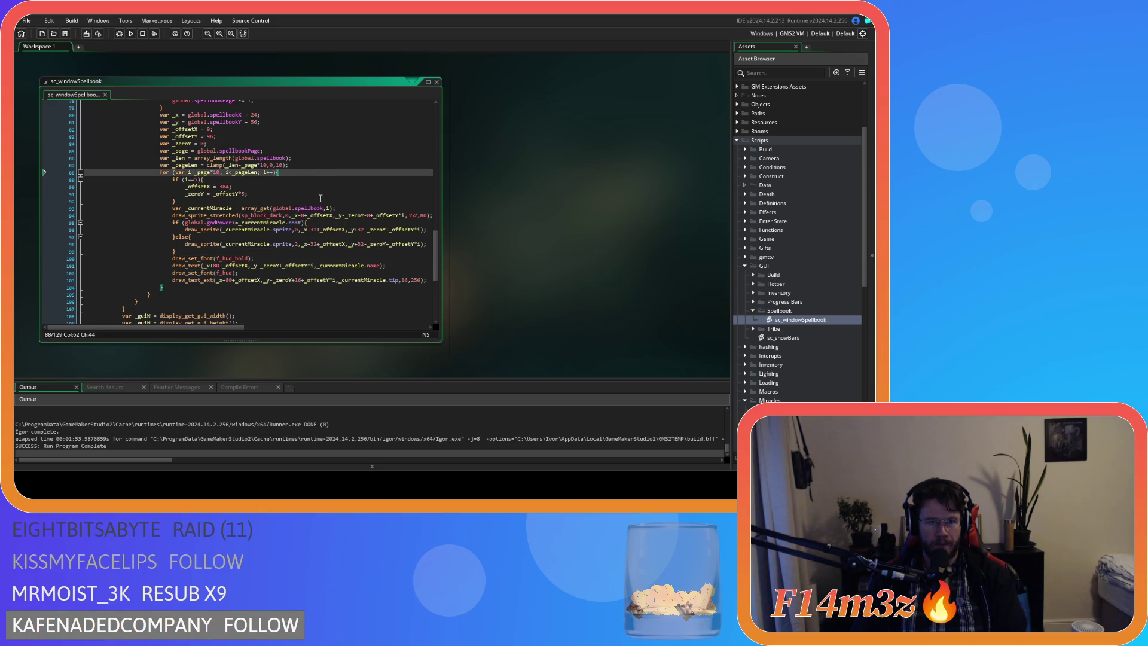
pyautogui.scroll(7, 293, 248)
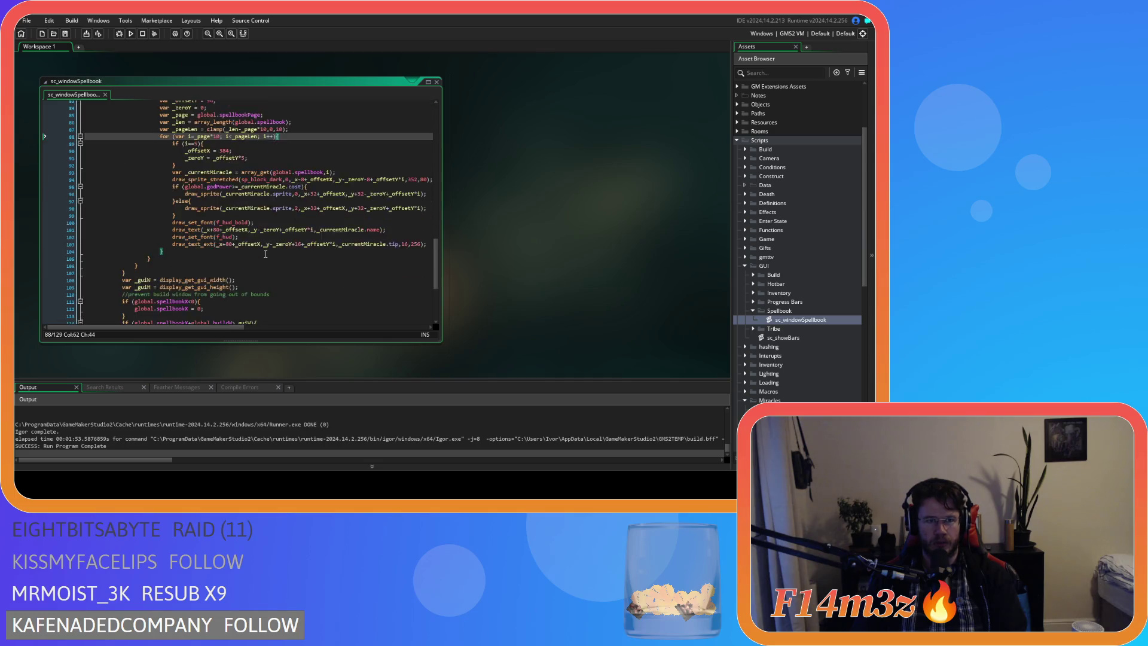
pyautogui.scroll(4, 266, 254)
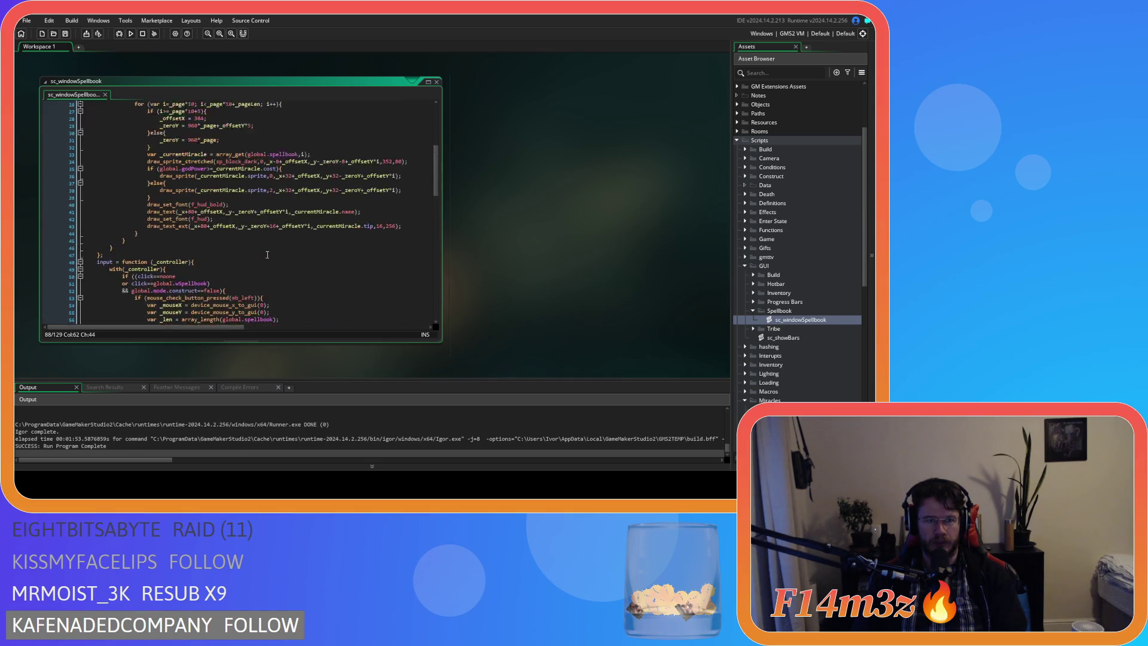
pyautogui.scroll(-5, 267, 255)
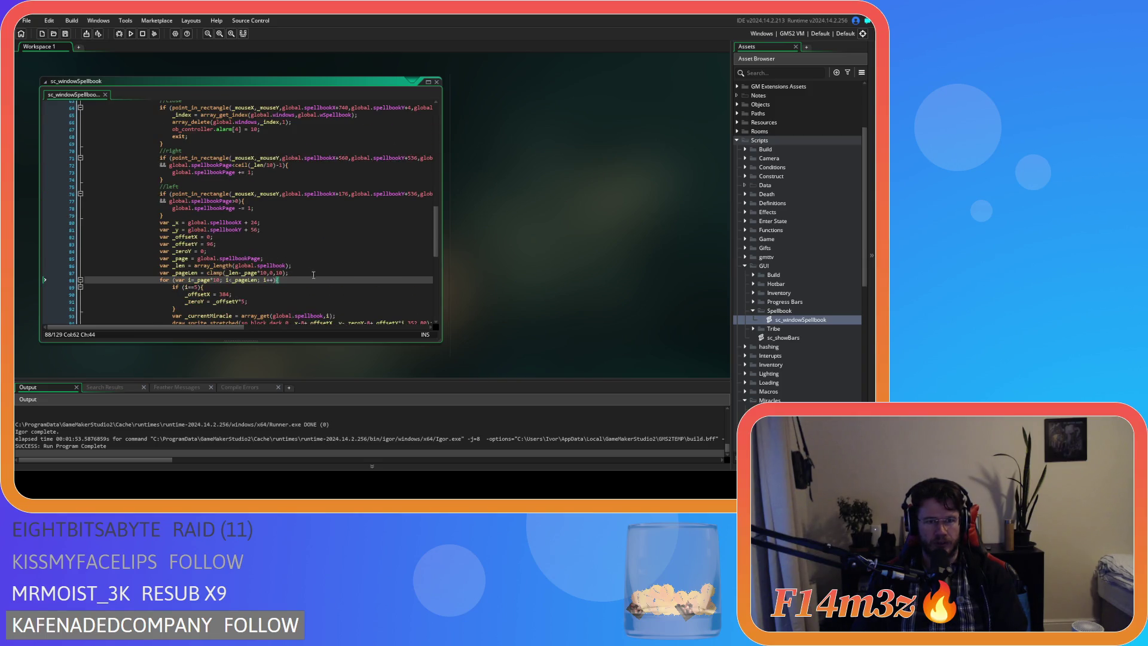
pyautogui.scroll(-4, 316, 274)
pyautogui.scroll(15, 323, 275)
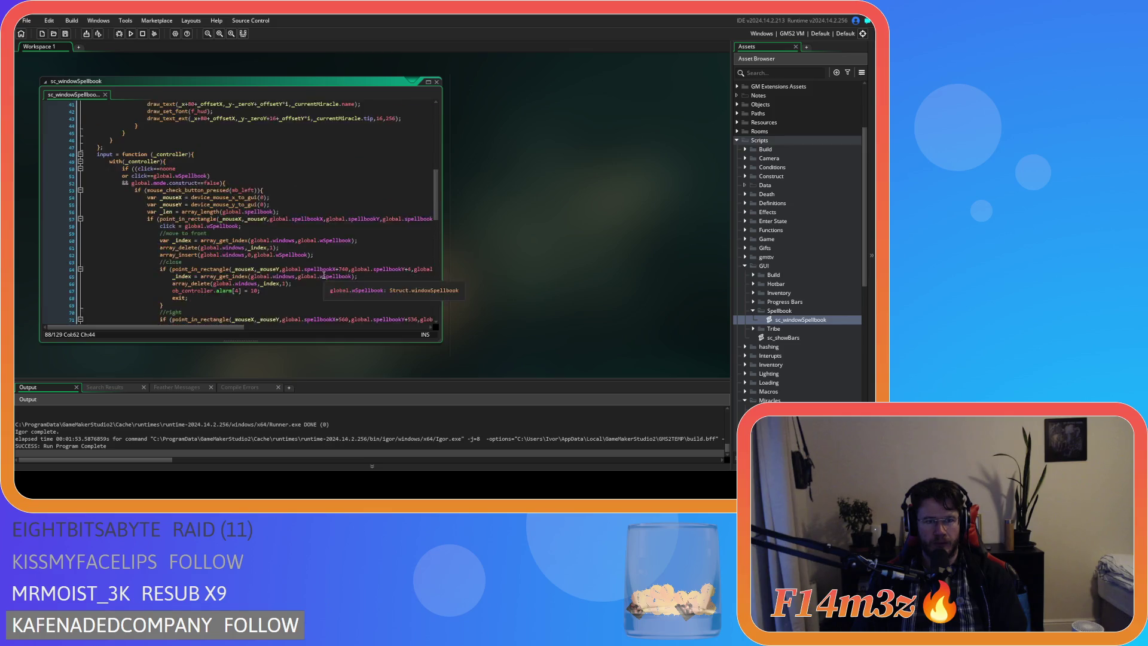
pyautogui.scroll(-15, 323, 274)
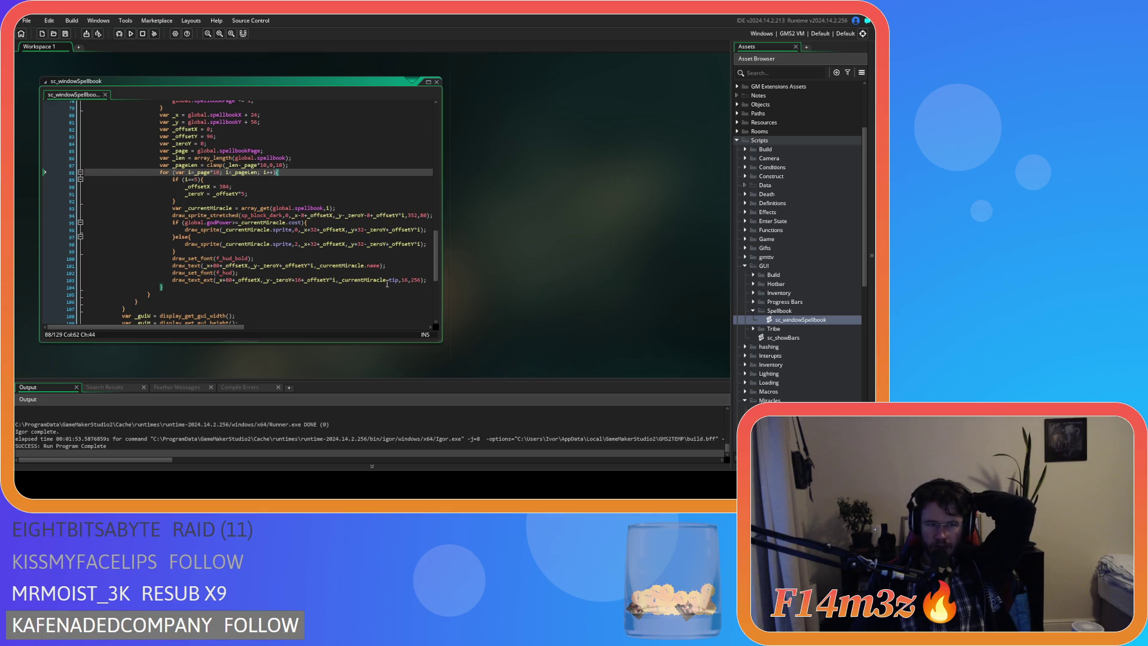
pyautogui.scroll(-10, 381, 291)
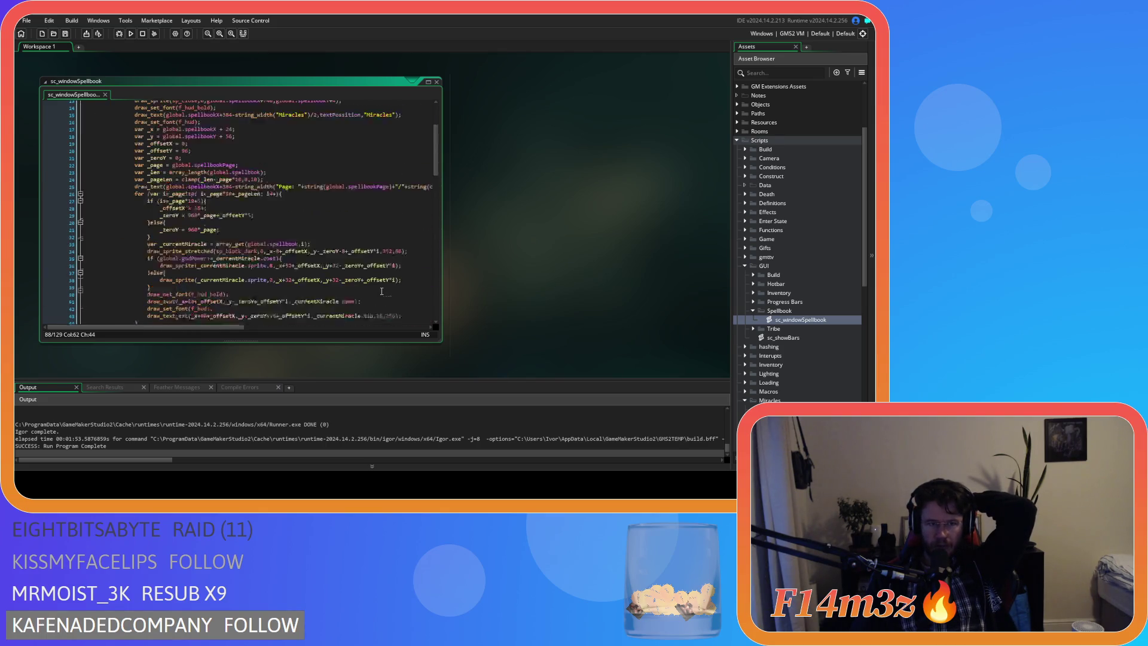
pyautogui.scroll(2, 382, 291)
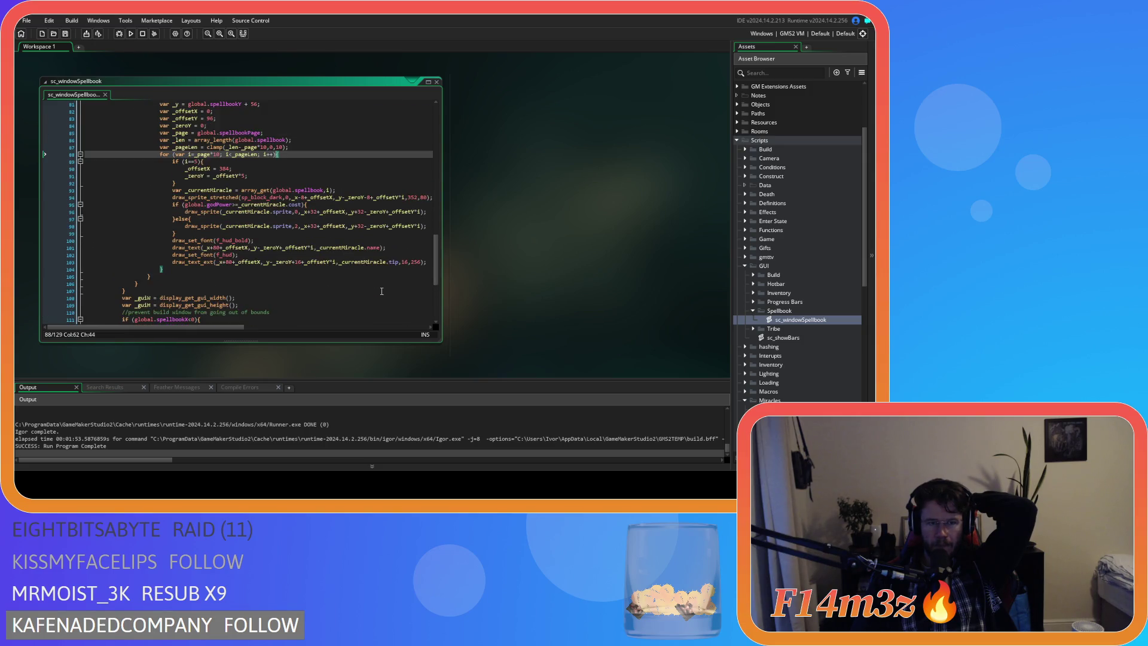
pyautogui.moveTo(217, 327); pyautogui.dragTo(229, 327)
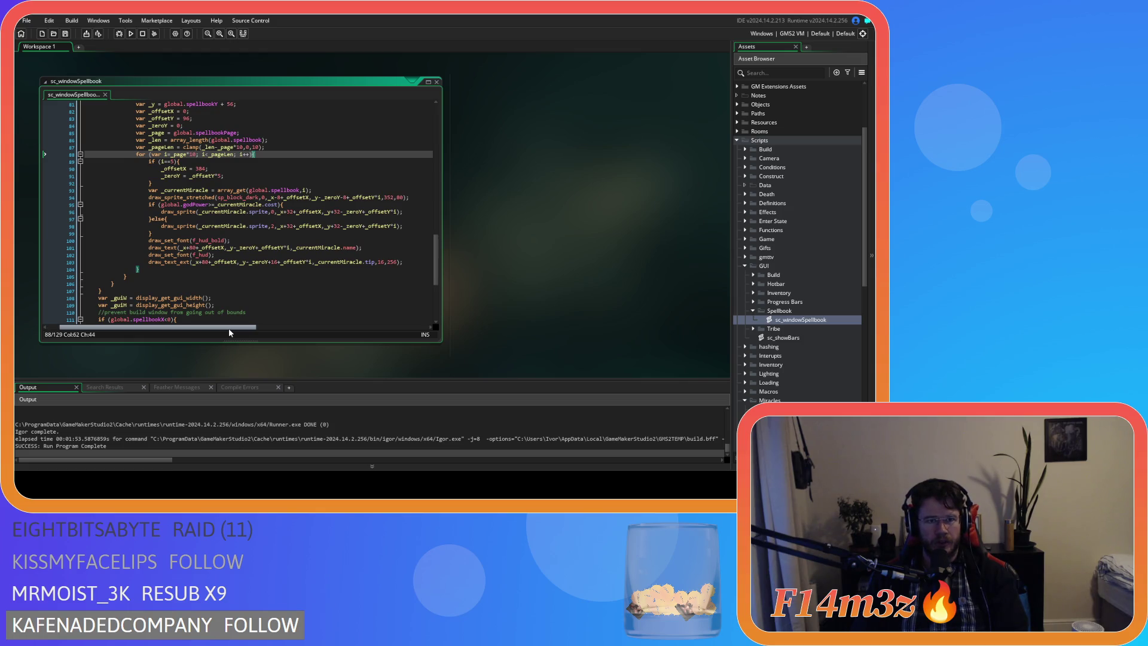
pyautogui.click(229, 211)
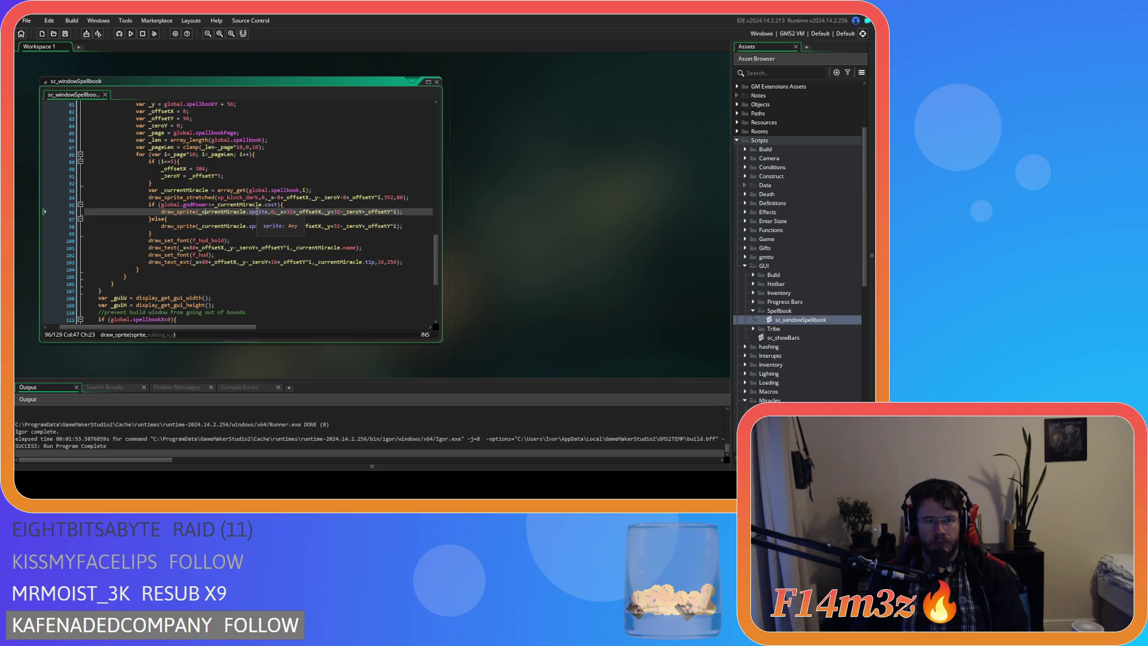
# Add a line after the draw_sprite block, delete the name and tip draw_text lines, and begin typing point_in
pyautogui.click(242, 234)
pyautogui.press('Return')
pyautogui.hotkey('shift', 'Down')
pyautogui.hotkey('shift', 'Down')
pyautogui.hotkey('shift', 'Down')
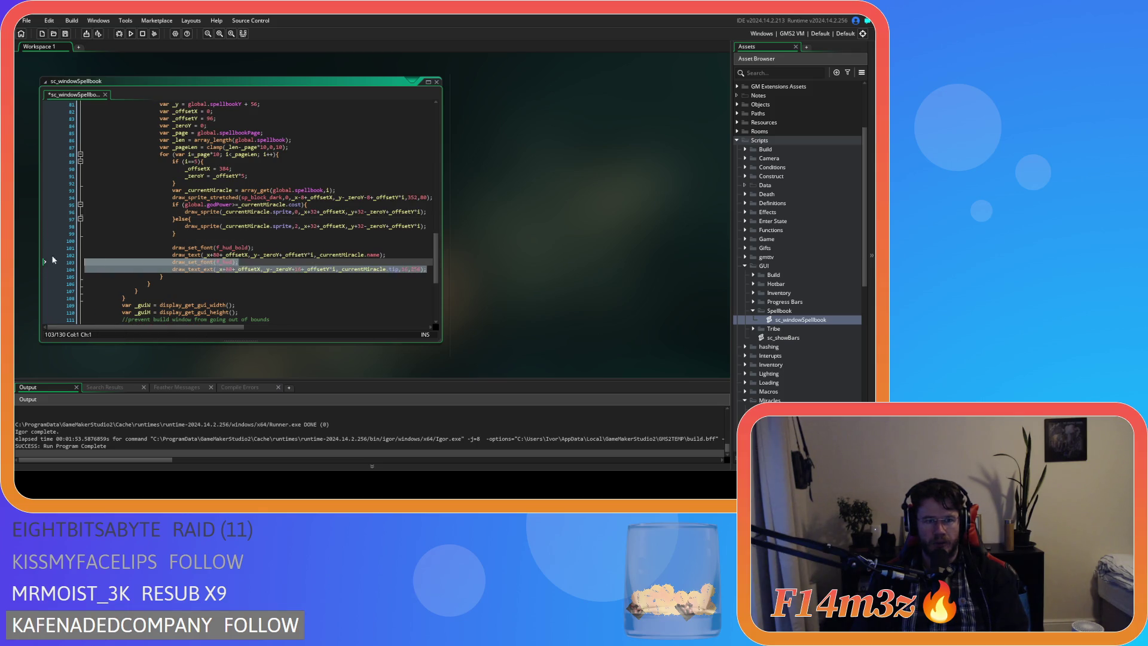
pyautogui.hotkey('shift', 'End')
pyautogui.press('Delete')
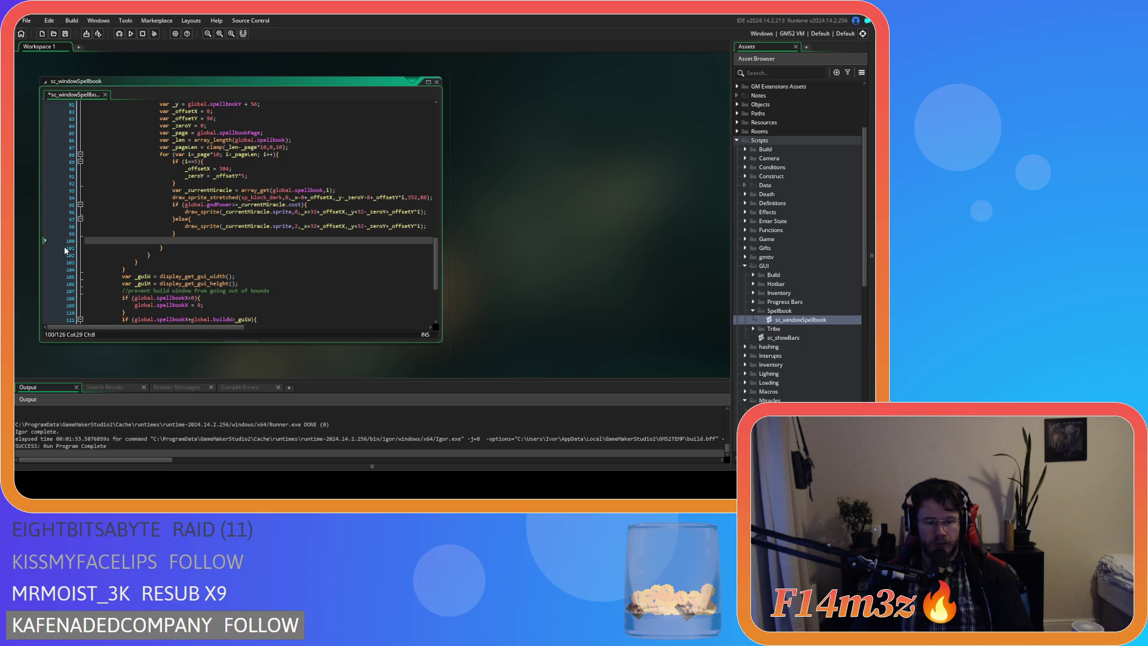
pyautogui.write('poinjt')
pyautogui.press('BackSpace')
pyautogui.press('BackSpace')
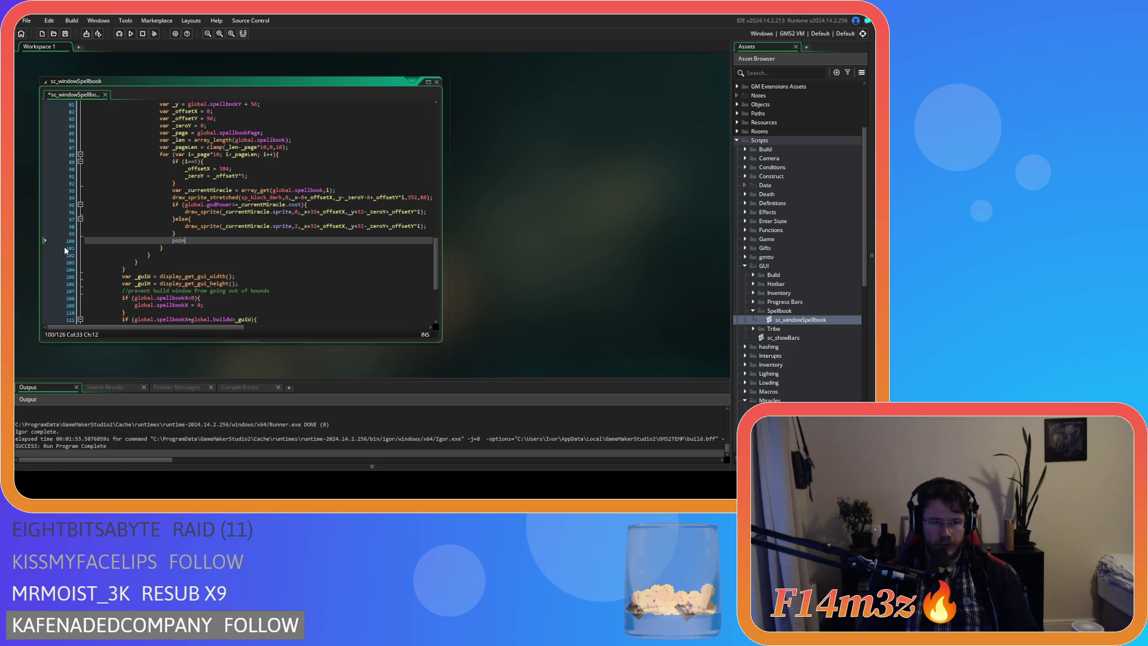
# Start line 100 with point_in_rectangle(_mouseX,_mouseY,
pyautogui.write('t_in_')
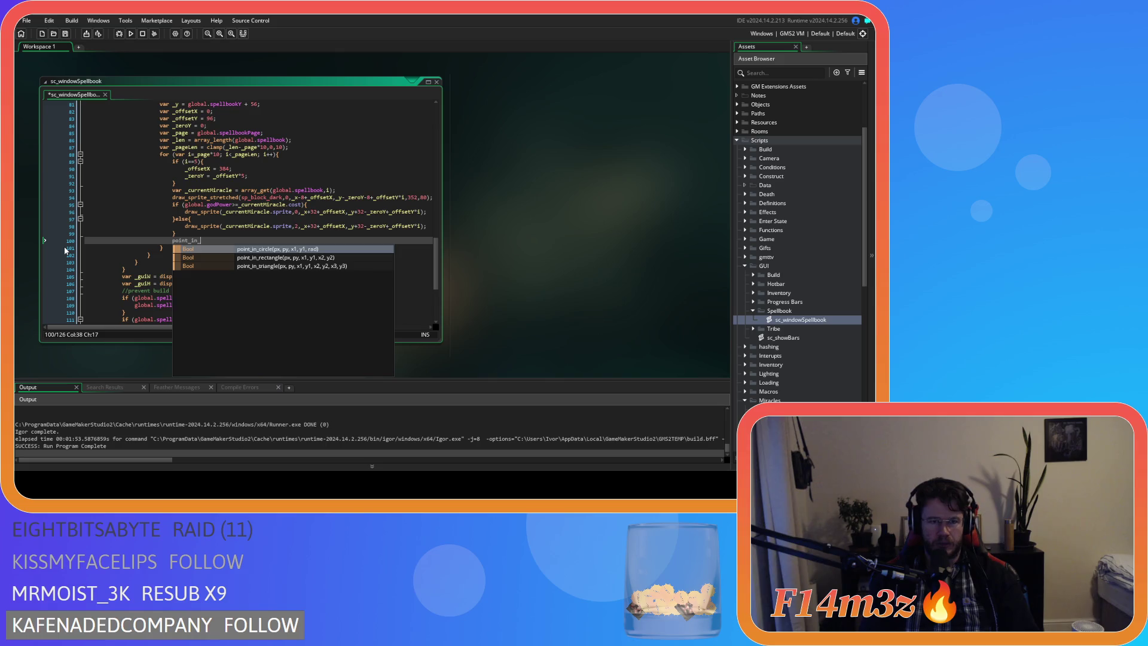
pyautogui.press('Down')
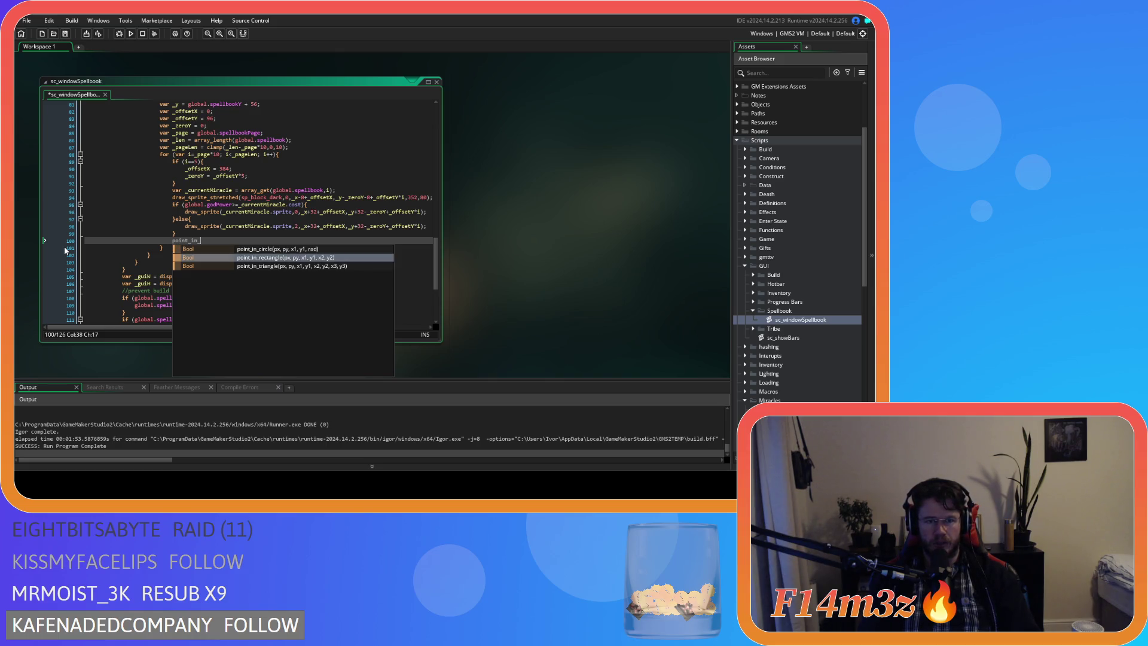
pyautogui.press('Return')
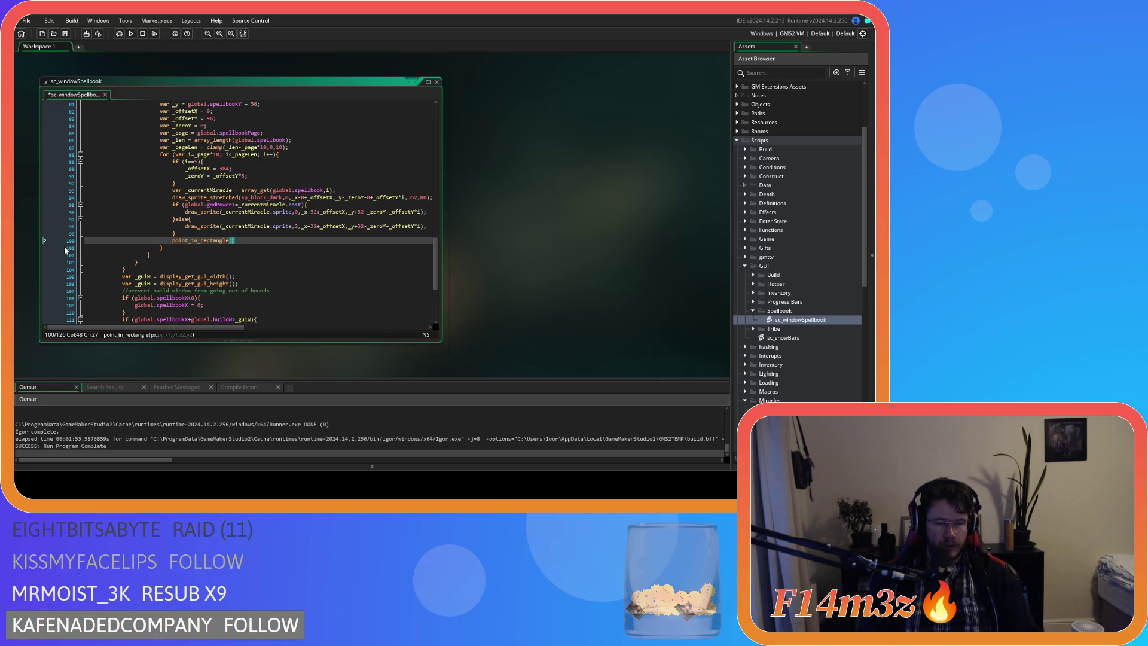
pyautogui.scroll(12, 65, 250)
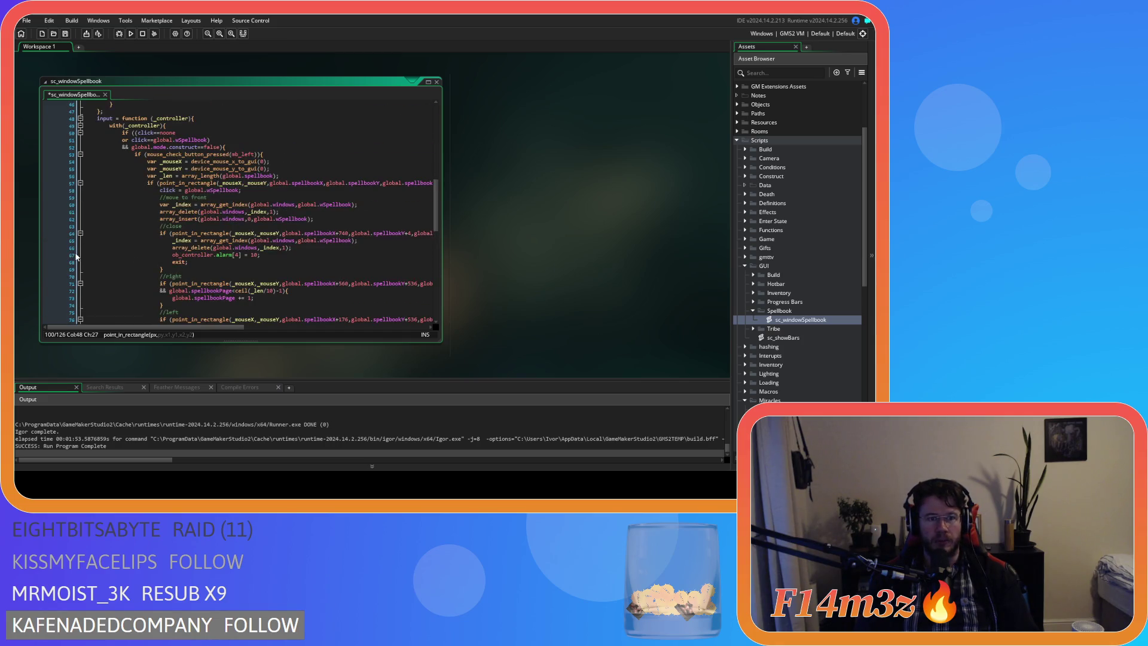
pyautogui.scroll(-2, 225, 176)
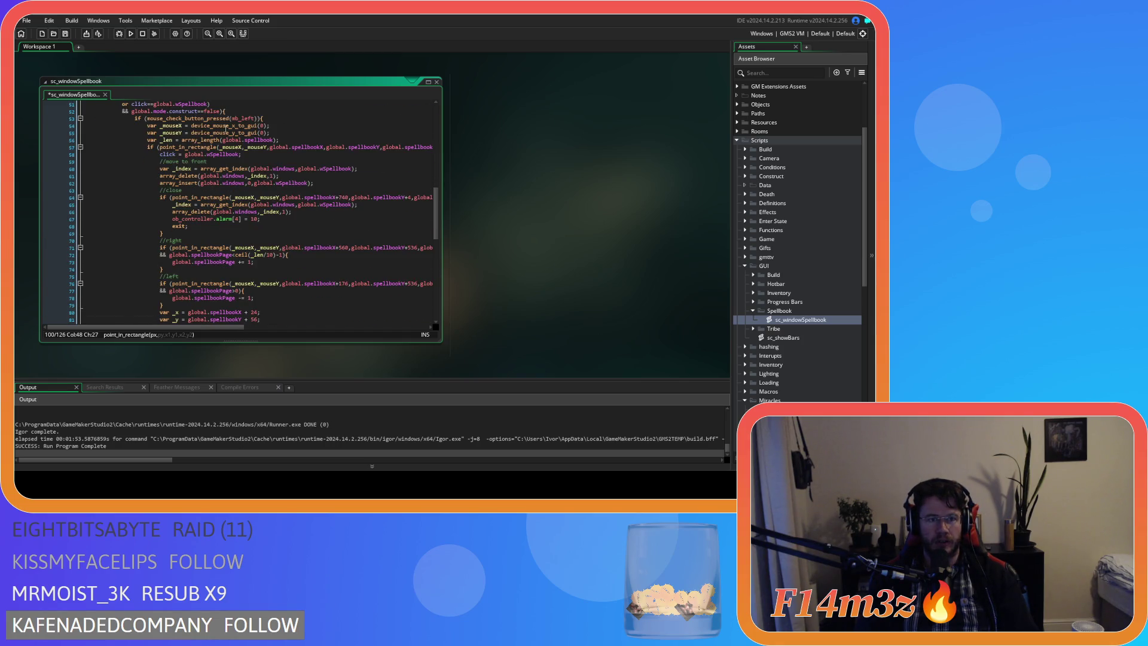
pyautogui.scroll(-7, 272, 208)
pyautogui.write('_mouseX,')
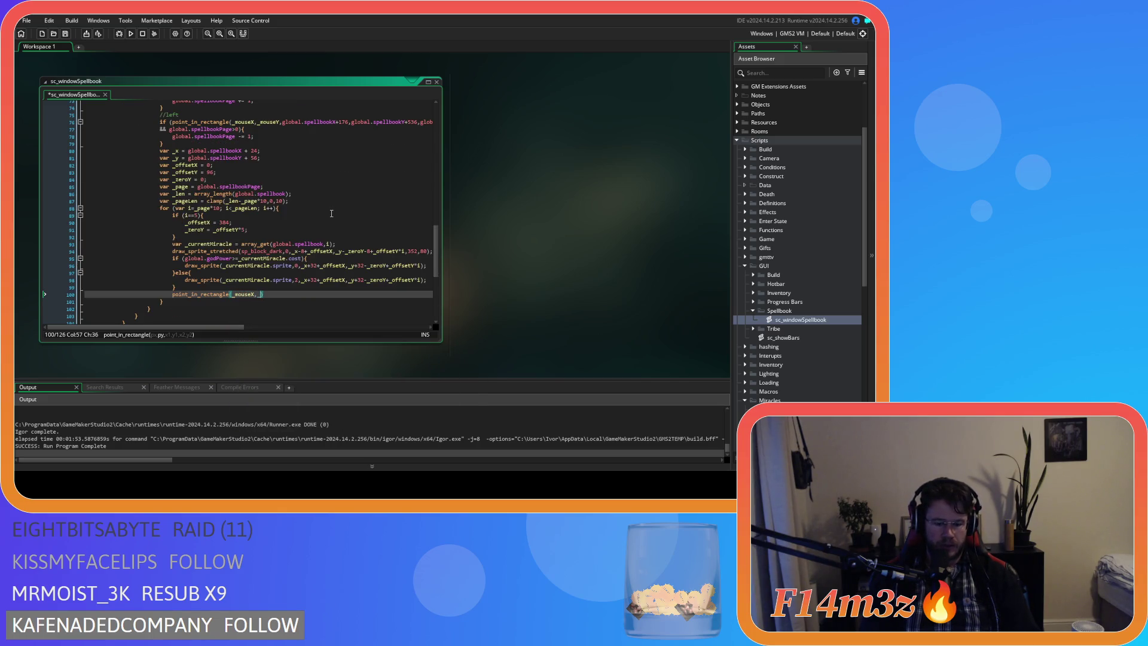
pyautogui.write('_mouseY,')
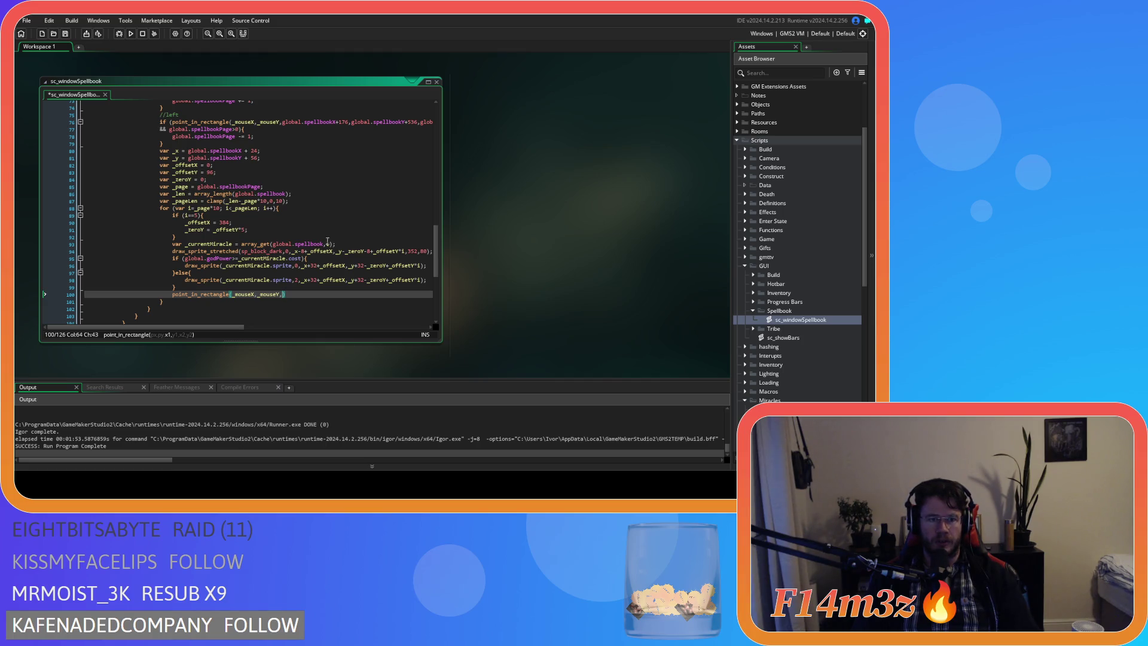
# Paste the slot coordinates from line 96 as the top-left corner, removing both +32 offsets
pyautogui.scroll(-1, 369, 302)
pyautogui.click(309, 247)
pyautogui.moveTo(383, 251); pyautogui.dragTo(428, 250)
pyautogui.hotkey('ctrl', 'c')
pyautogui.click(283, 276)
pyautogui.hotkey('ctrl', 'v')
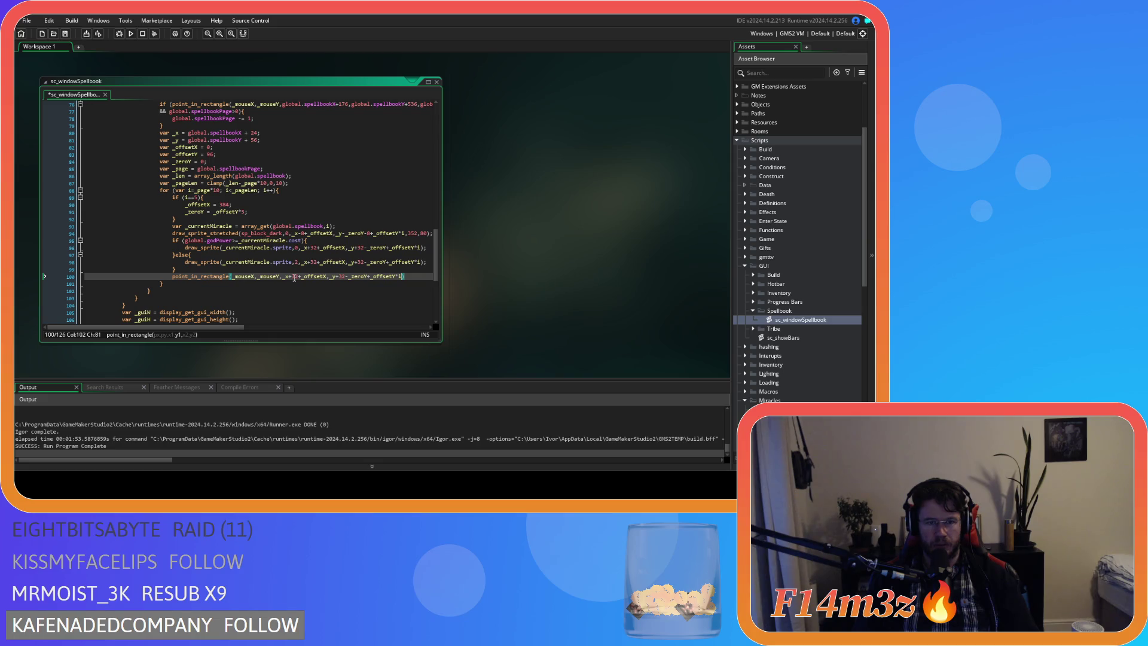
pyautogui.doubleClick(294, 276)
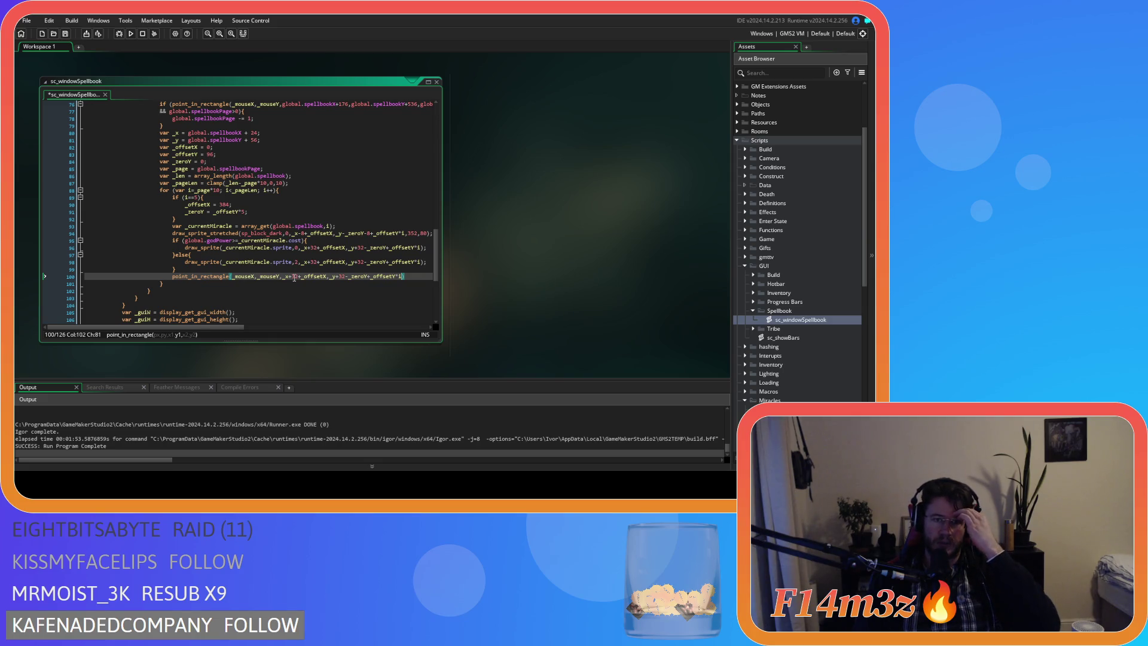
pyautogui.press('BackSpace')
pyautogui.press('BackSpace')
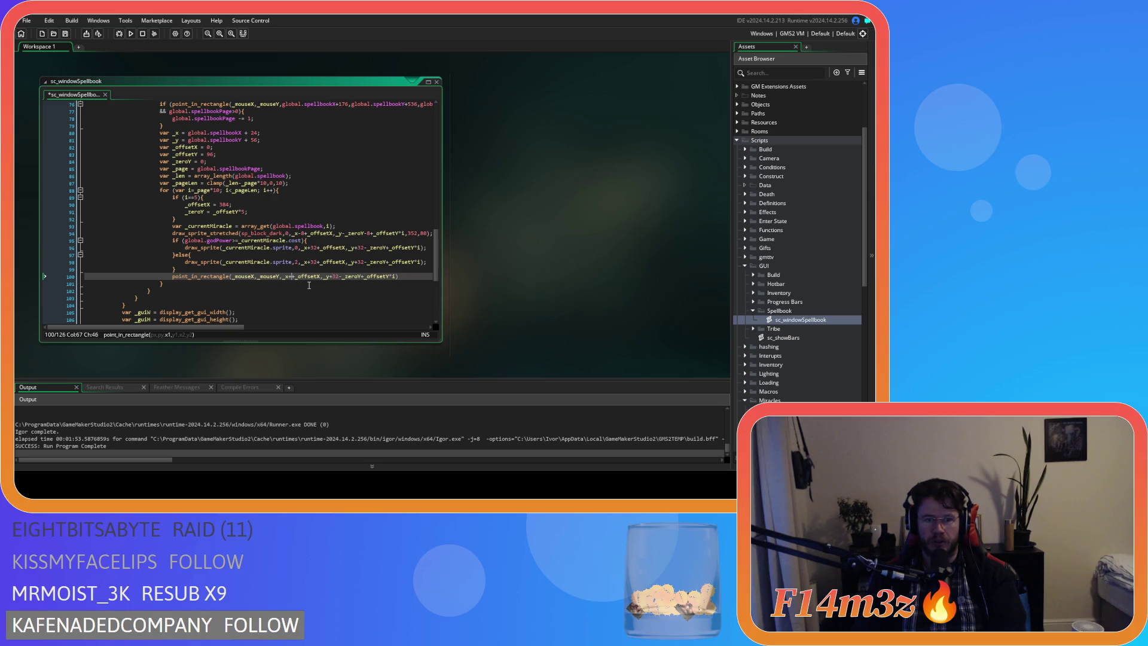
pyautogui.doubleClick(333, 277)
pyautogui.press('BackSpace')
pyautogui.press('BackSpace')
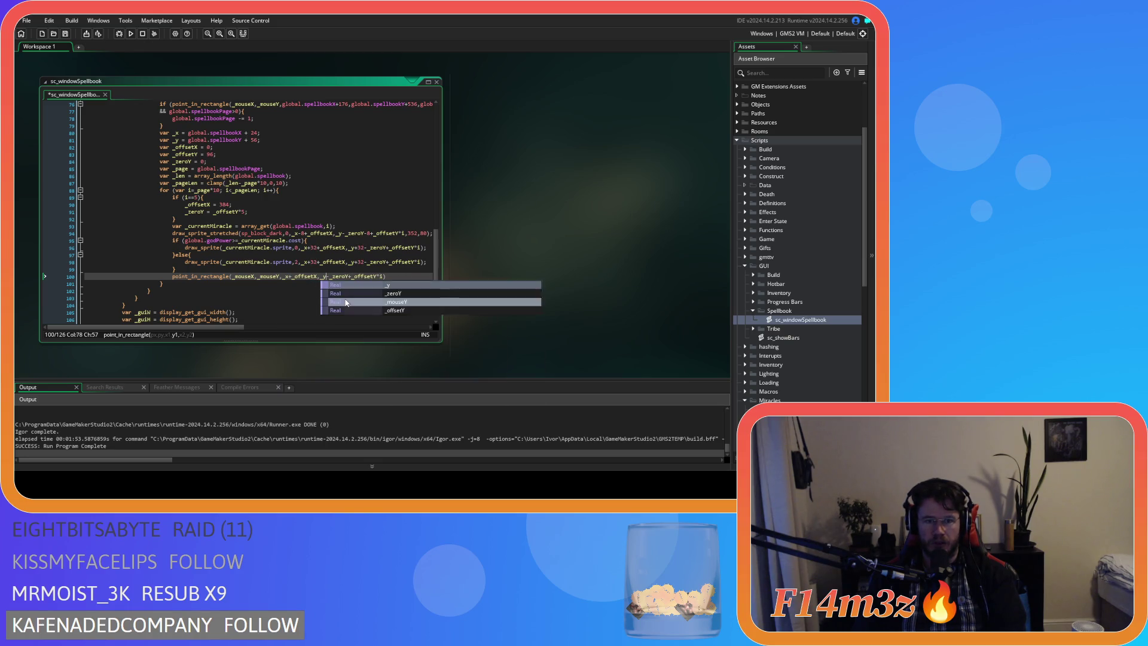
# Paste the coordinates again as the far corner with a 64 offset, add a semicolon, and save
pyautogui.click(385, 276)
pyautogui.write(',')
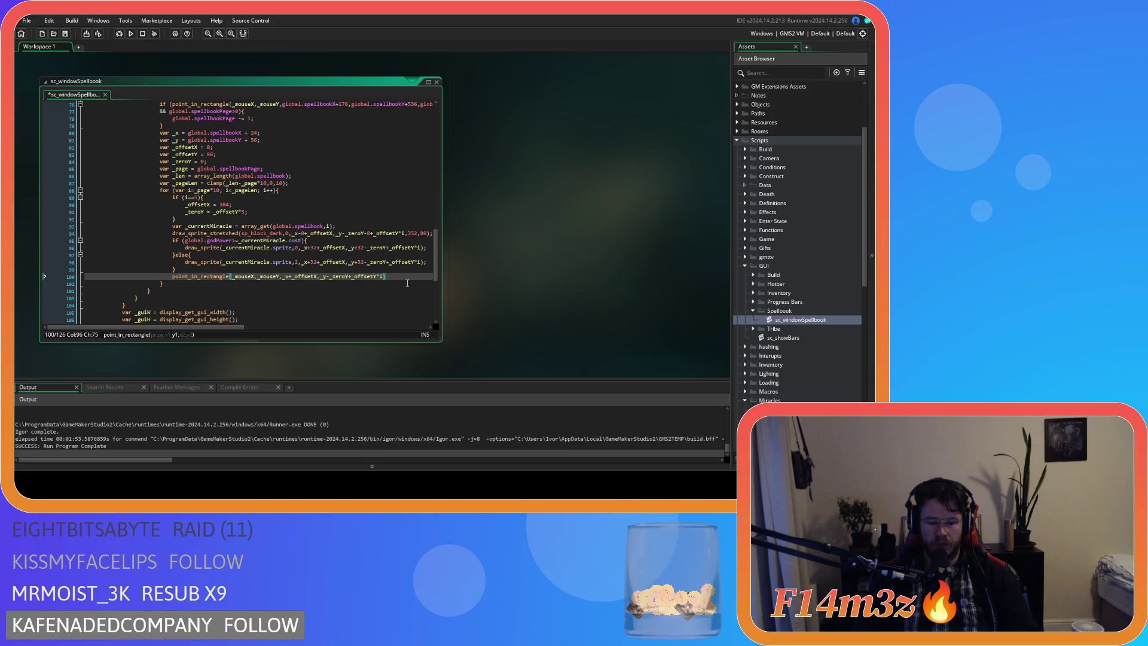
pyautogui.hotkey('ctrl', 'v')
pyautogui.click(268, 276)
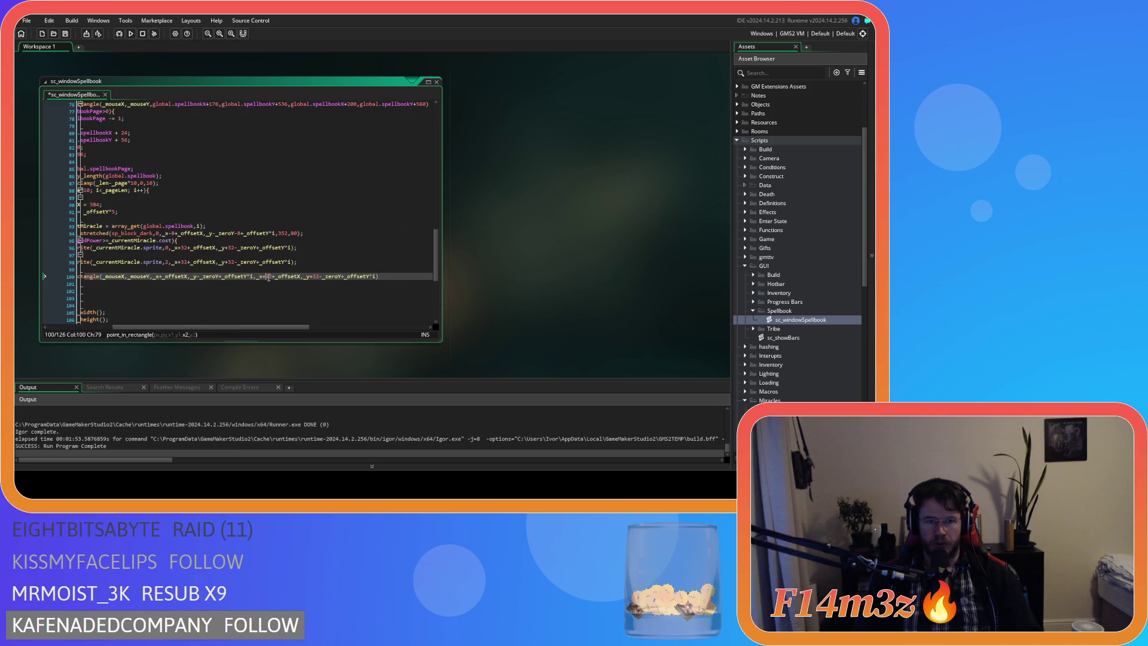
pyautogui.write('64')
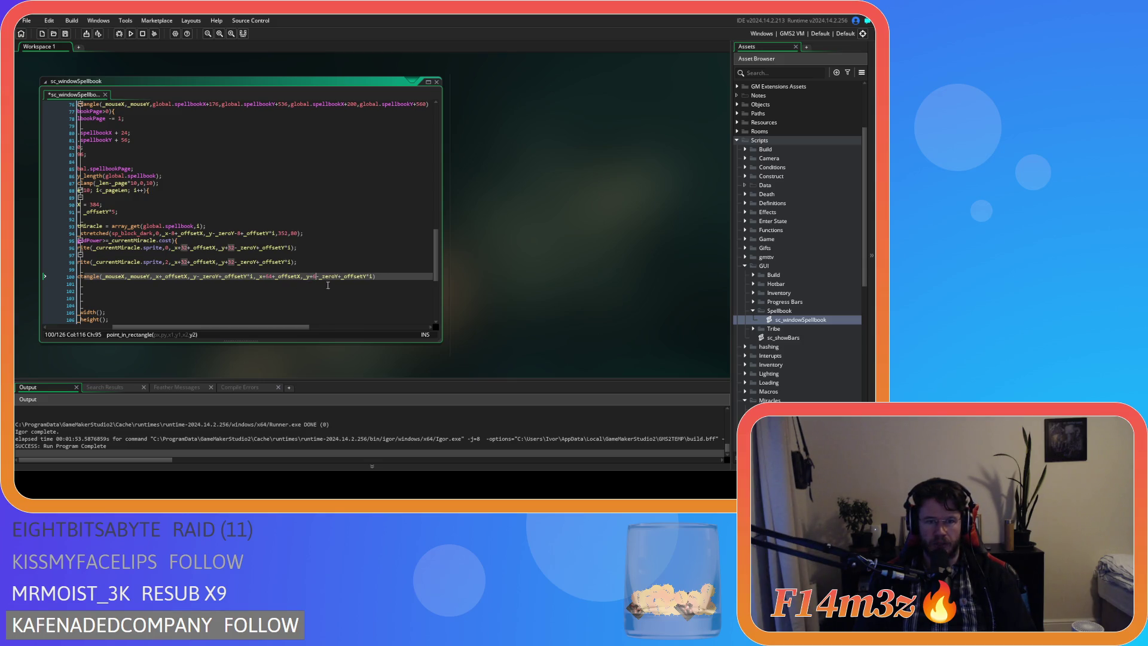
pyautogui.click(387, 277)
pyautogui.write(';')
pyautogui.hotkey('ctrl', 's')
# Turn the line into an if (point_in_rectangle(...)) condition with the closing parenthesis
pyautogui.moveTo(296, 328)
pyautogui.mouseDown()
pyautogui.moveTo(209, 323)
pyautogui.moveTo(253, 320)
pyautogui.mouseUp()
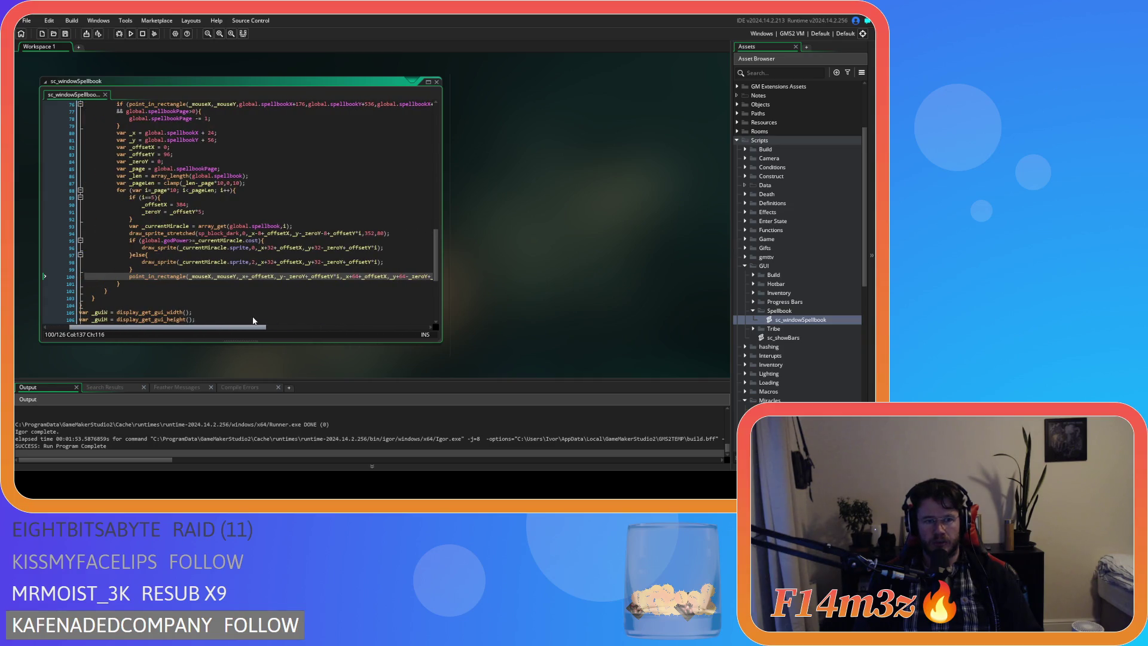
pyautogui.press('Home')
pyautogui.write('f (')
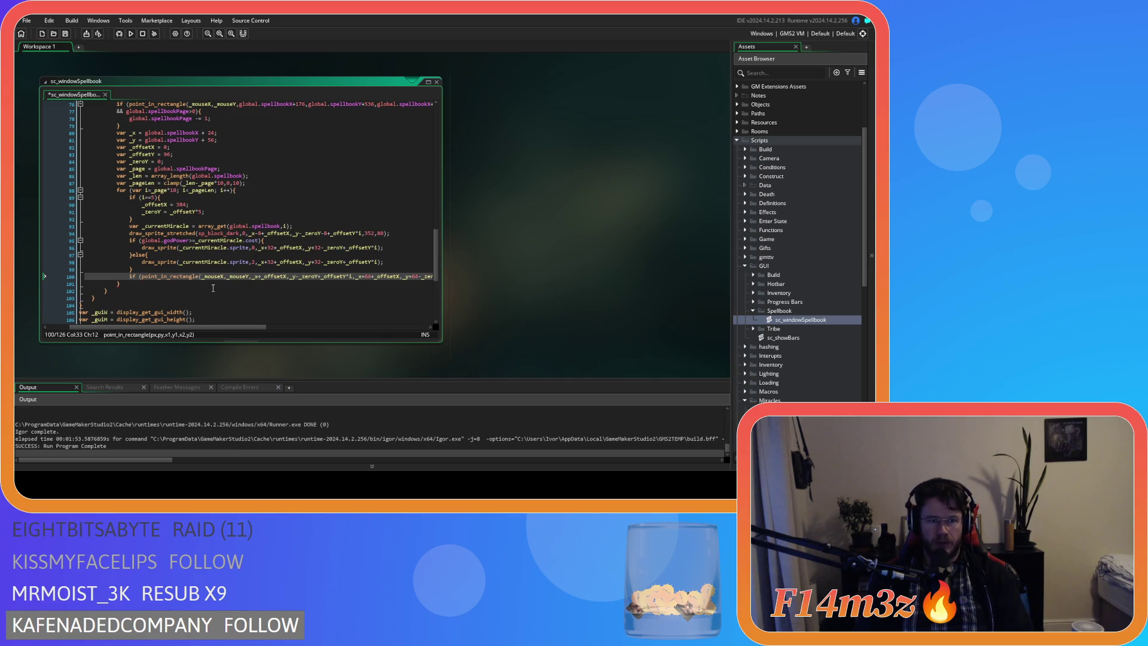
pyautogui.moveTo(253, 328); pyautogui.dragTo(371, 326)
pyautogui.click(285, 276)
pyautogui.write(')')
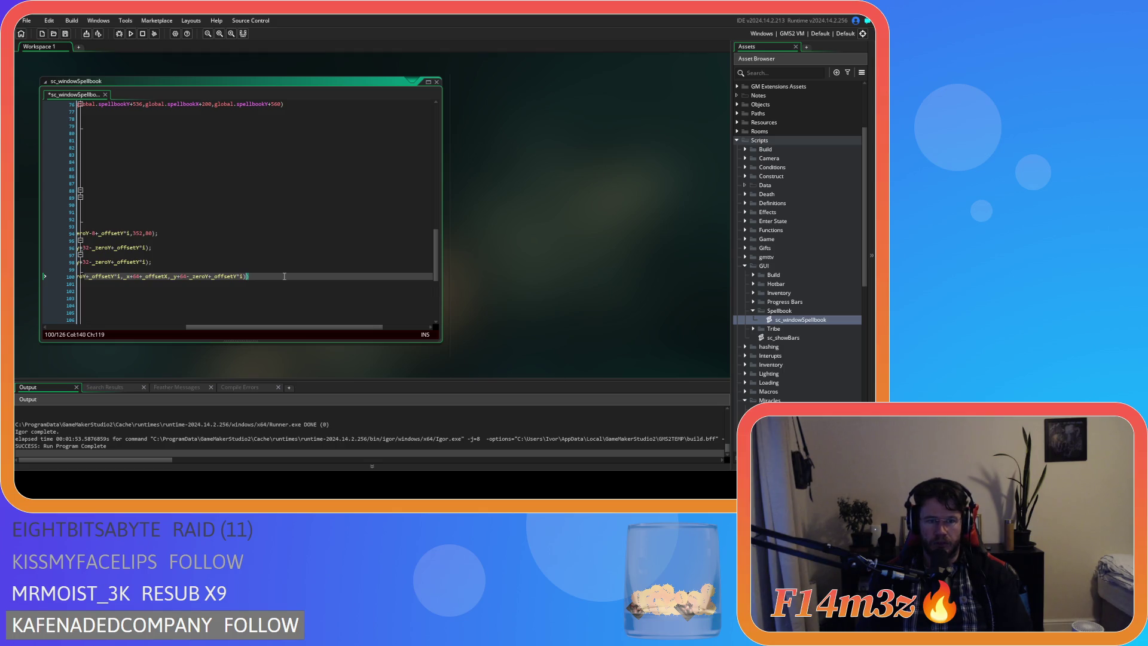
# Under the slot-hit check, assign global.miracle = array_get(global.spellbook, i)
pyautogui.press('Return')
pyautogui.press('Return')
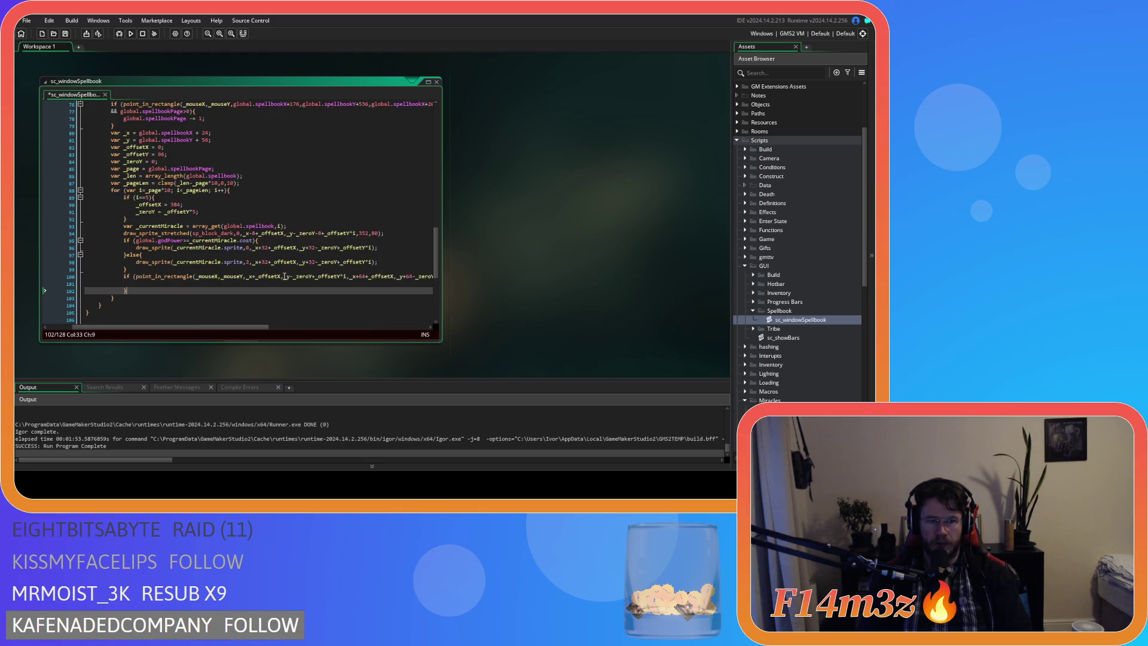
pyautogui.click(238, 284)
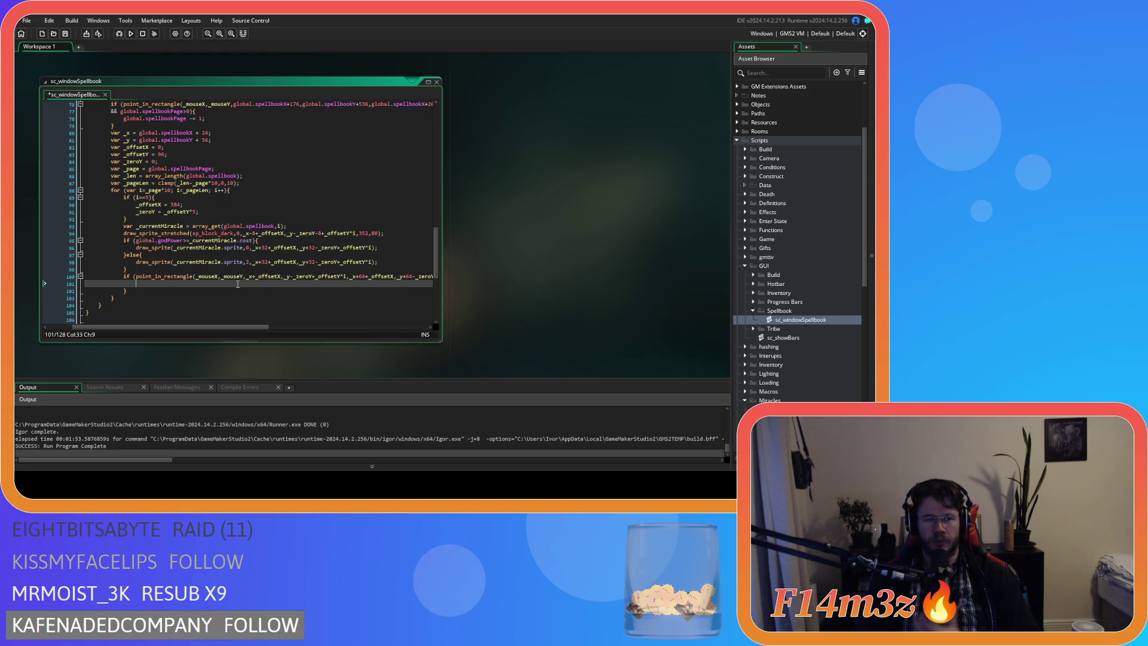
pyautogui.scroll(10, 237, 285)
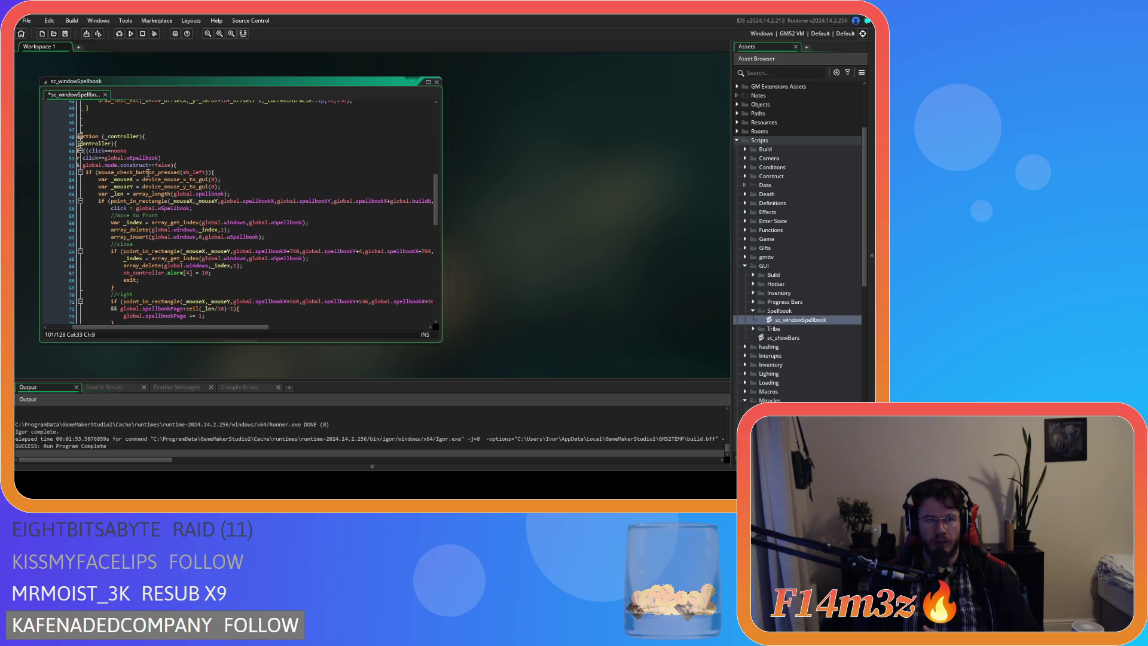
pyautogui.scroll(-14, 244, 300)
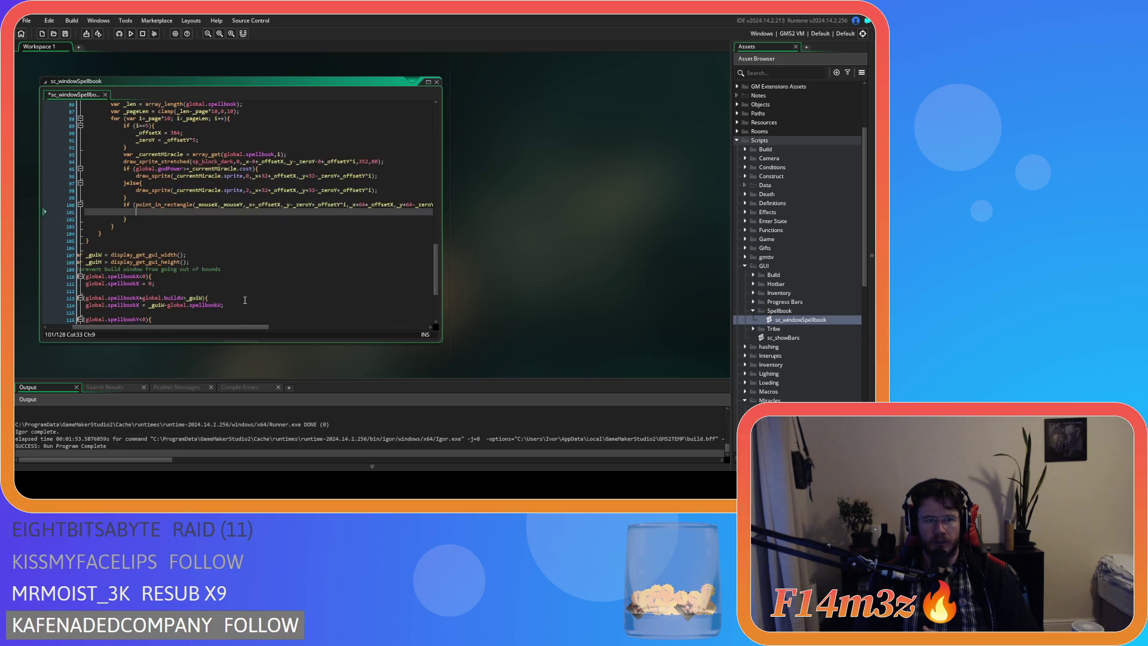
pyautogui.write('global.miracle = ')
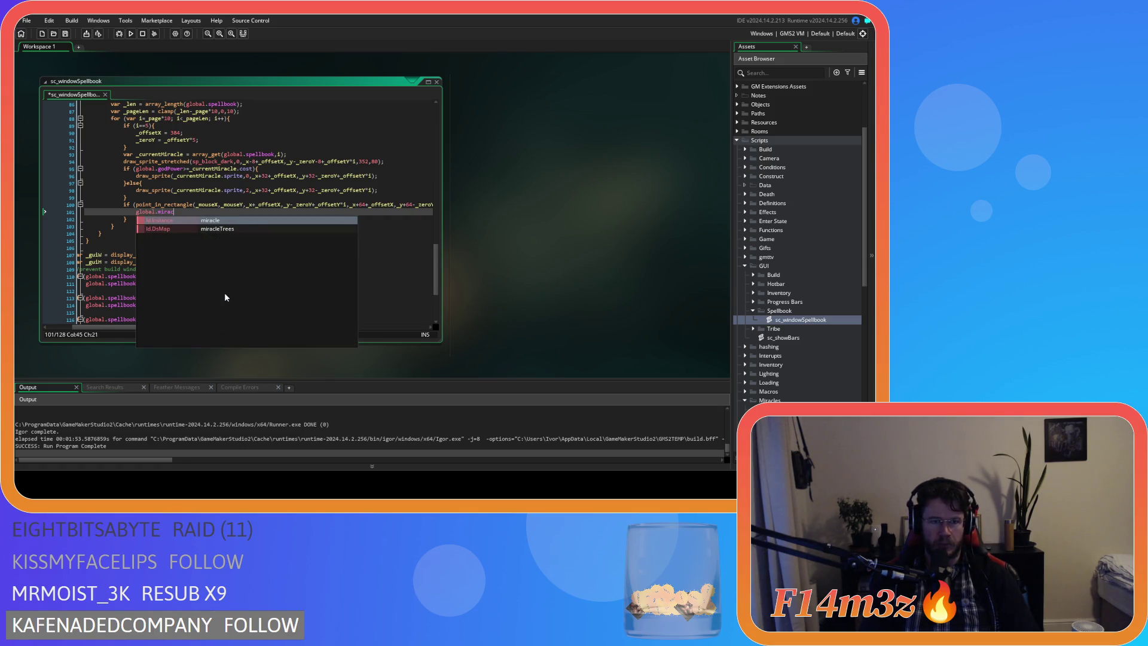
pyautogui.write('ar')
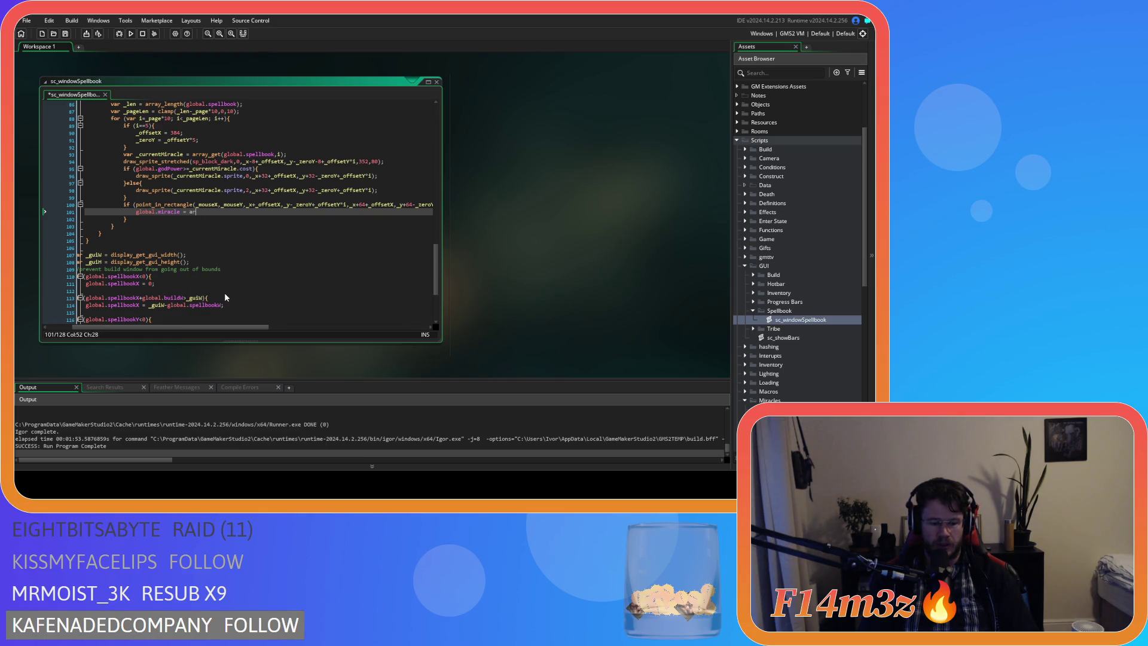
pyautogui.write('ray_g')
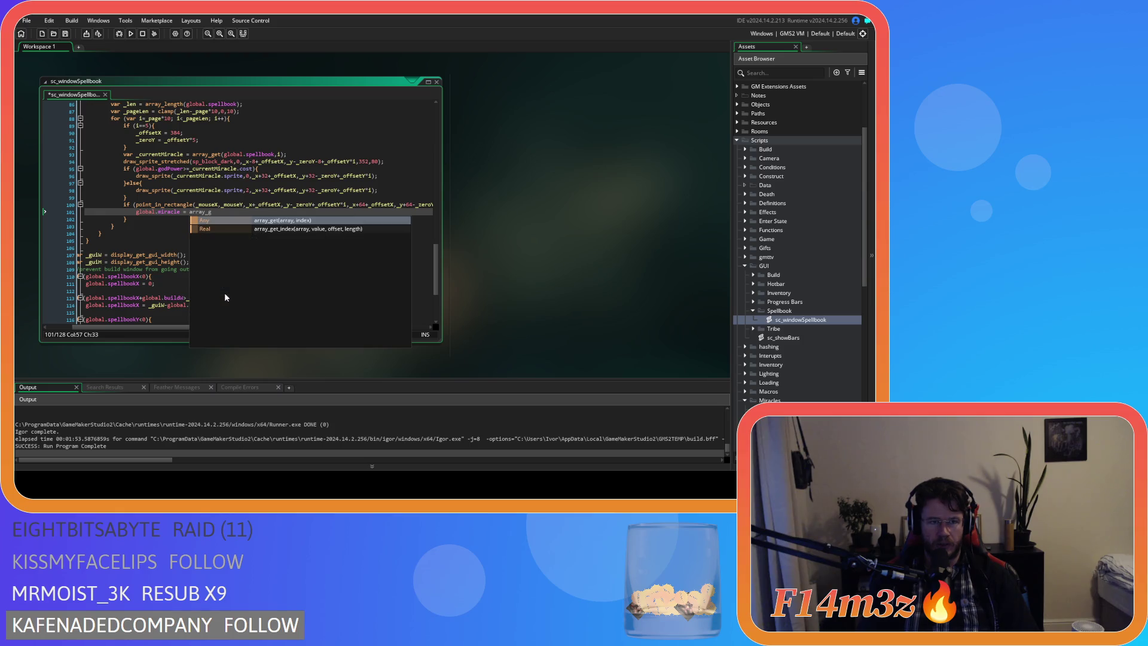
pyautogui.moveTo(286, 154); pyautogui.dragTo(192, 155)
pyautogui.click(223, 212)
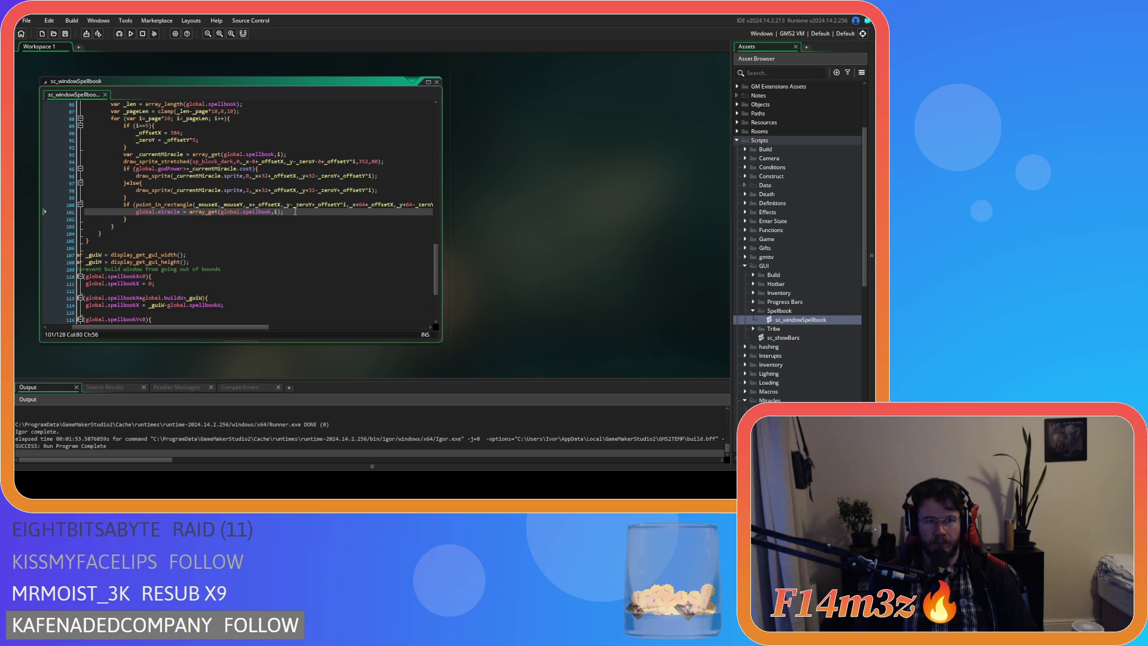
# Delete the old miracle-drawing lines 93–99
pyautogui.moveTo(48, 205); pyautogui.dragTo(48, 151)
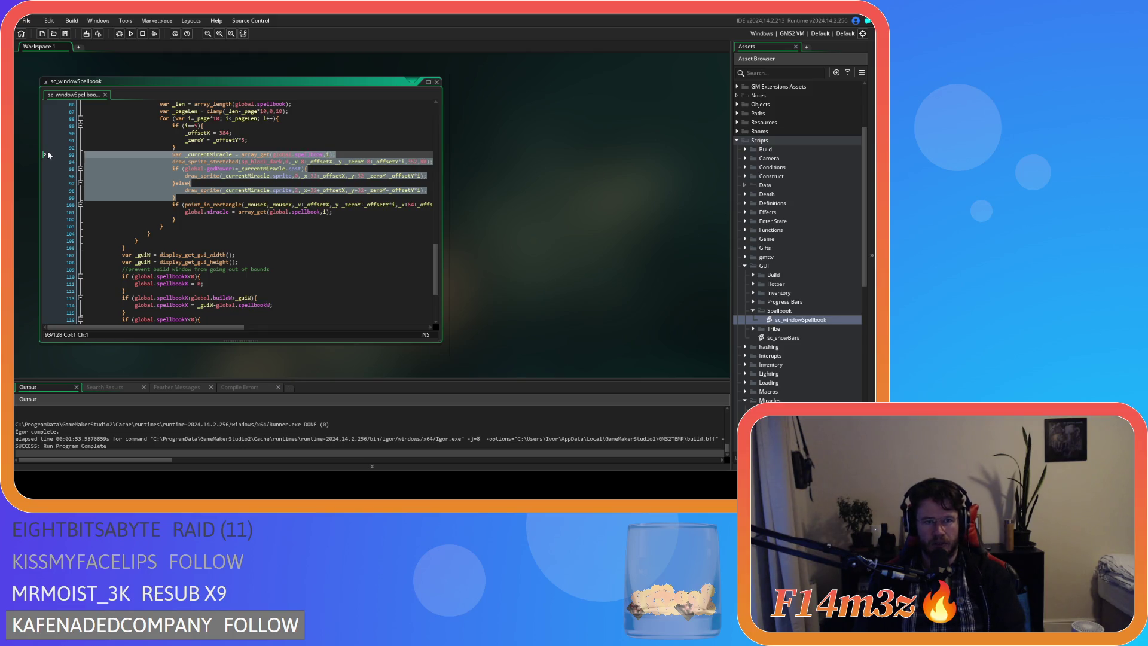
pyautogui.press('Delete')
pyautogui.click(239, 165)
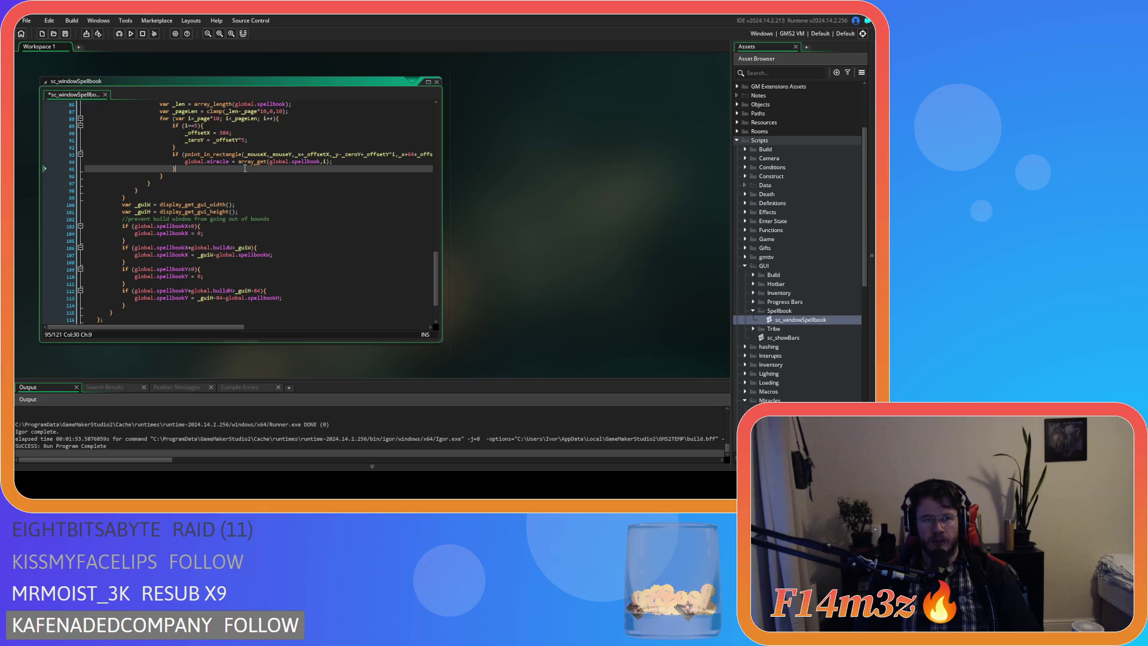
pyautogui.scroll(4, 256, 201)
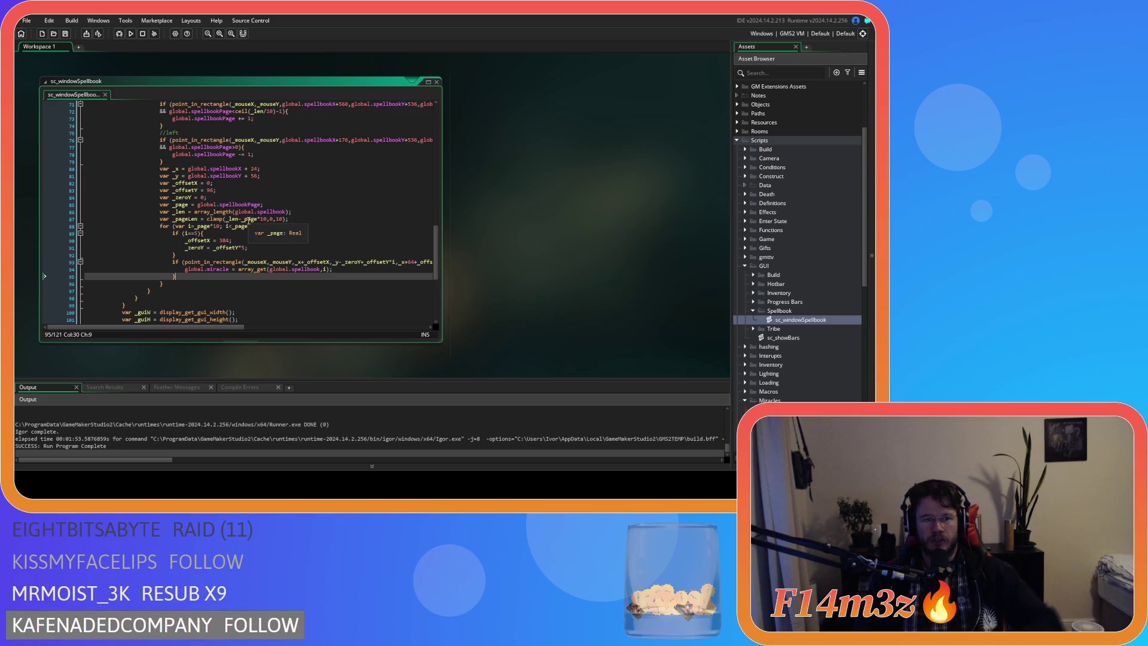
# Build and run the game with F5
pyautogui.click(221, 270)
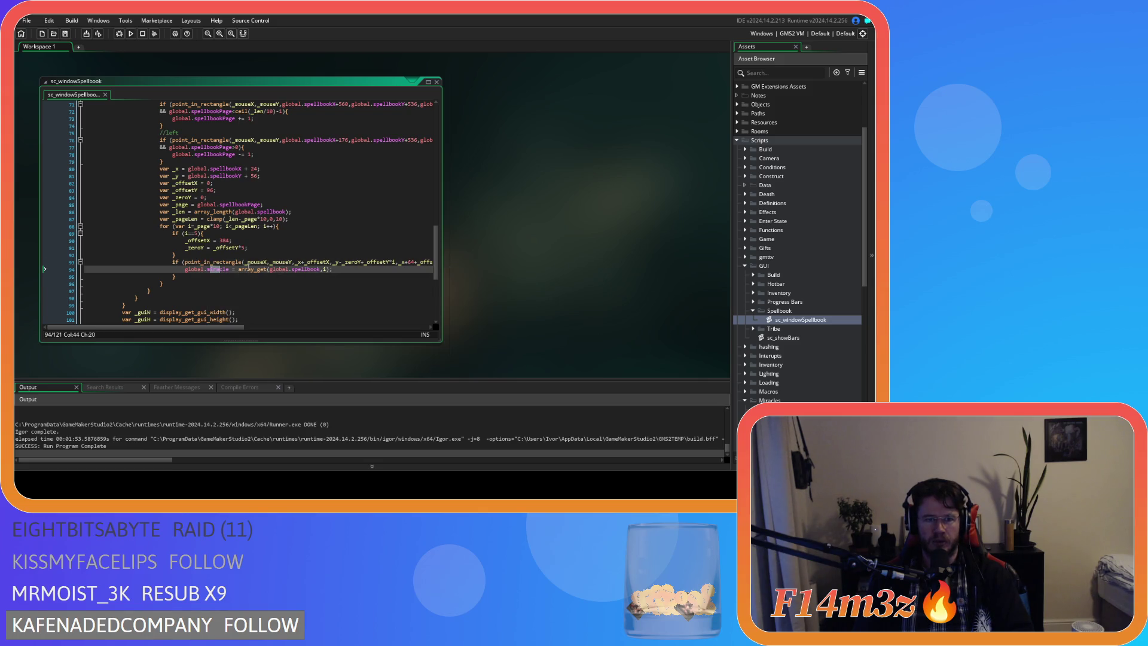
pyautogui.click(348, 270)
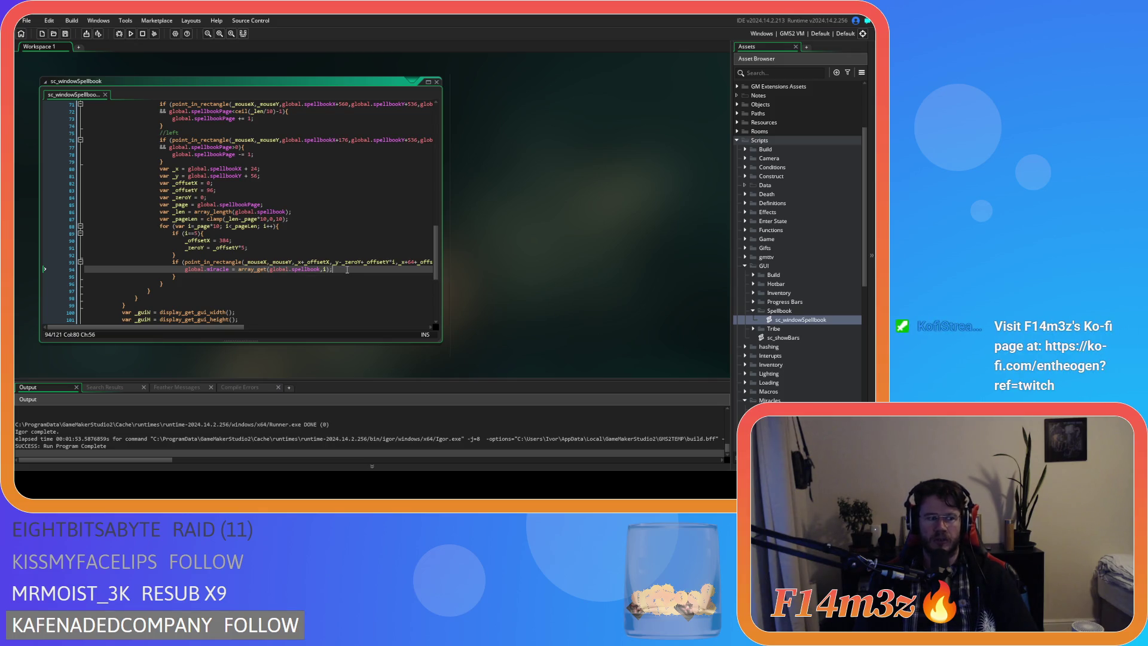
pyautogui.press('F5')
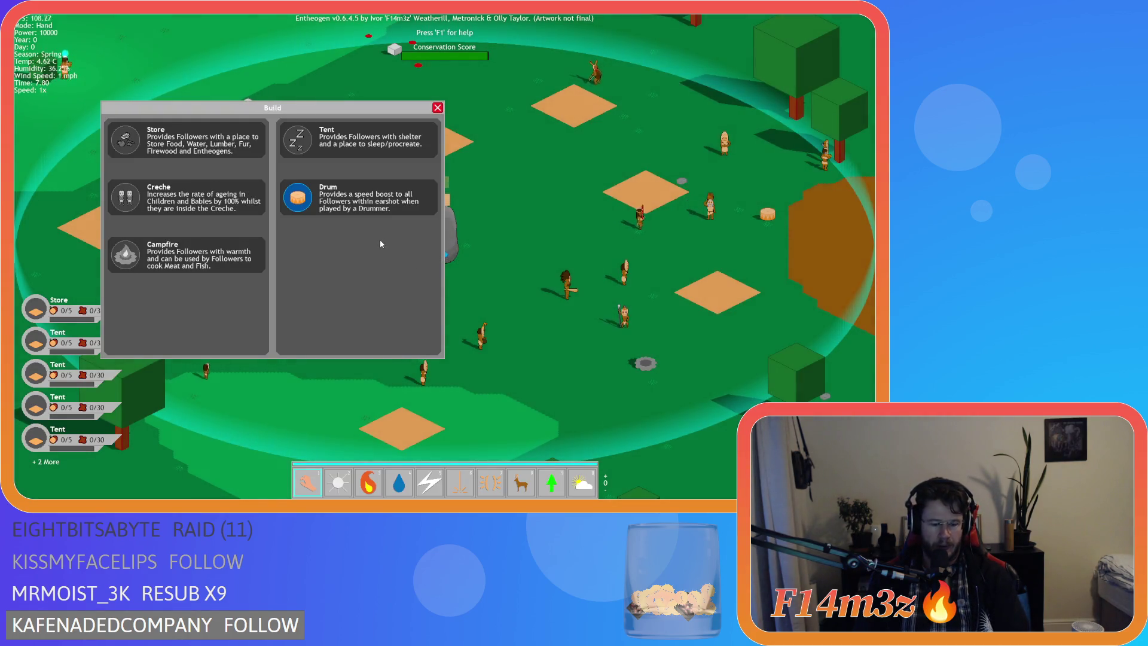
# Drag Divine Protection into hotbar slot 1 and Divine Intervention into slot 9
pyautogui.press('m')
pyautogui.moveTo(382, 224)
pyautogui.mouseDown()
pyautogui.moveTo(504, 261)
pyautogui.moveTo(594, 313)
pyautogui.moveTo(551, 481)
pyautogui.mouseUp()
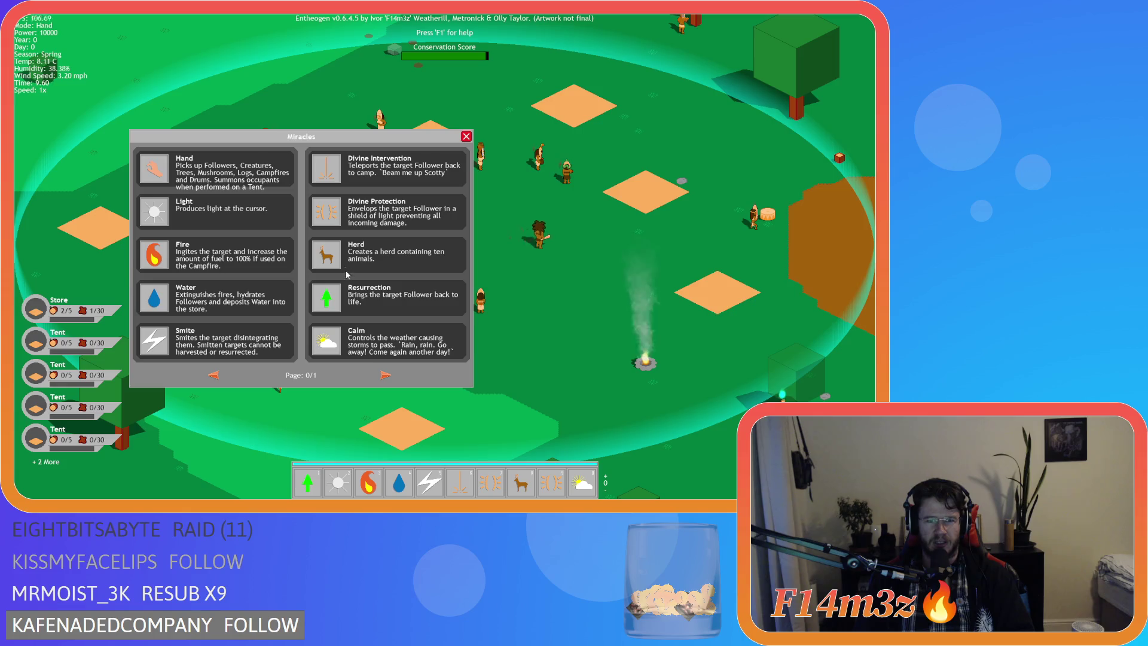
pyautogui.moveTo(327, 173)
pyautogui.mouseDown()
pyautogui.moveTo(499, 363)
pyautogui.moveTo(554, 484)
pyautogui.mouseUp()
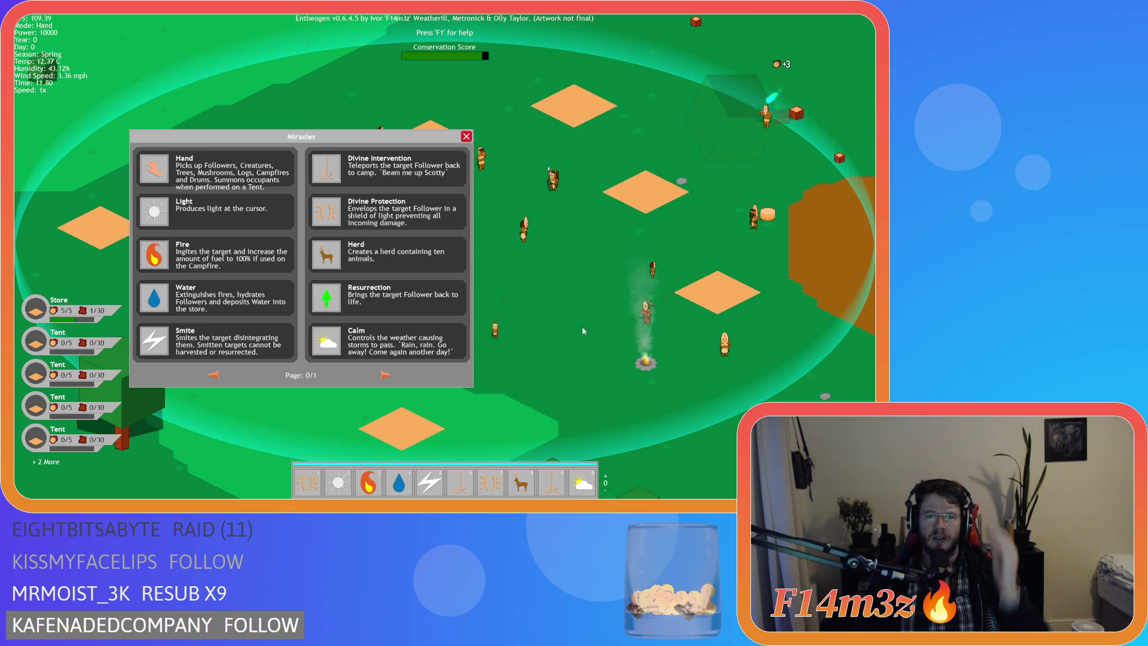
# Close the Miracles panel and quit the game
pyautogui.press('1')
pyautogui.press('Escape')
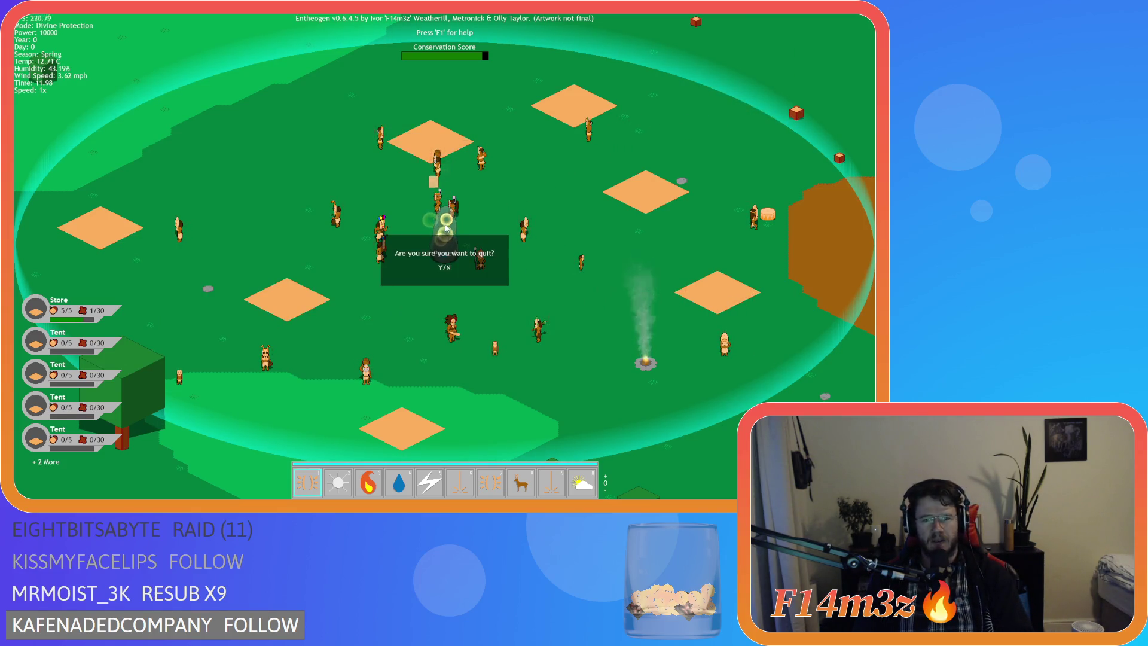
pyautogui.press('Return')
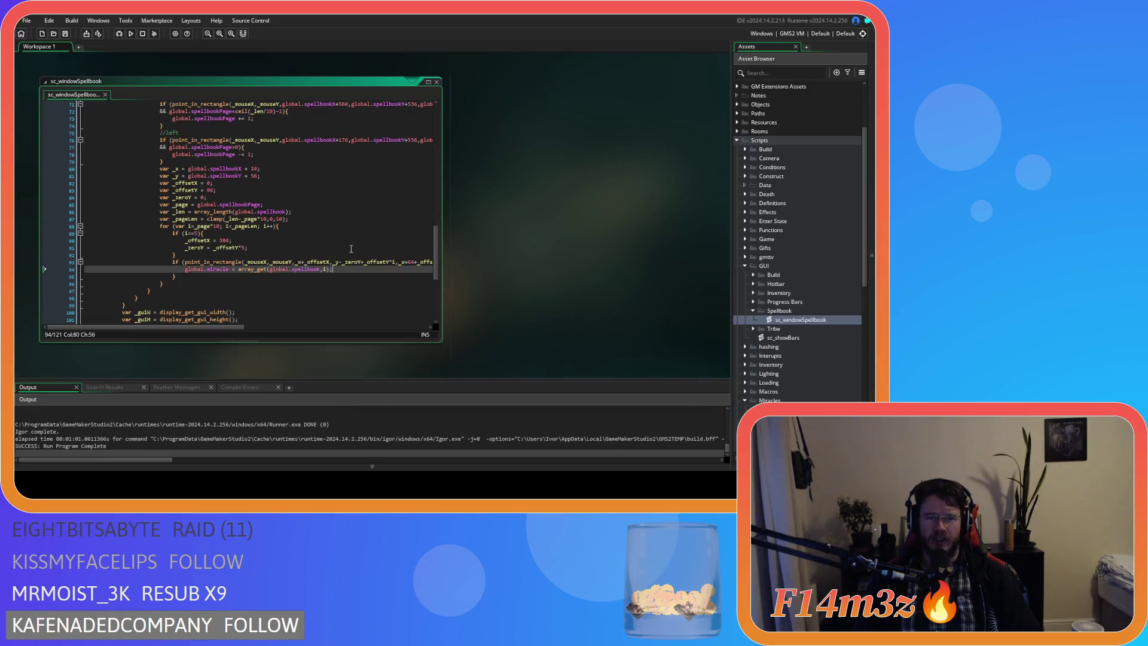
# In ob_gui's Create event, change global.oldSlot = 0 to noone and save
pyautogui.moveTo(439, 251); pyautogui.dragTo(441, 122)
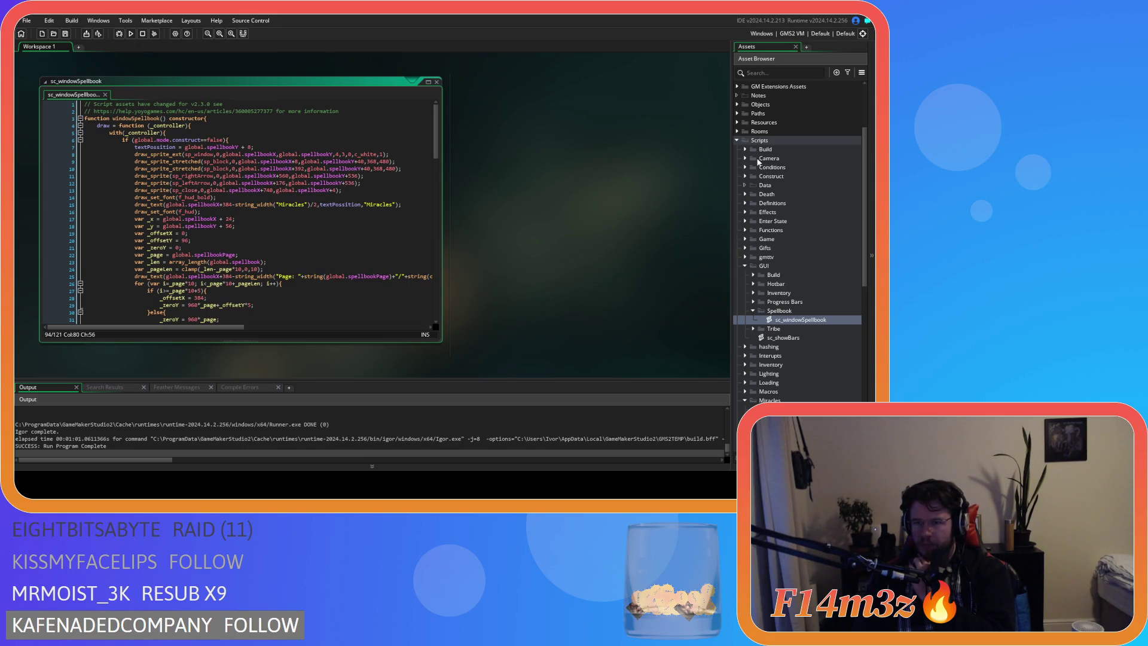
pyautogui.scroll(4, 746, 212)
pyautogui.doubleClick(745, 204)
pyautogui.click(745, 249)
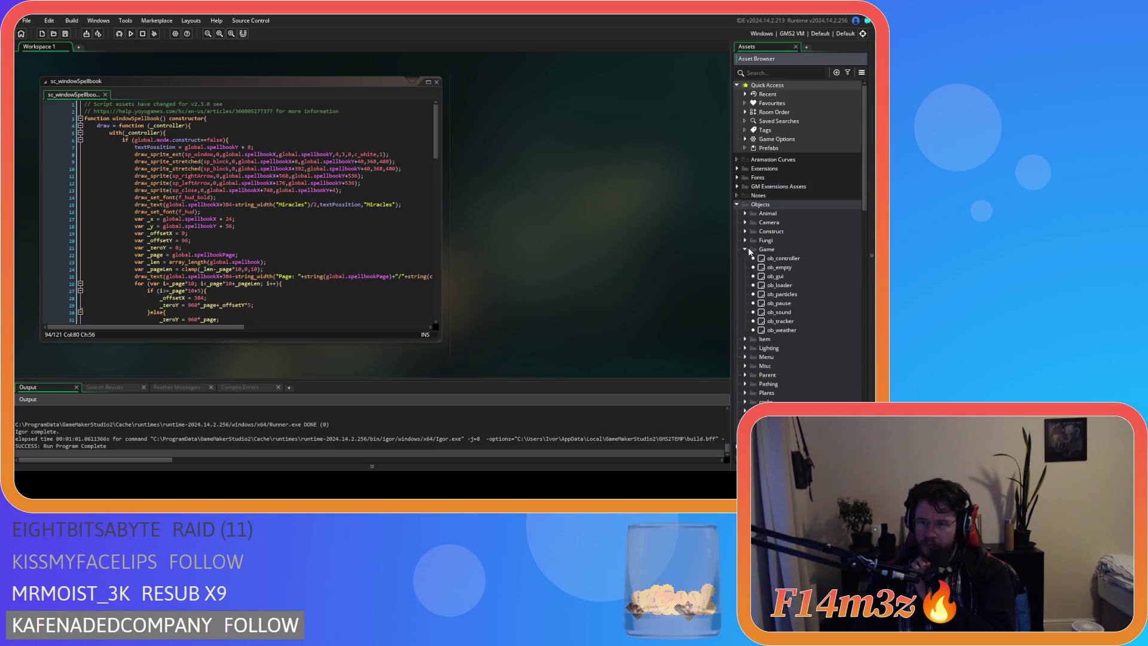
pyautogui.doubleClick(780, 277)
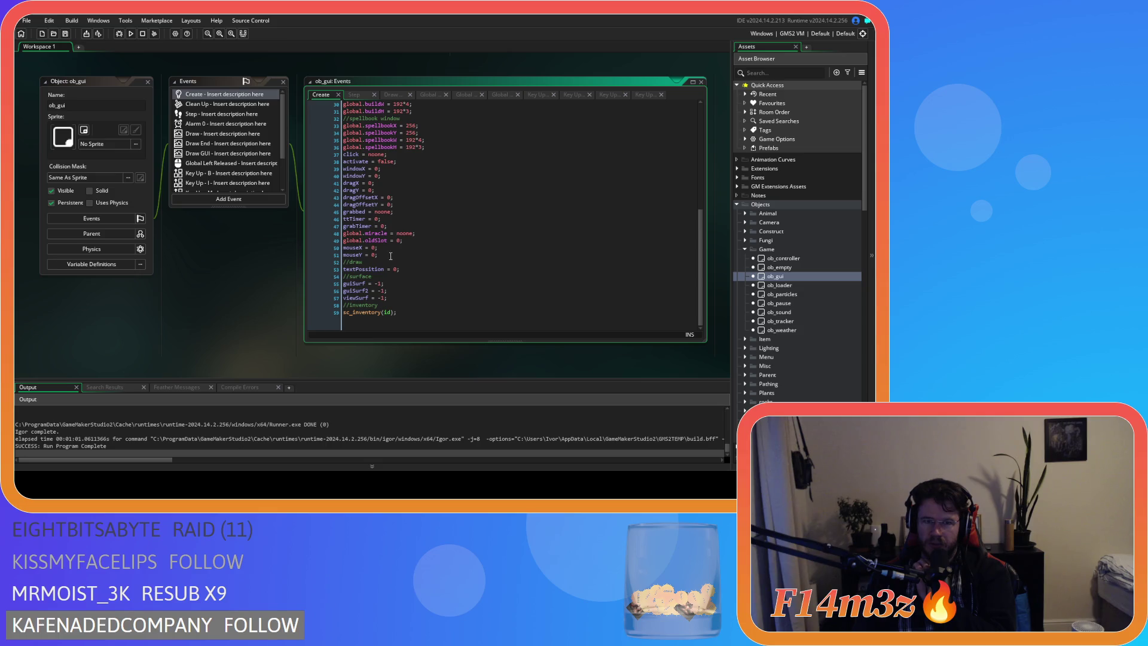
pyautogui.doubleClick(399, 241)
pyautogui.write('no')
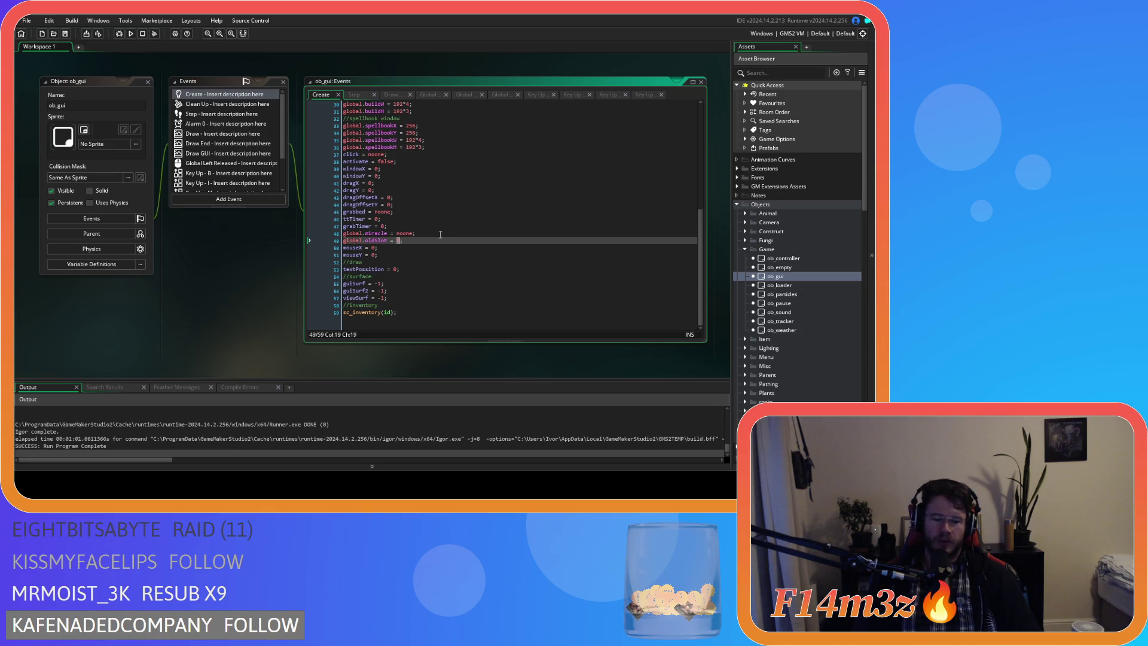
pyautogui.write('one')
pyautogui.hotkey('ctrl', 's')
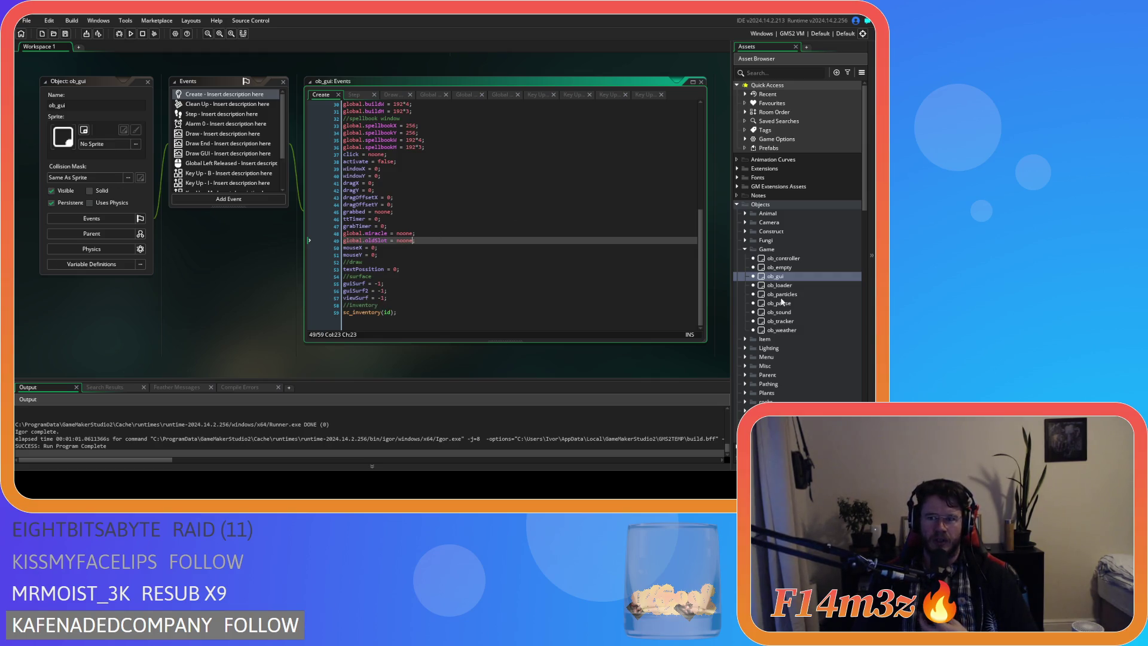
# Reopen sc_windowSpellbook and expand the Hotbar scripts folder
pyautogui.scroll(-5, 798, 328)
pyautogui.scroll(-3, 797, 324)
pyautogui.doubleClick(794, 328)
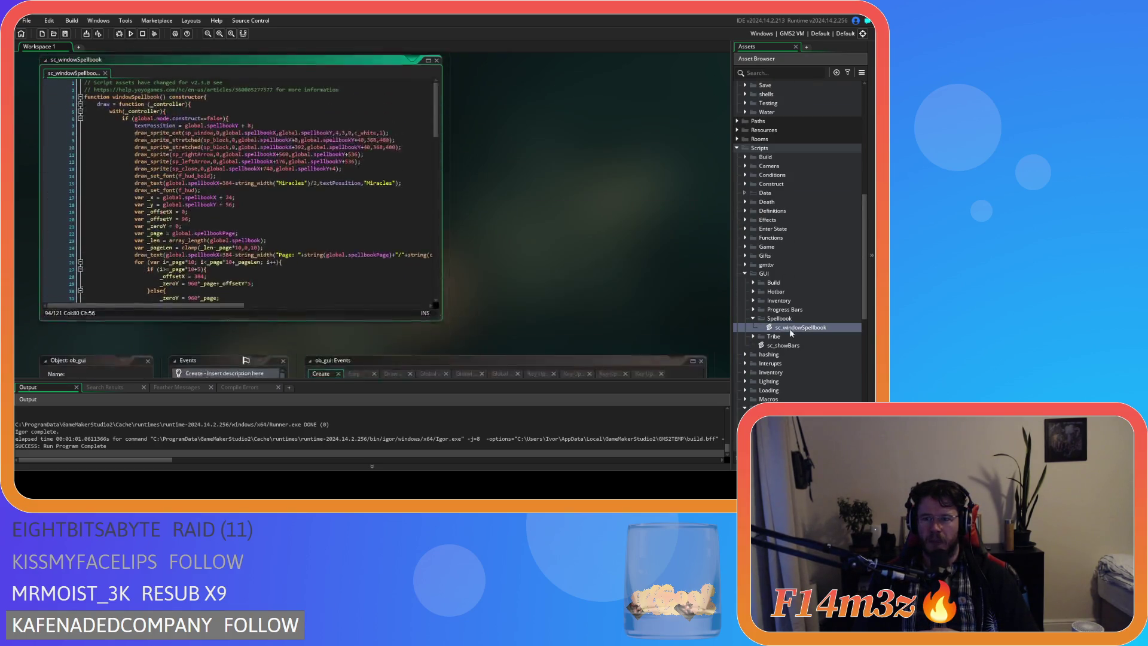
pyautogui.click(753, 292)
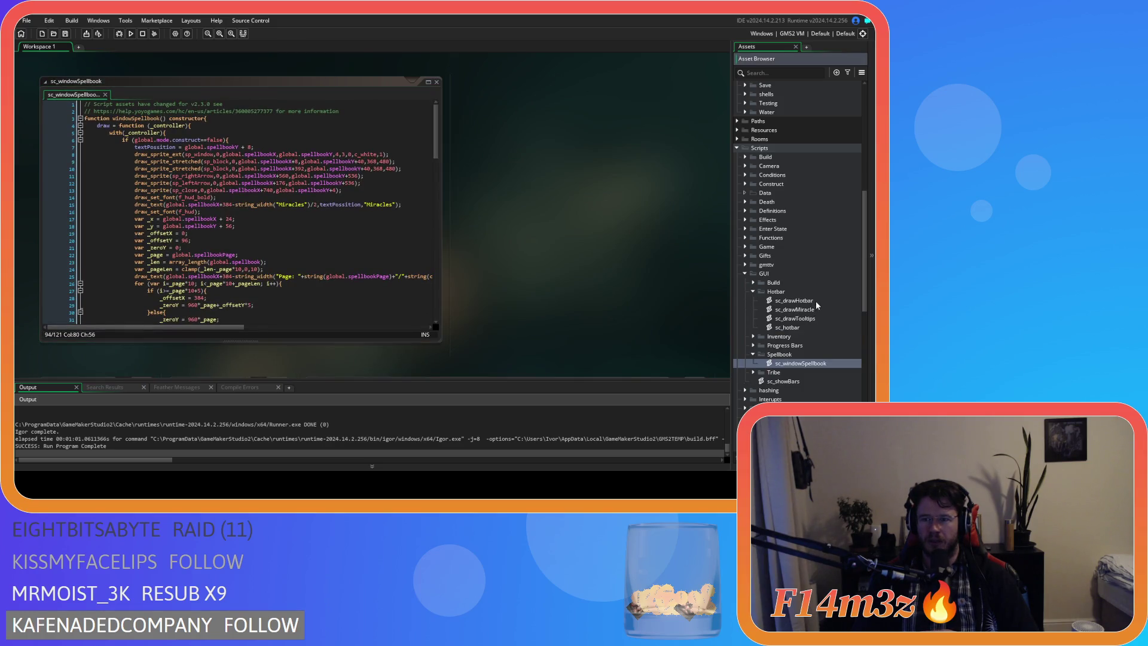
# Open sc_hotbar and inspect line 25's global.oldSlot = _page+i assignment
pyautogui.doubleClick(810, 327)
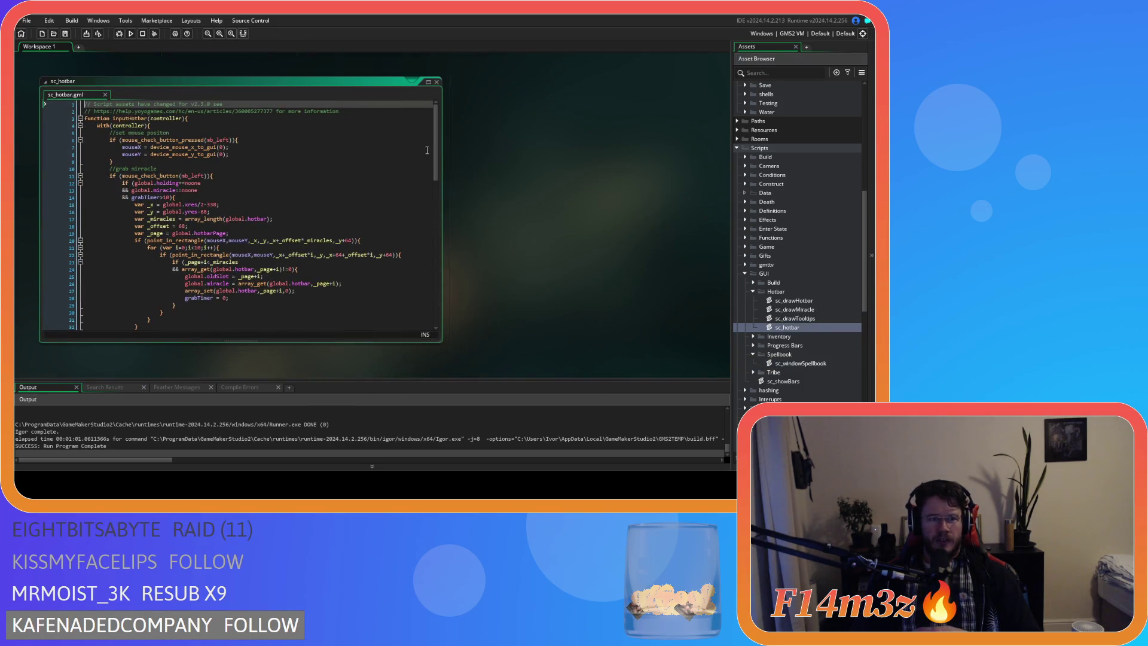
pyautogui.moveTo(439, 152)
pyautogui.mouseDown()
pyautogui.moveTo(459, 284)
pyautogui.moveTo(451, 212)
pyautogui.mouseUp()
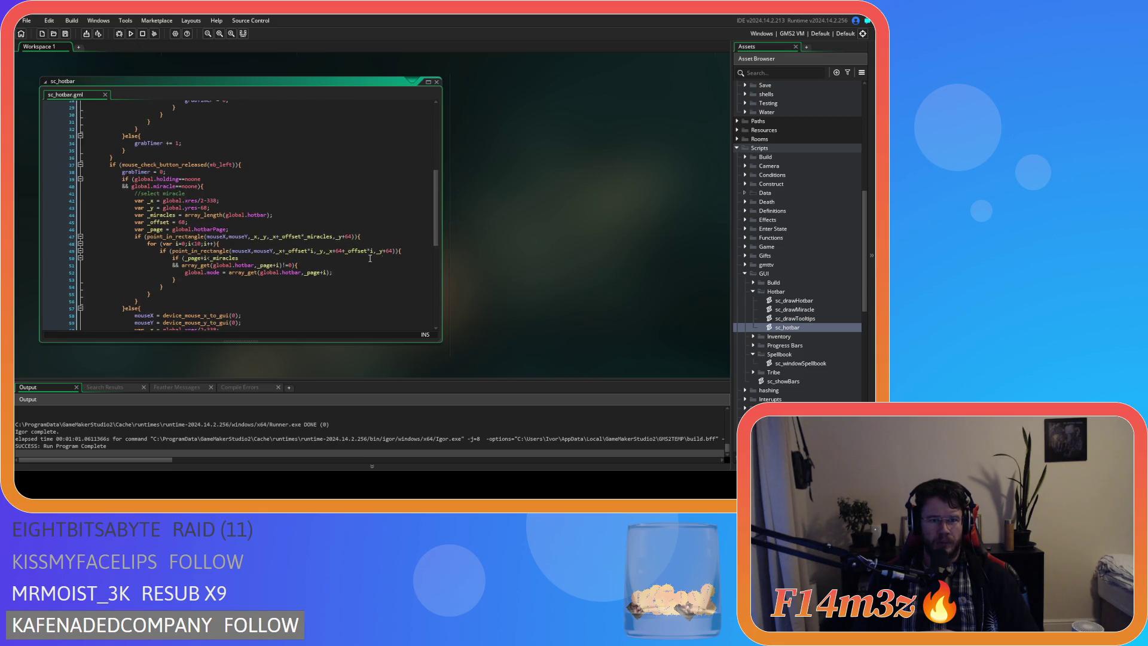
pyautogui.scroll(7, 361, 281)
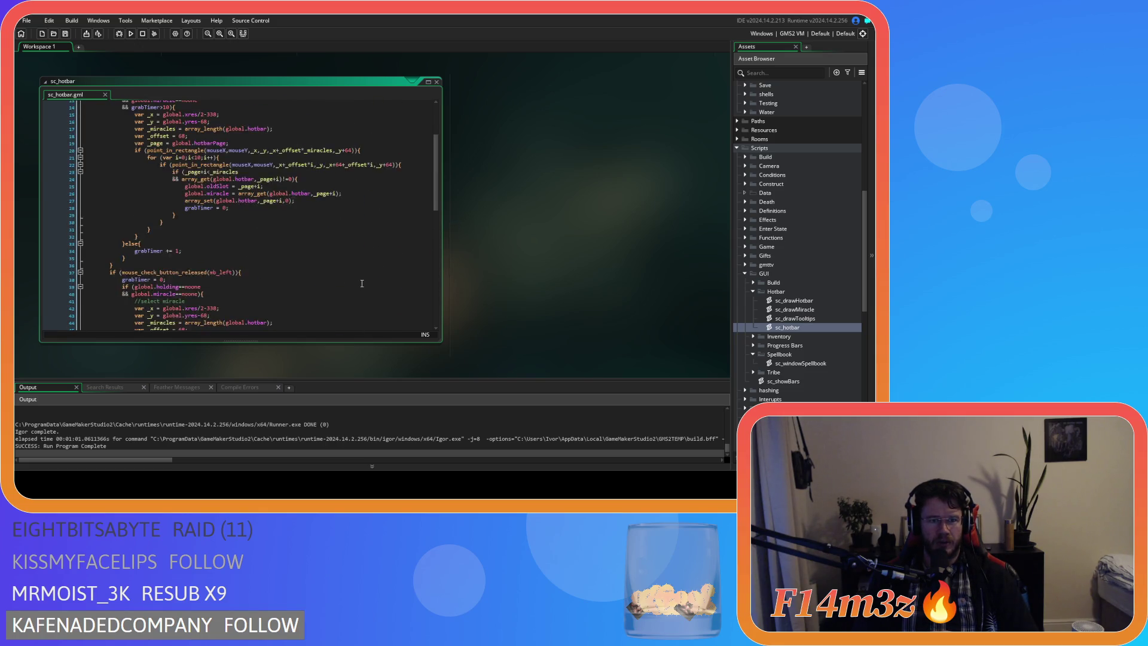
pyautogui.click(263, 241)
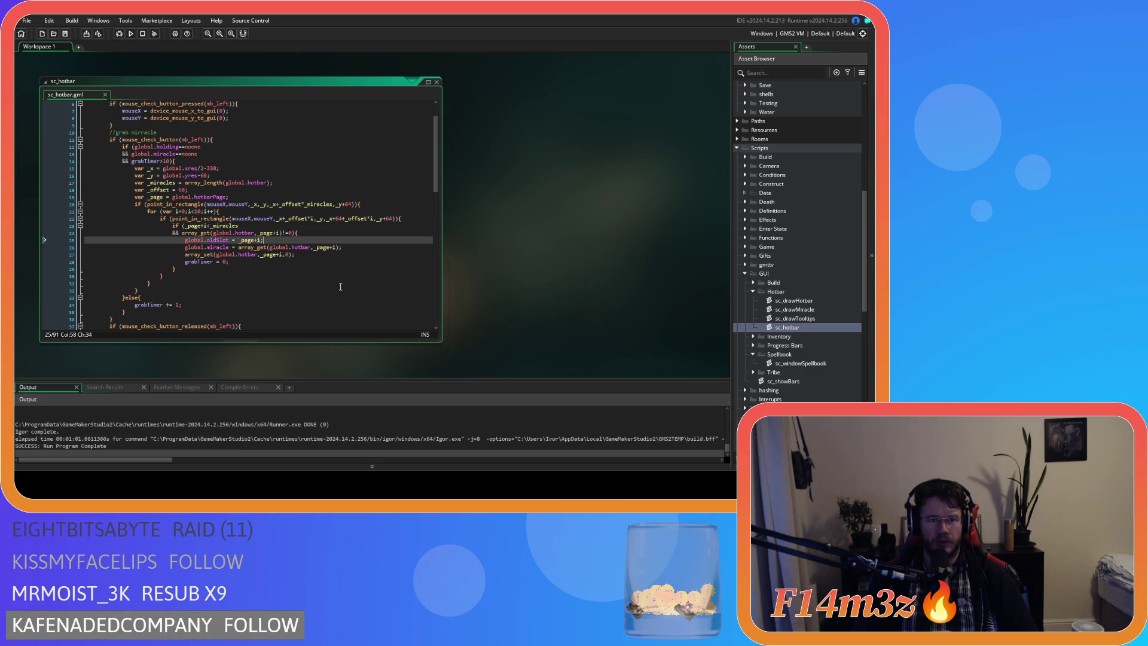
pyautogui.moveTo(194, 240); pyautogui.dragTo(279, 245)
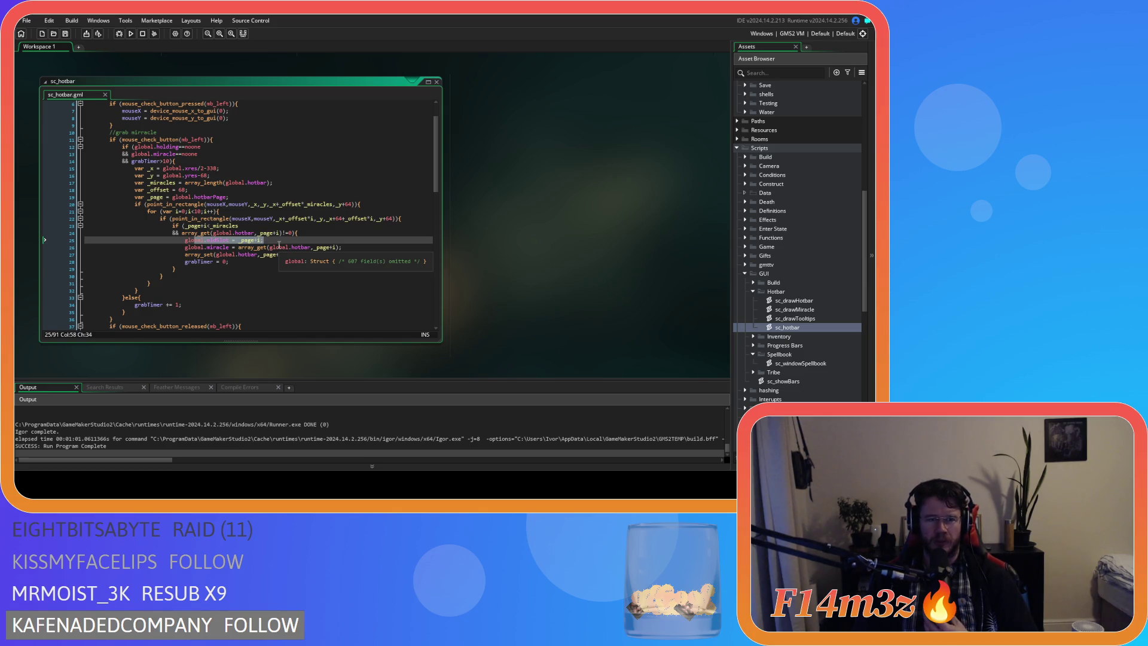
pyautogui.click(316, 241)
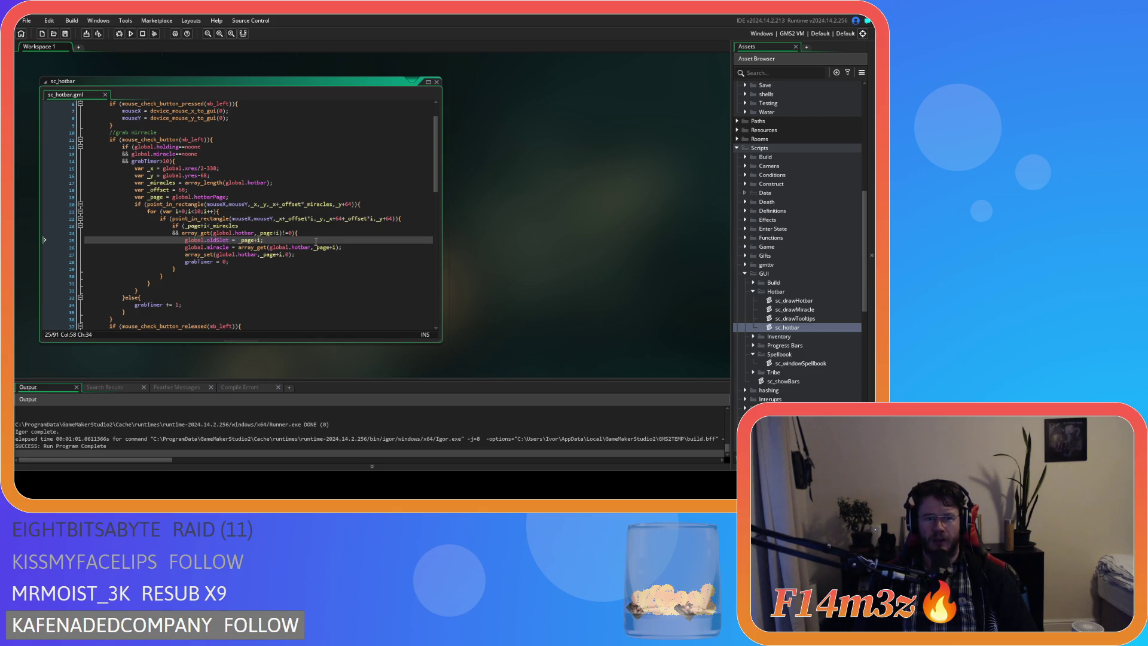
pyautogui.scroll(2, 544, 251)
pyautogui.scroll(-6, 511, 253)
pyautogui.scroll(6, 507, 281)
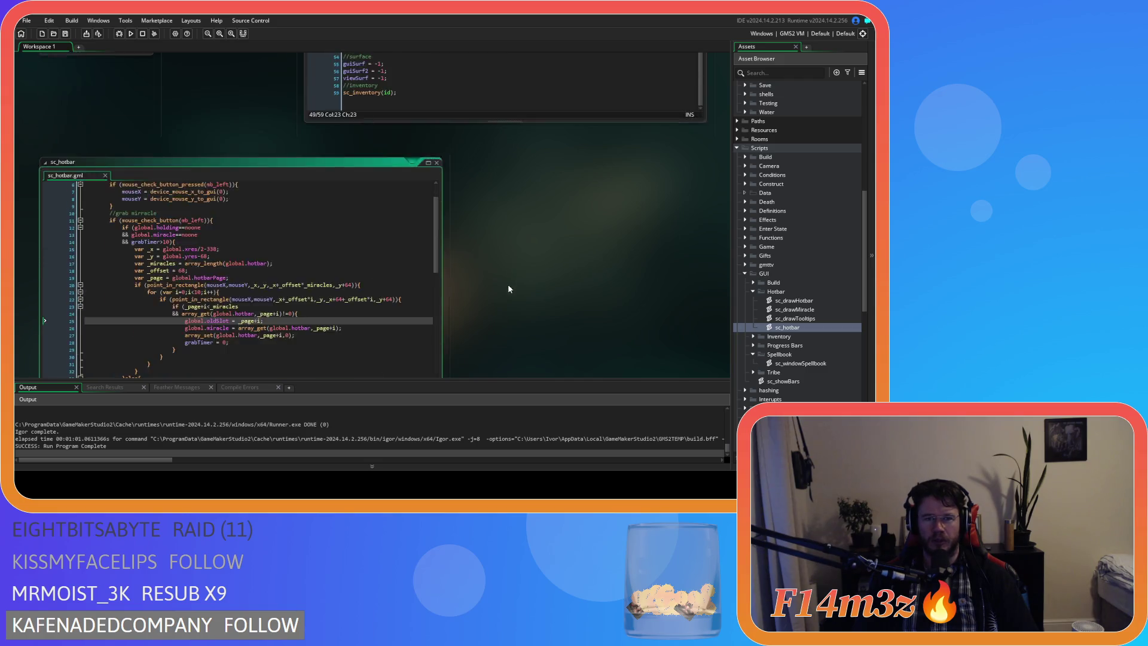
pyautogui.scroll(8, 507, 282)
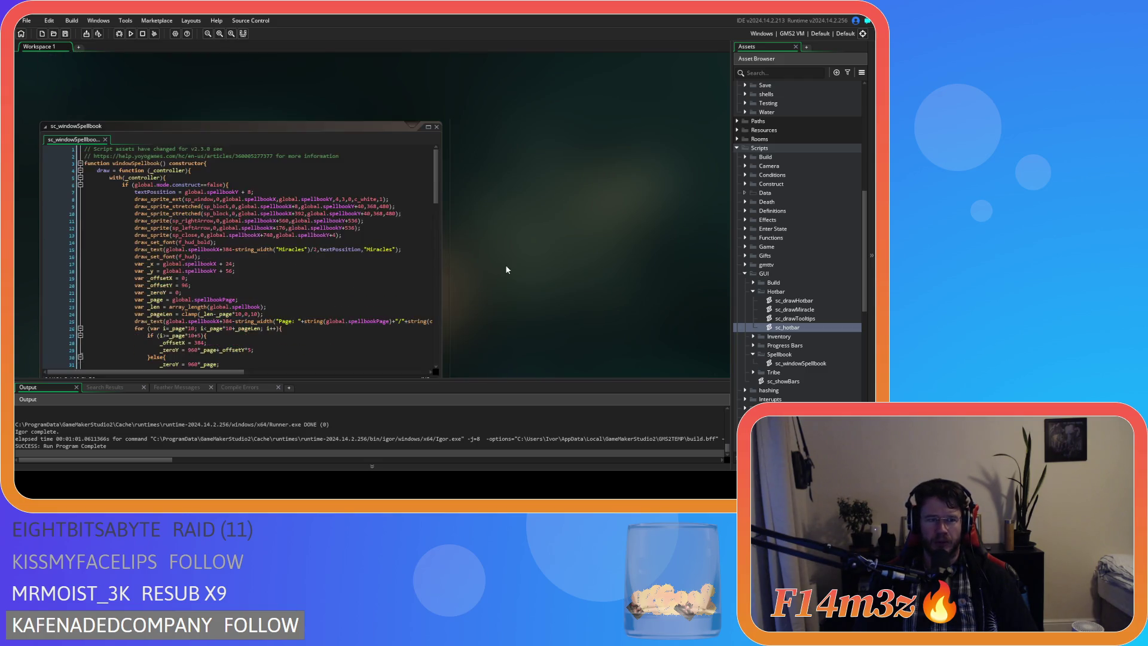
pyautogui.scroll(-8, 506, 270)
# Extend the line 68 drop comment to read 'drop in empty slot out of range'
pyautogui.scroll(-7, 204, 220)
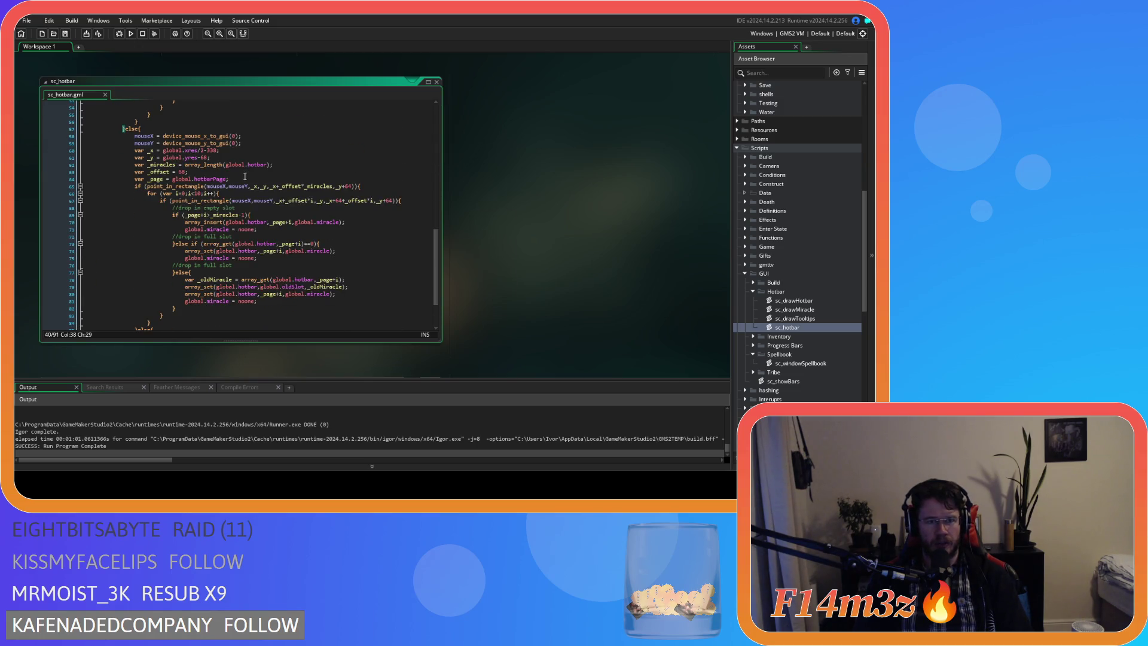
pyautogui.scroll(-4, 257, 209)
pyautogui.scroll(4, 272, 239)
pyautogui.click(237, 208)
pyautogui.click(253, 237)
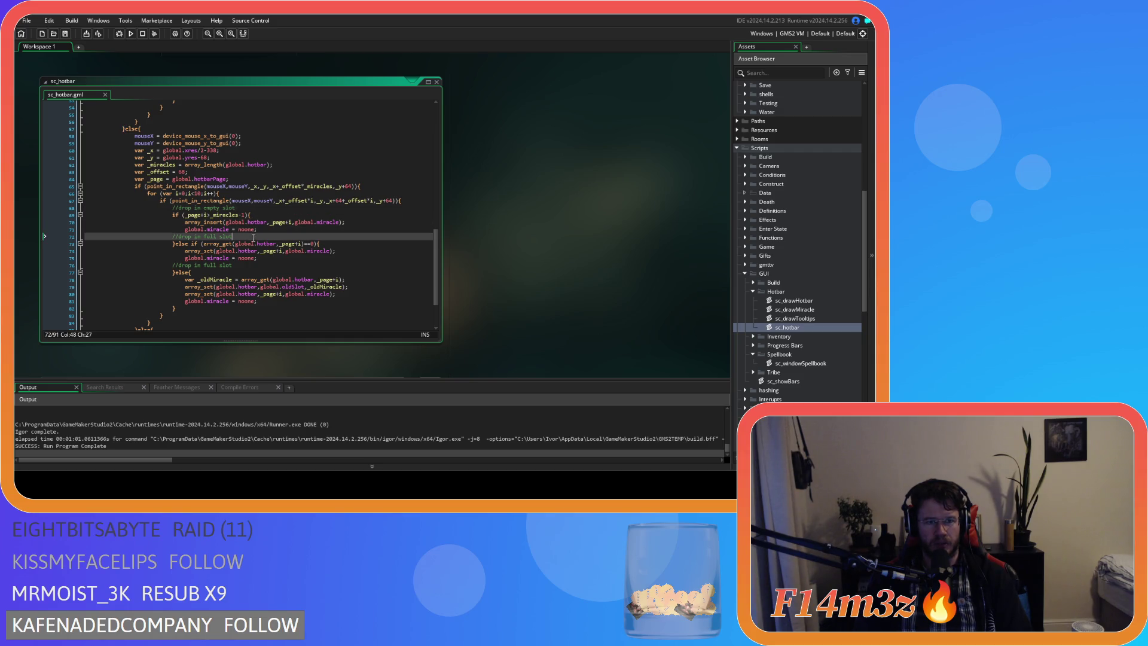
pyautogui.click(252, 265)
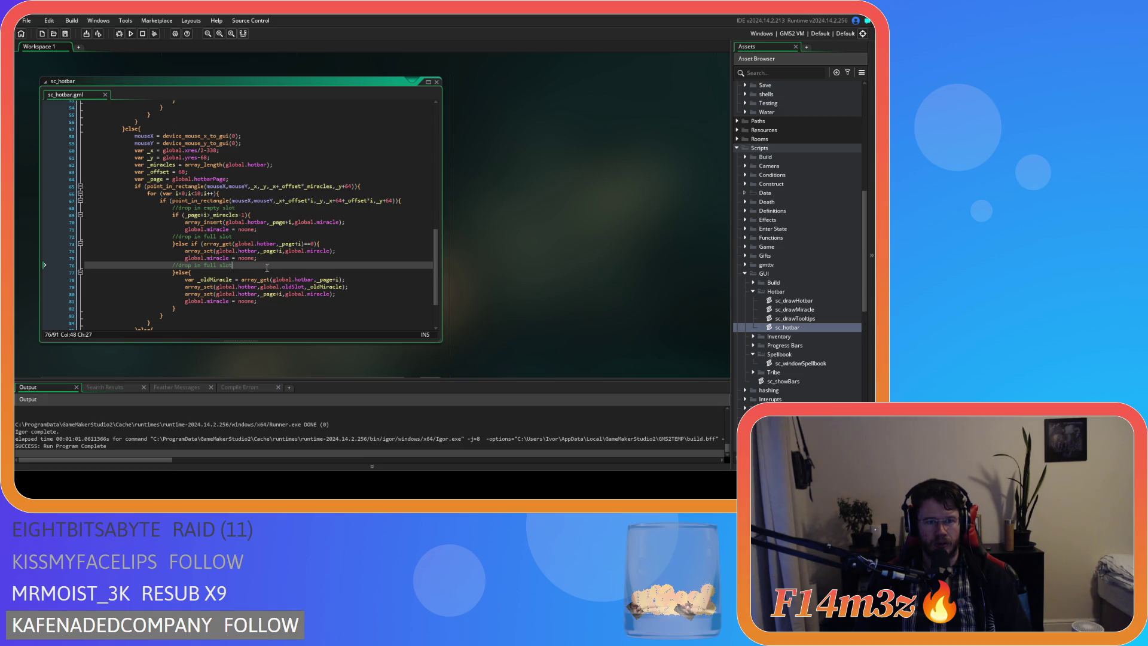
pyautogui.click(238, 208)
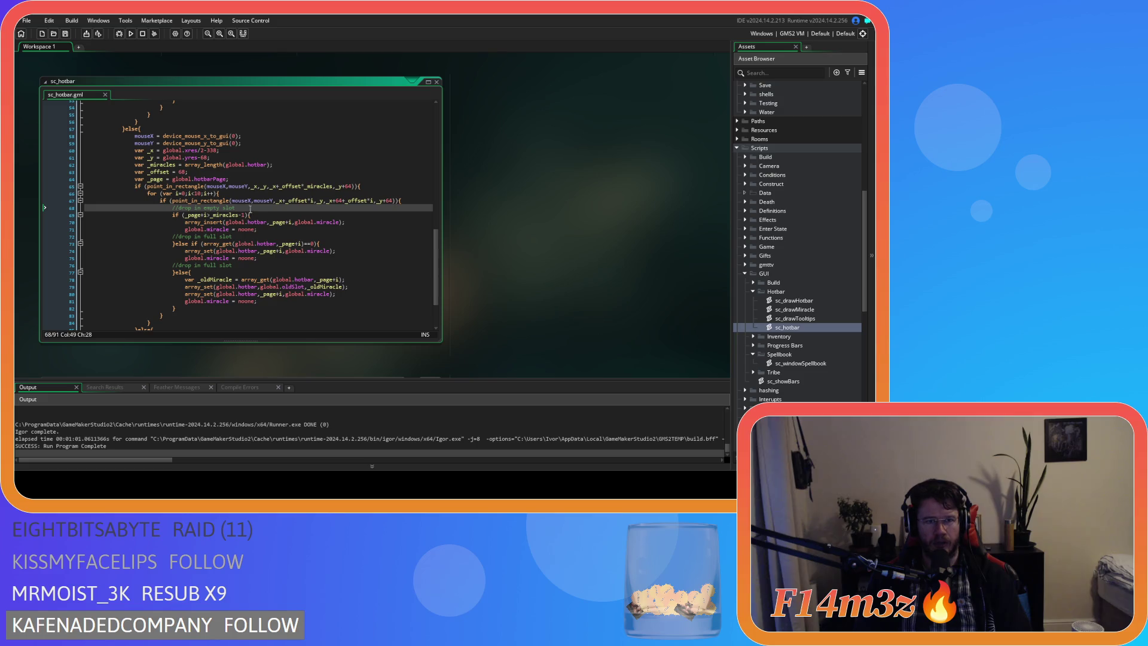
pyautogui.write('out of range')
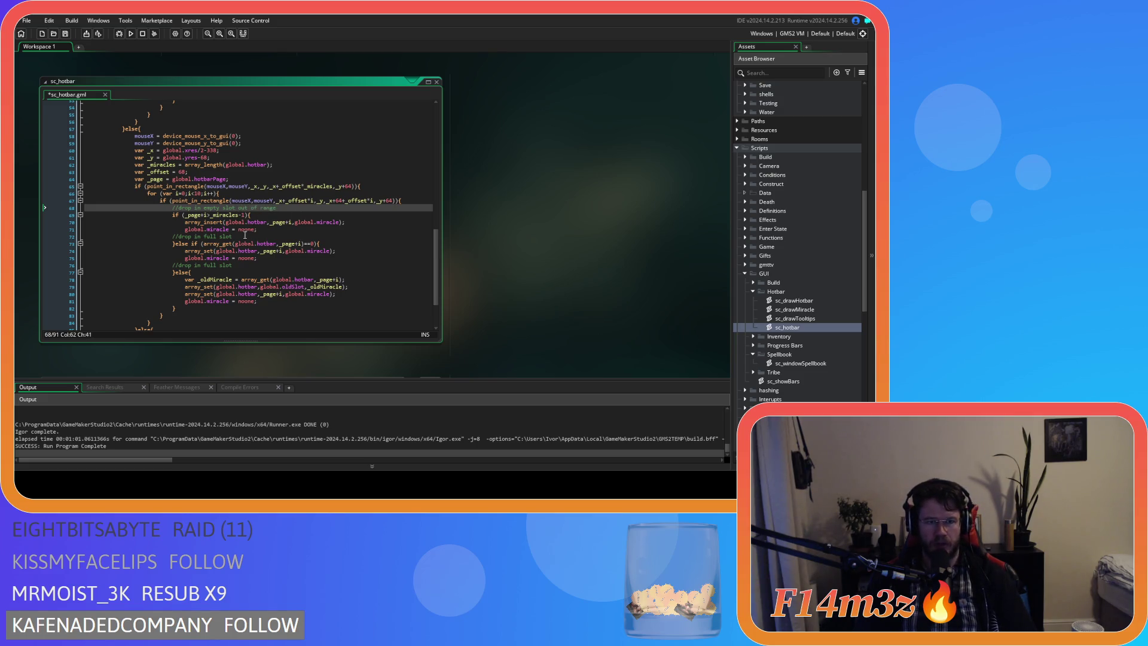
# Change the line 72 comment to 'drop in empty slot in range'
pyautogui.click(235, 237)
pyautogui.press('BackSpace')
pyautogui.press('BackSpace')
pyautogui.press('BackSpace')
pyautogui.write('empty slot i')
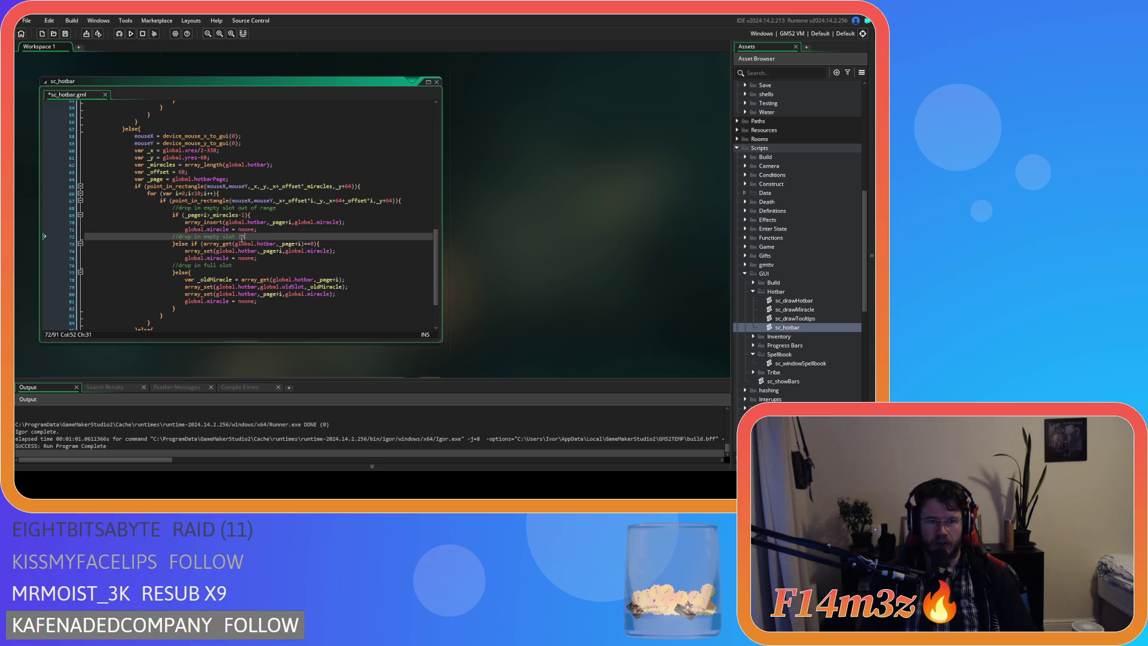
pyautogui.write('n range')
pyautogui.click(312, 272)
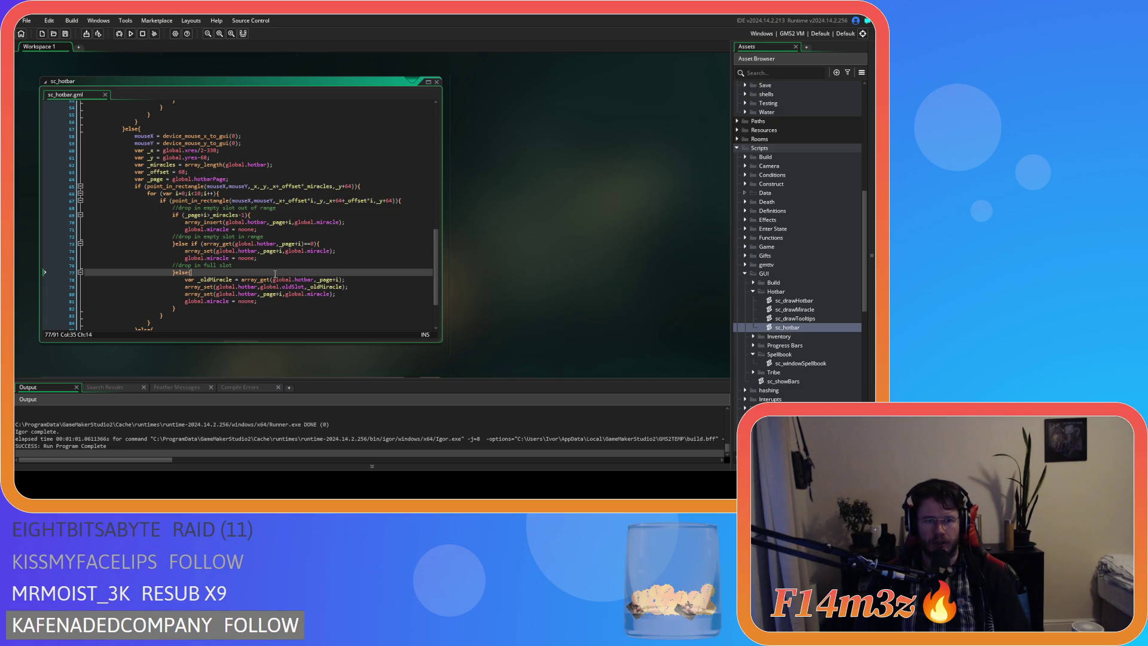
pyautogui.click(249, 266)
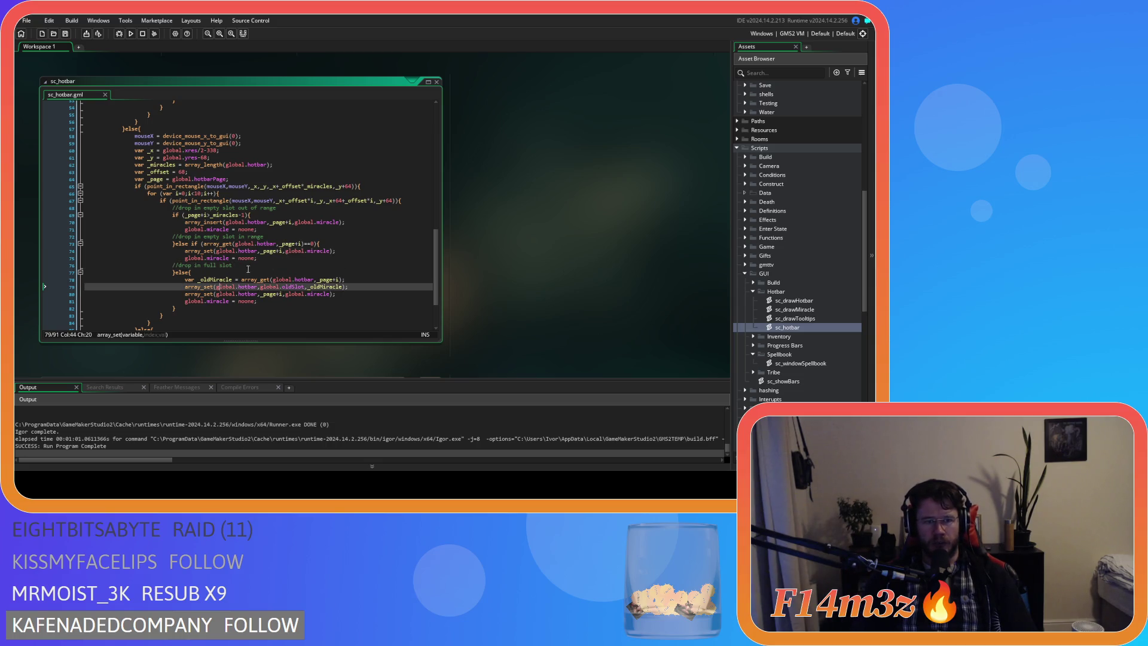
pyautogui.click(239, 301)
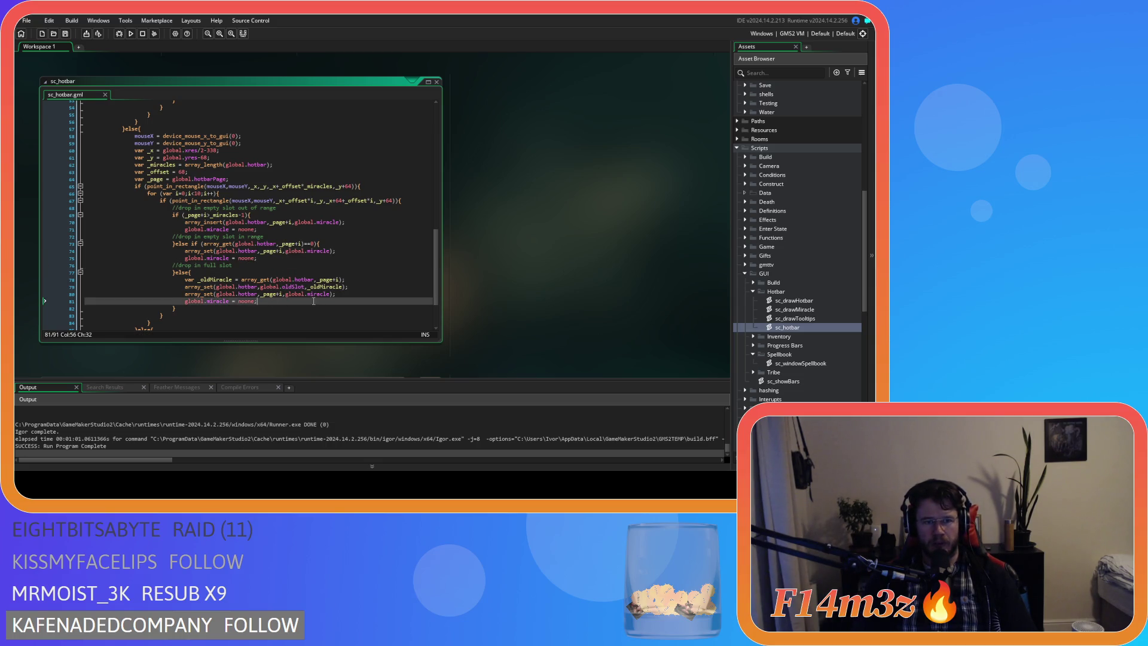
# Wrap the full-slot swap lines in if (global.oldSlot==noone){ ... }else
pyautogui.click(197, 273)
pyautogui.press('Return')
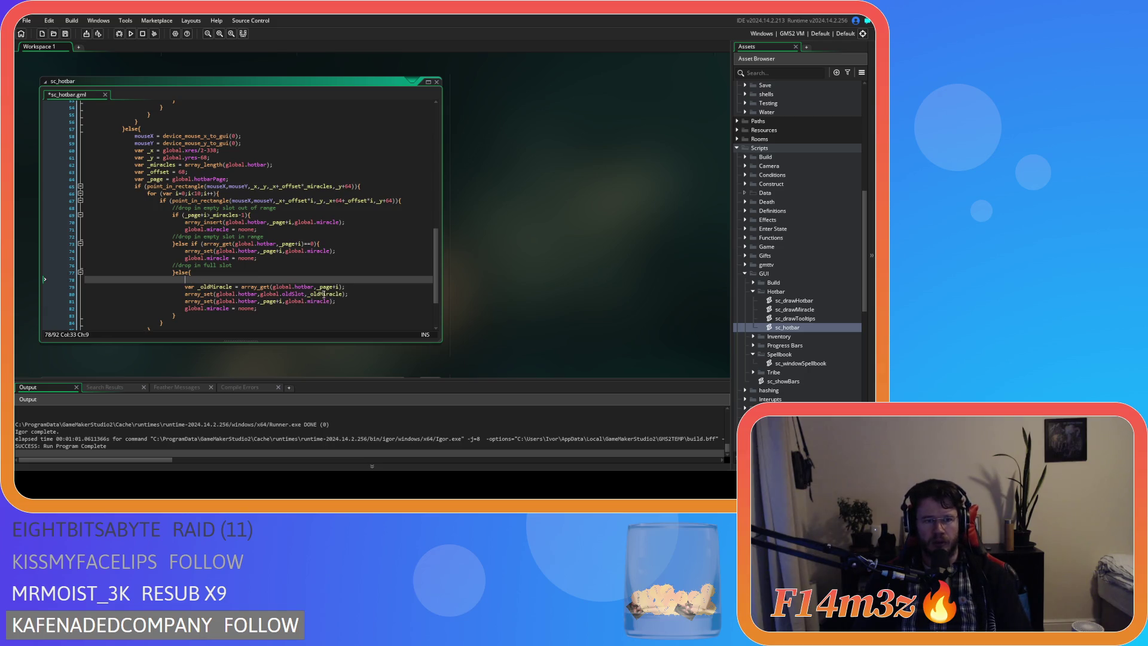
pyautogui.write('if (')
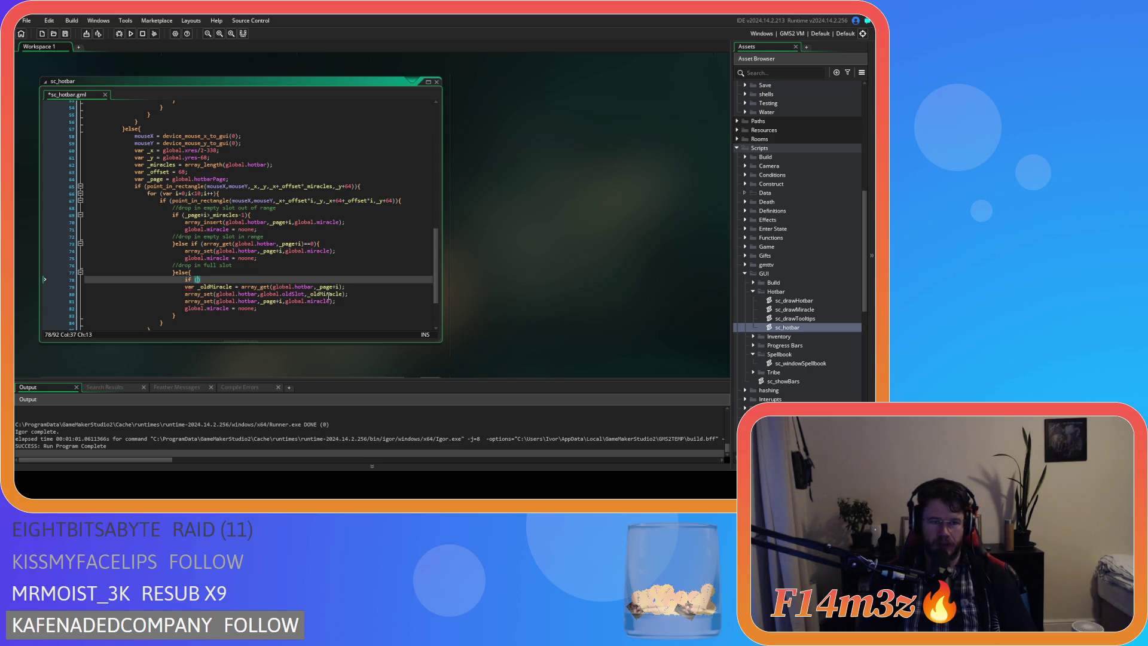
pyautogui.write('global.old')
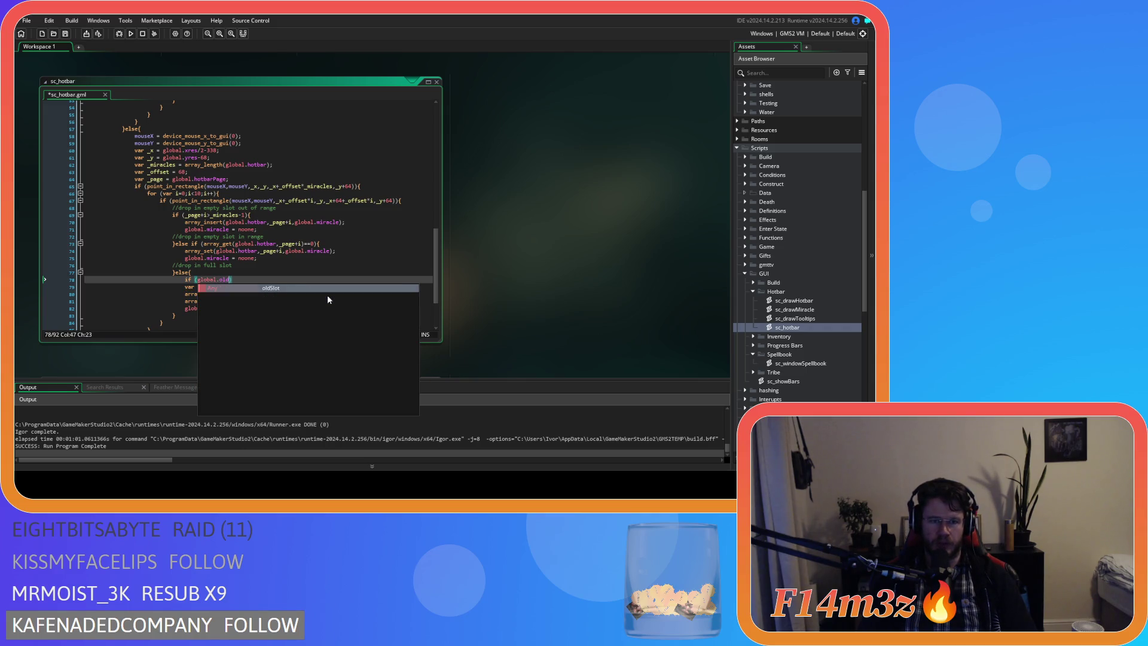
pyautogui.press('Return')
pyautogui.write('==')
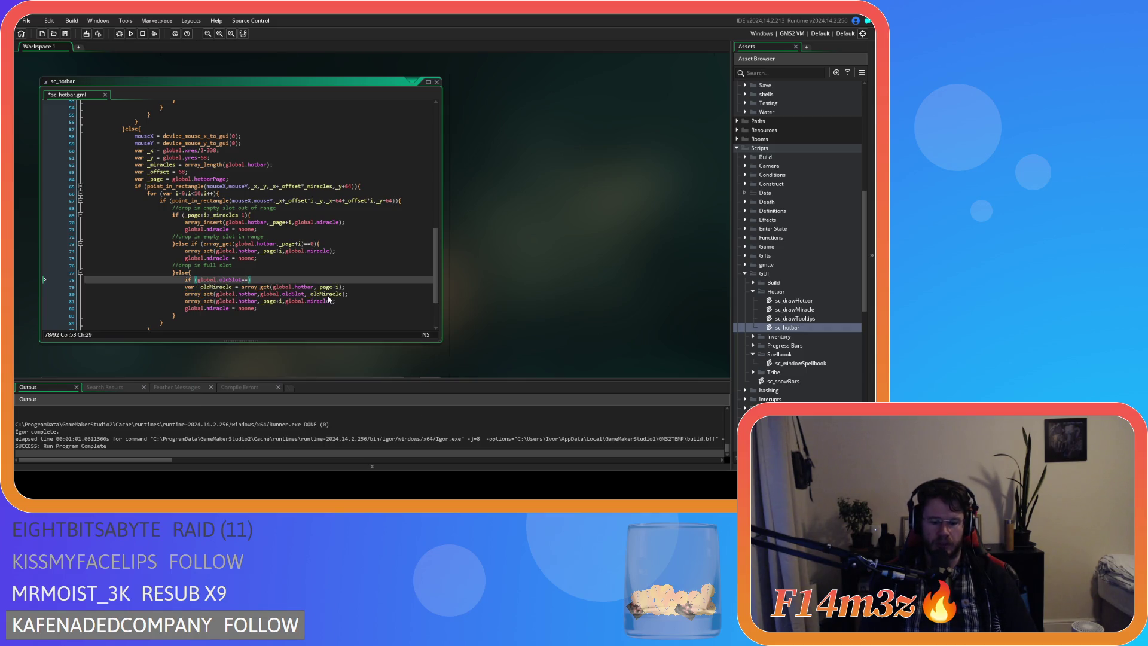
pyautogui.write('noone)')
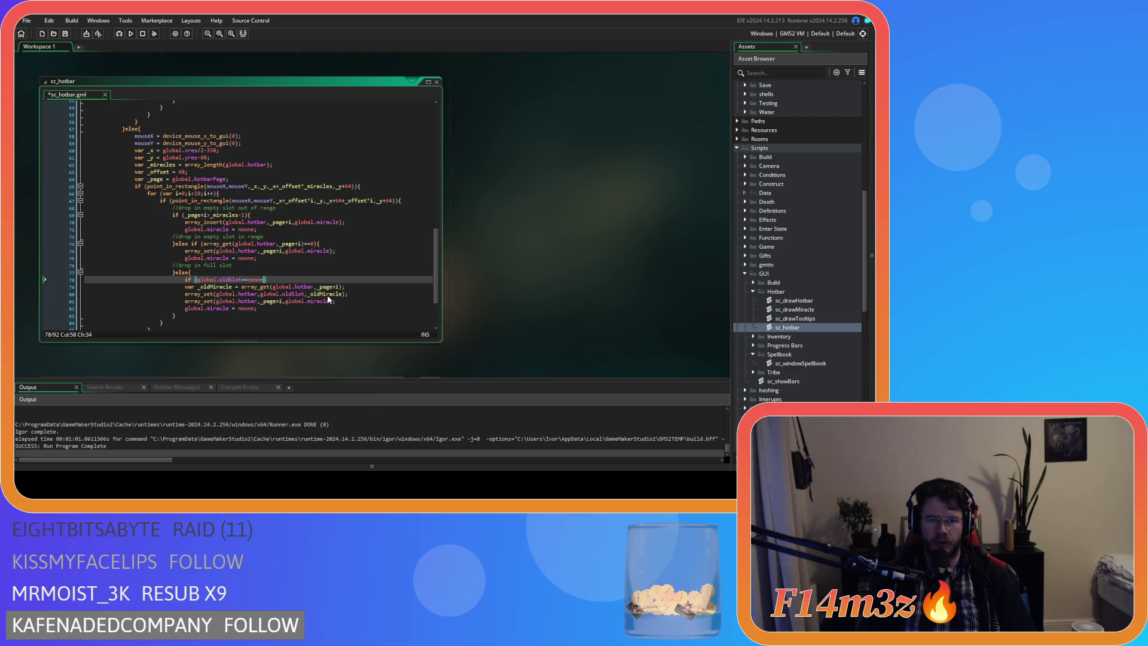
pyautogui.write('{')
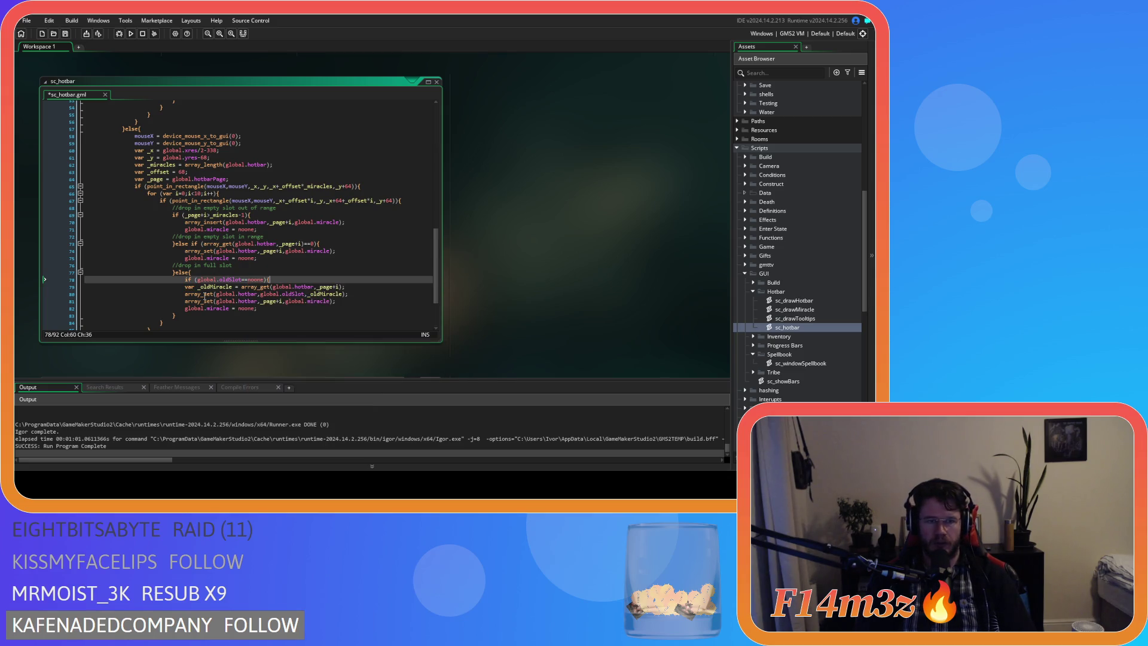
pyautogui.moveTo(268, 310); pyautogui.dragTo(182, 285)
pyautogui.press('Tab')
pyautogui.click(290, 308)
pyautogui.press('Return')
pyautogui.write('}')
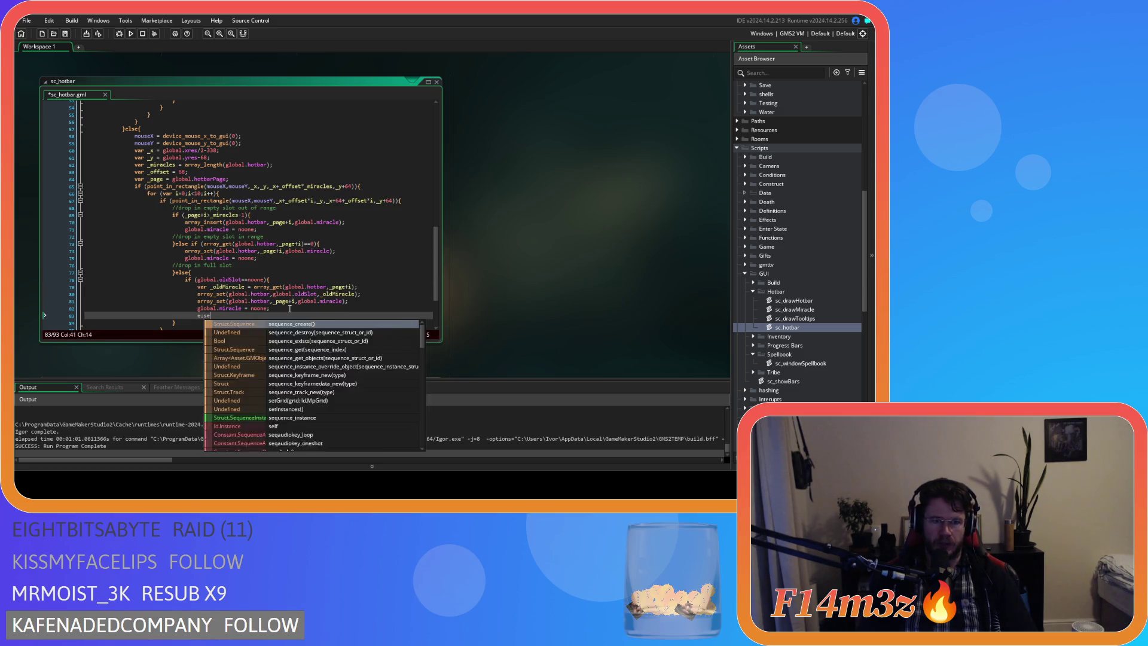
pyautogui.write('else')
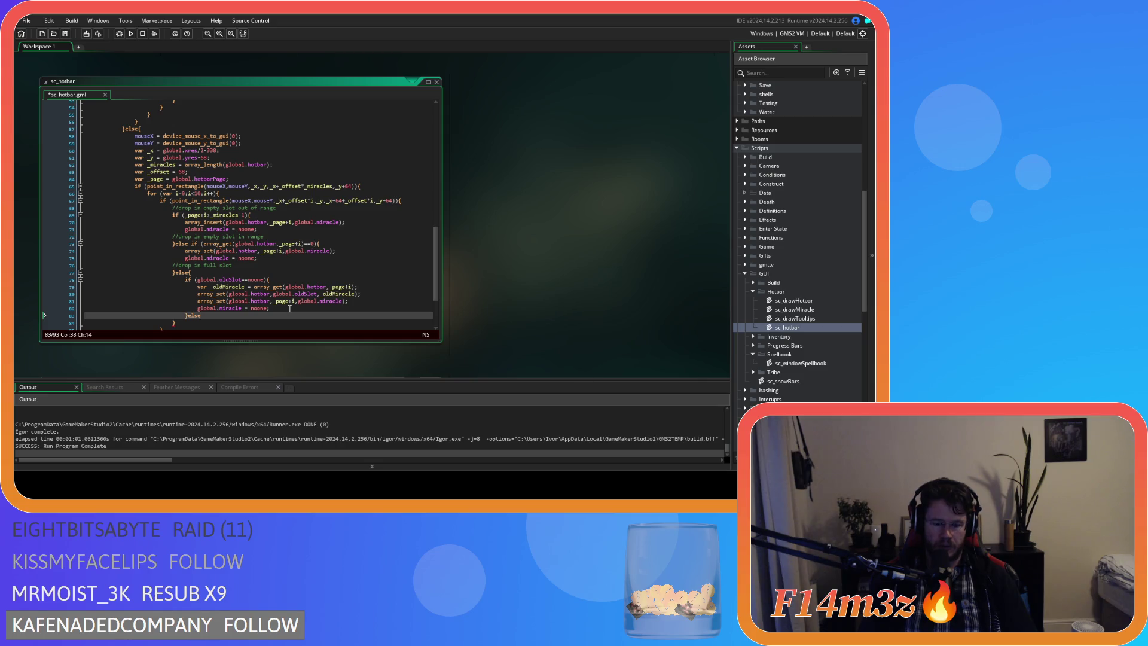
pyautogui.press('Return')
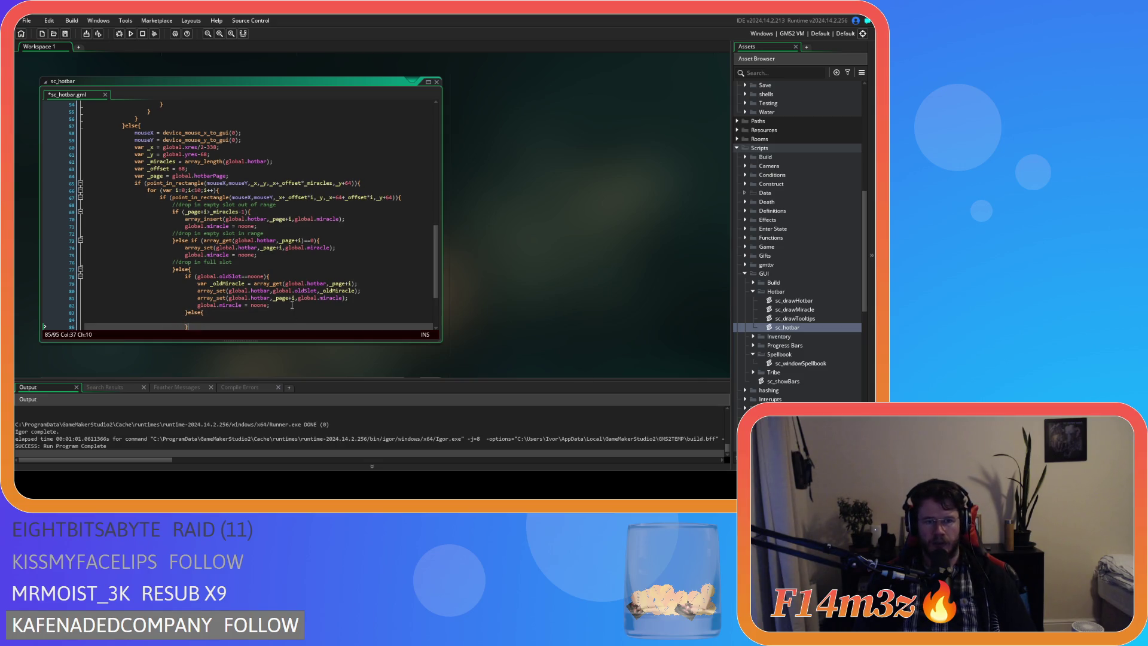
# Copy the four swap lines into the new else block
pyautogui.moveTo(270, 305); pyautogui.dragTo(212, 283)
pyautogui.hotkey('ctrl', 'c')
pyautogui.click(273, 320)
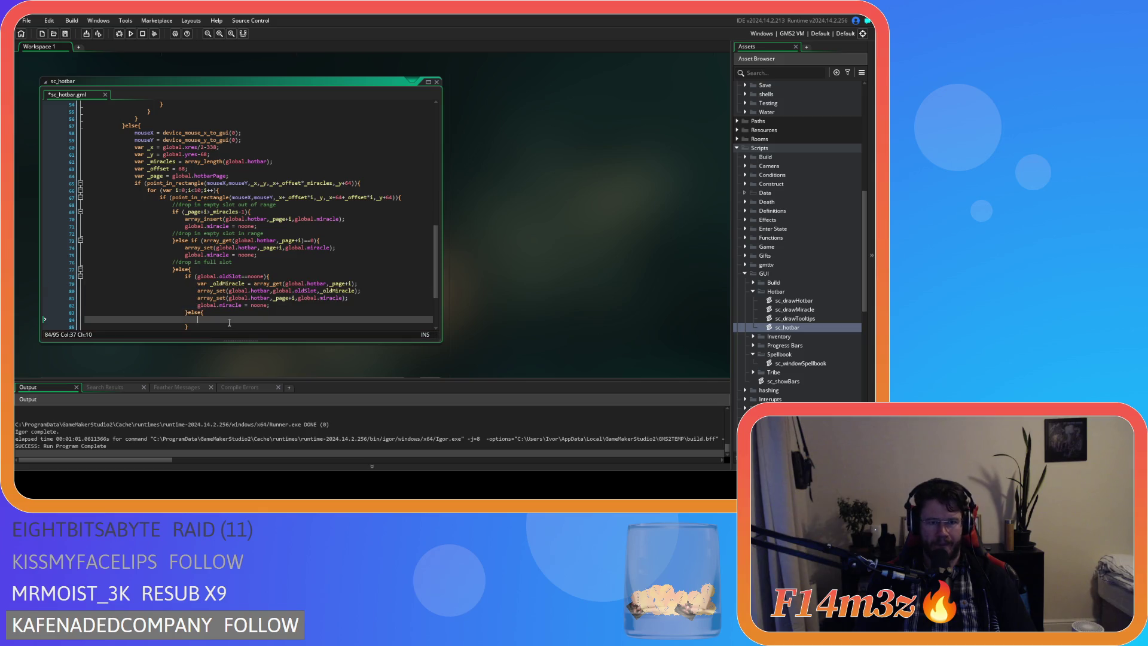
pyautogui.hotkey('ctrl', 'v')
pyautogui.scroll(-2, 273, 329)
# Delete the line writing into the old slot in the noone branch
pyautogui.click(282, 216)
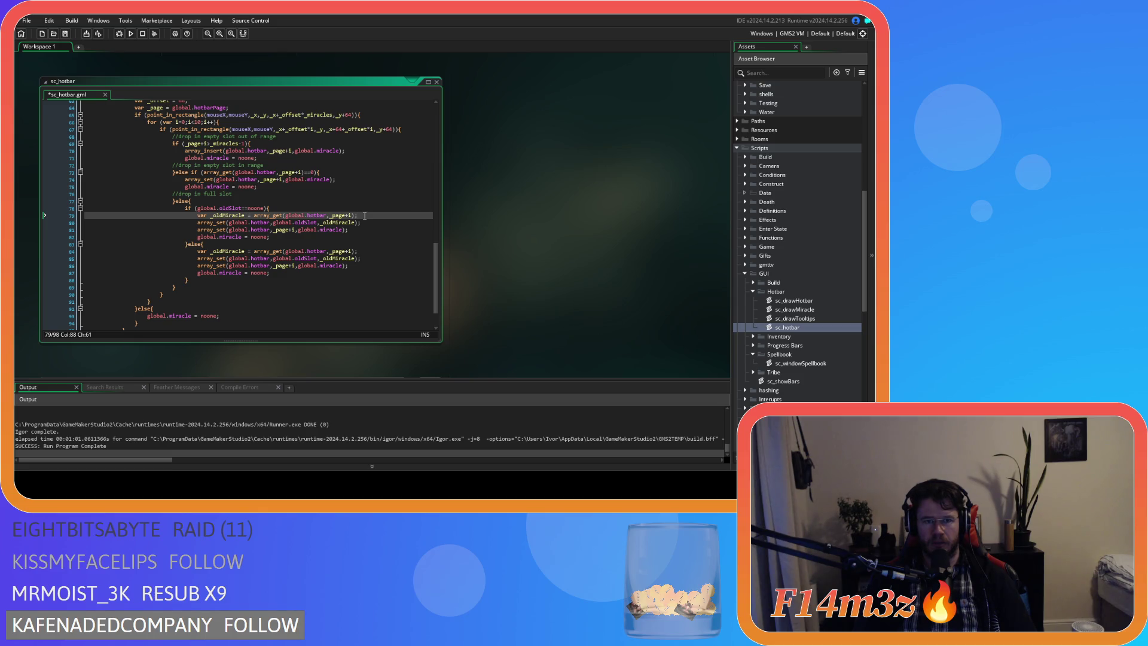
pyautogui.moveTo(364, 215); pyautogui.dragTo(250, 216)
pyautogui.click(386, 218)
pyautogui.click(370, 223)
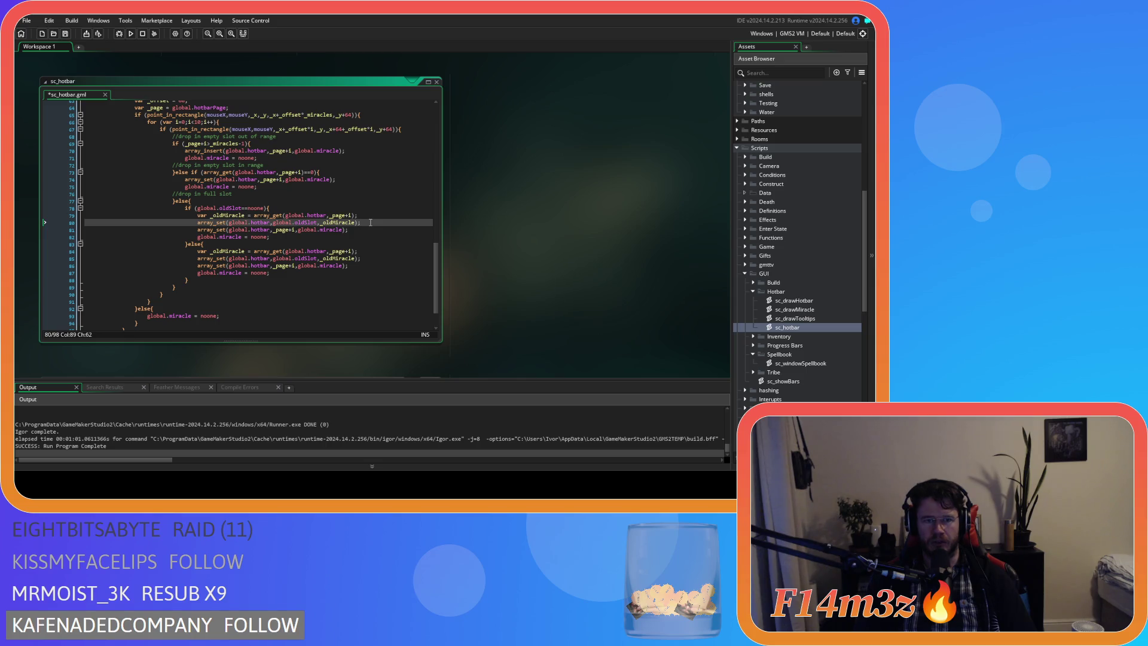
pyautogui.moveTo(370, 222); pyautogui.dragTo(71, 225)
pyautogui.press('BackSpace')
pyautogui.press('BackSpace')
# Set global.miracle to _oldMiracle instead of noone and save sc_hotbar
pyautogui.moveTo(207, 222); pyautogui.dragTo(285, 227)
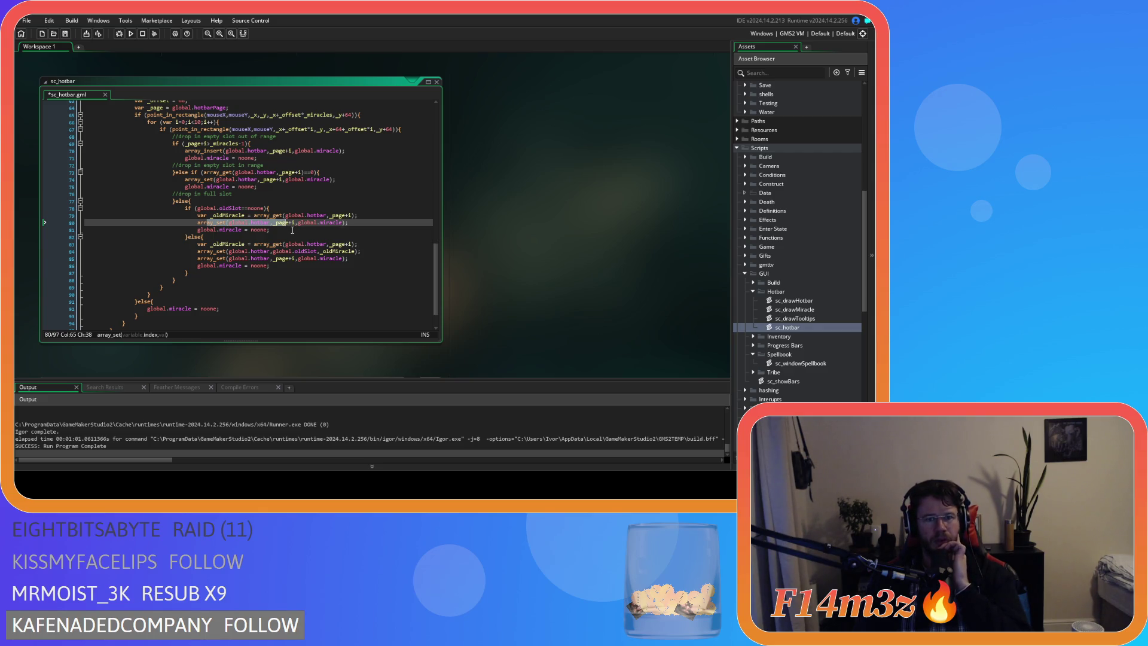
pyautogui.click(347, 224)
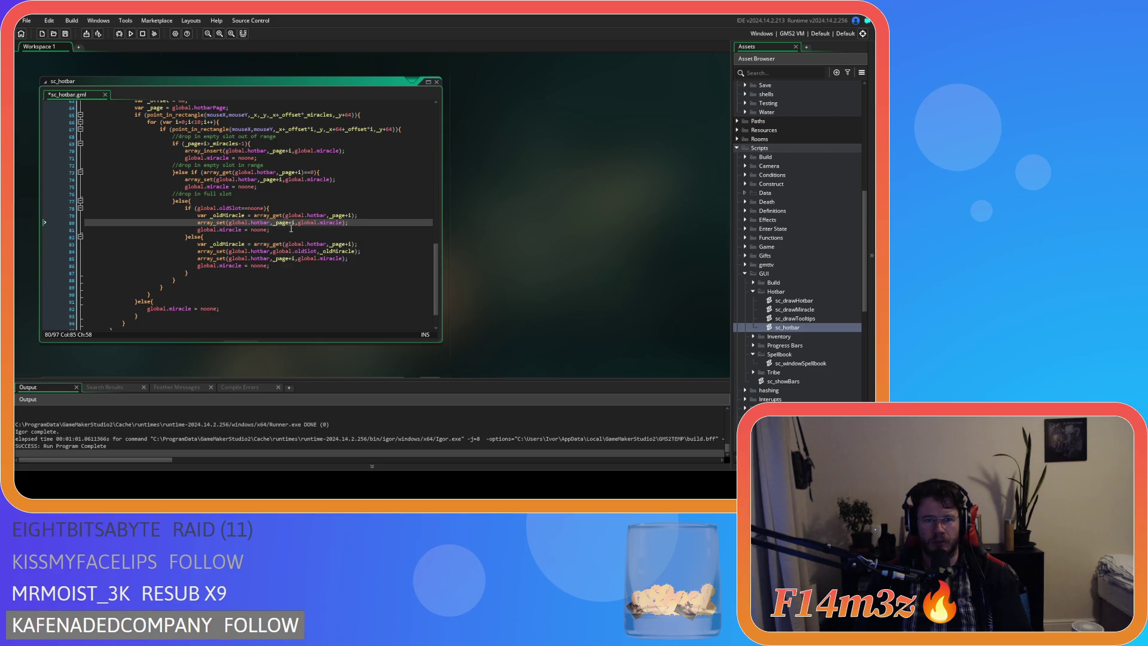
pyautogui.click(299, 223)
pyautogui.moveTo(301, 223); pyautogui.dragTo(354, 222)
pyautogui.click(245, 216)
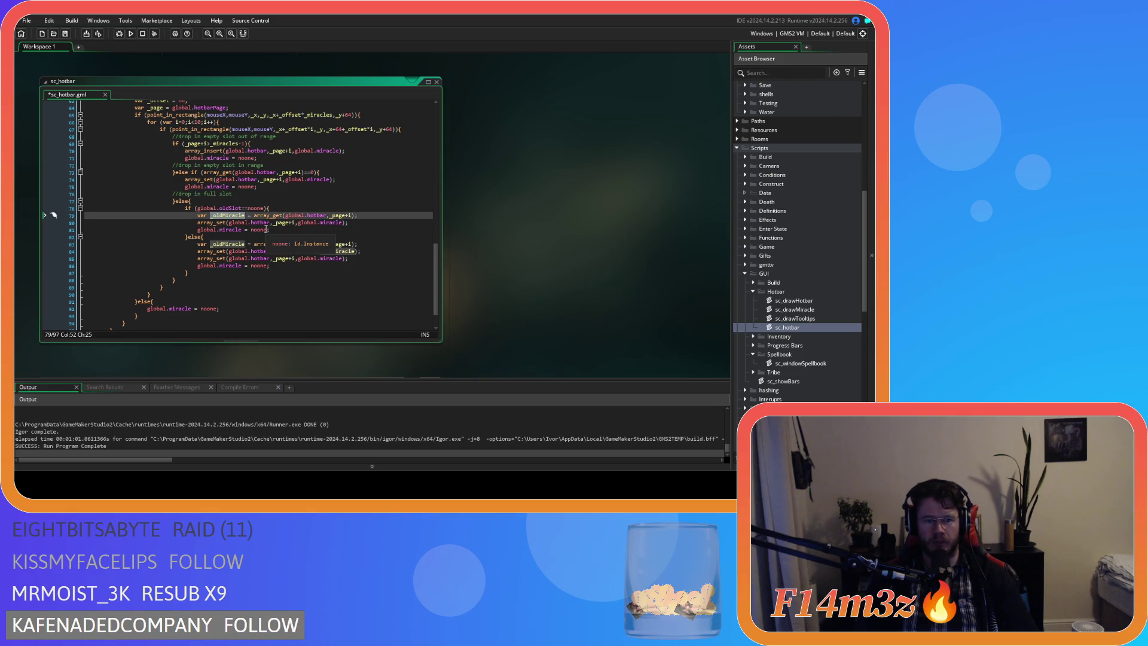
pyautogui.doubleClick(261, 230)
pyautogui.hotkey('ctrl', 'v')
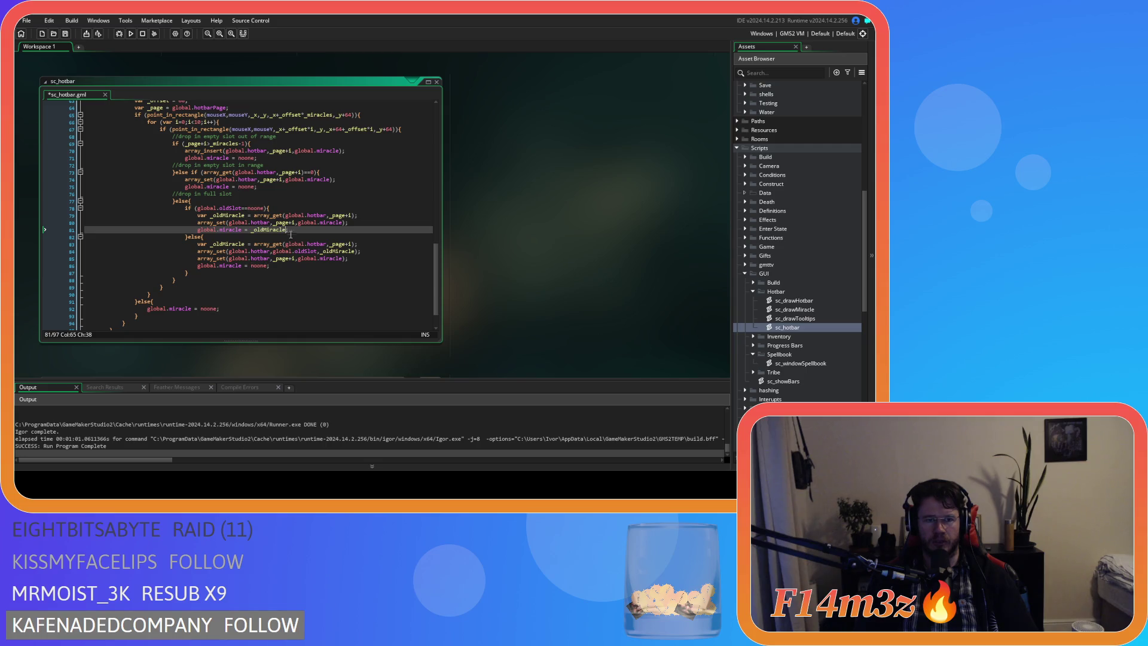
pyautogui.hotkey('ctrl', 's')
pyautogui.click(282, 209)
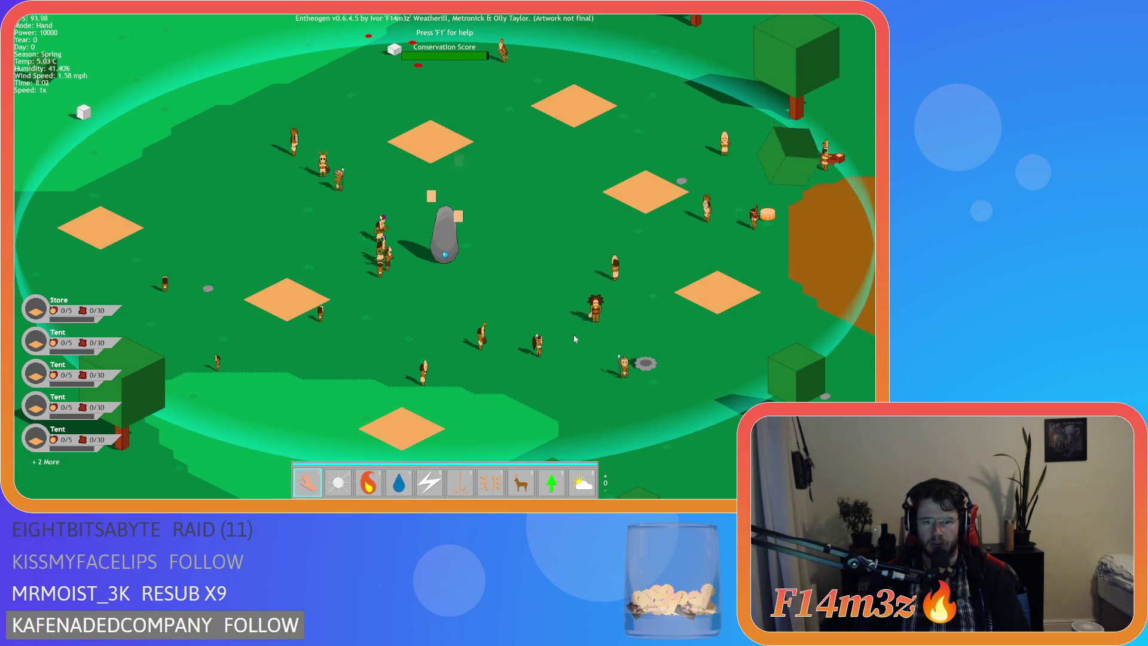
# Test dragging Resurrection into hotbar slot 5, then put Smite back there
pyautogui.moveTo(429, 482)
pyautogui.mouseDown()
pyautogui.moveTo(397, 484)
pyautogui.moveTo(429, 482)
pyautogui.mouseUp()
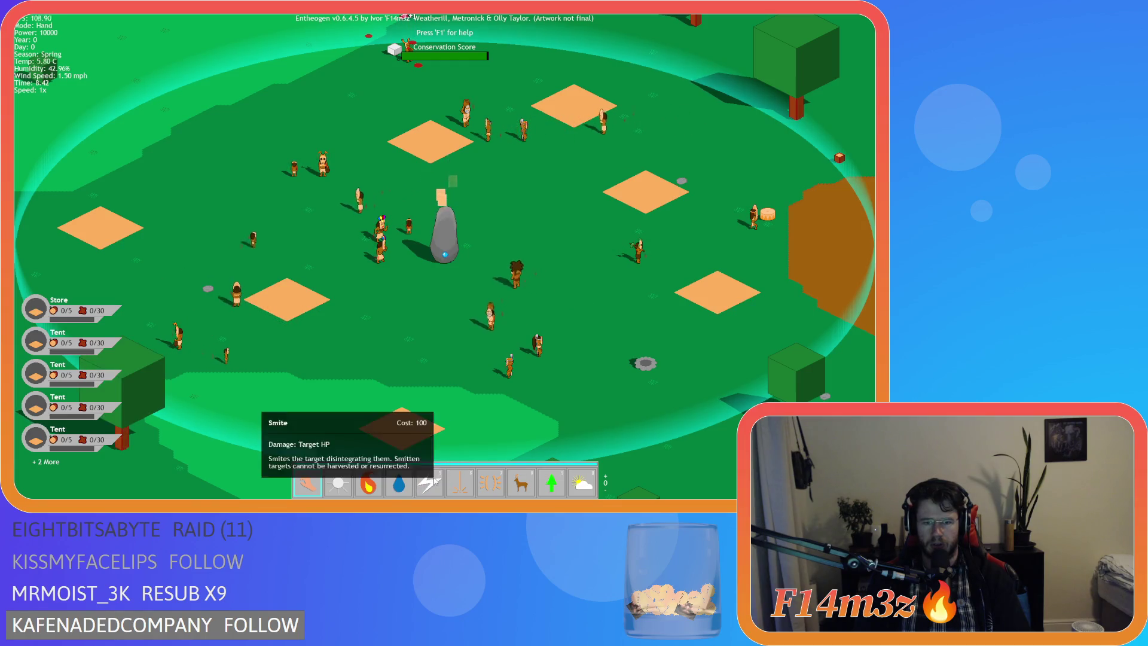
pyautogui.press('m')
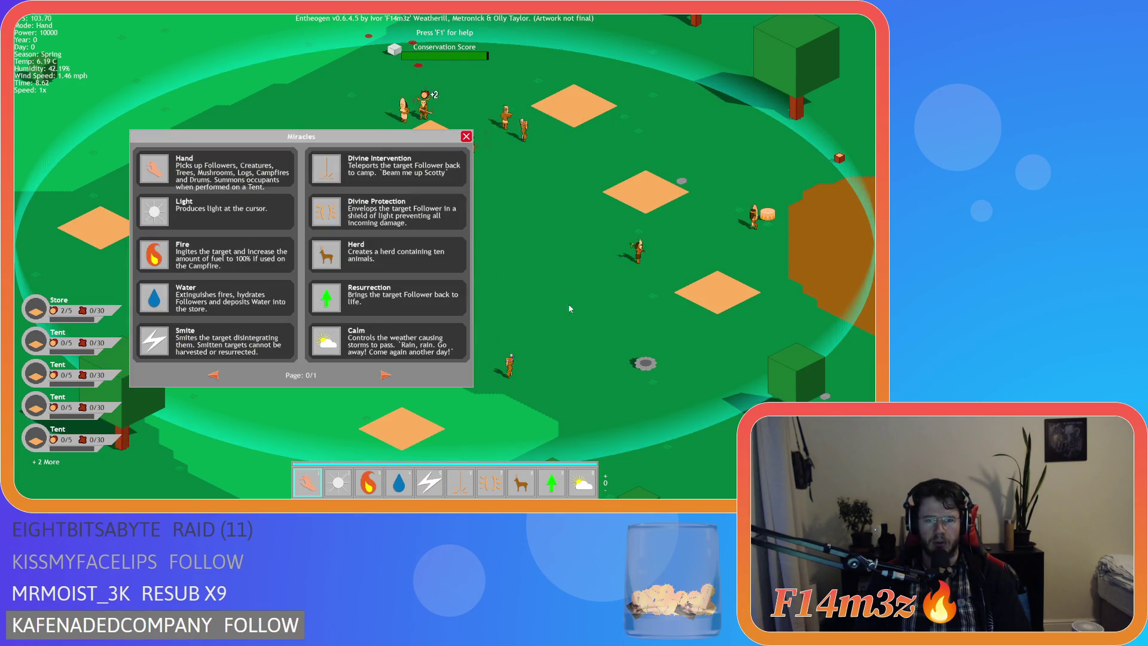
pyautogui.moveTo(327, 297)
pyautogui.mouseDown()
pyautogui.moveTo(464, 377)
pyautogui.moveTo(433, 482)
pyautogui.mouseUp()
pyautogui.click(430, 459)
pyautogui.moveTo(429, 485)
pyautogui.mouseDown()
pyautogui.moveTo(523, 370)
pyautogui.moveTo(432, 479)
pyautogui.mouseUp()
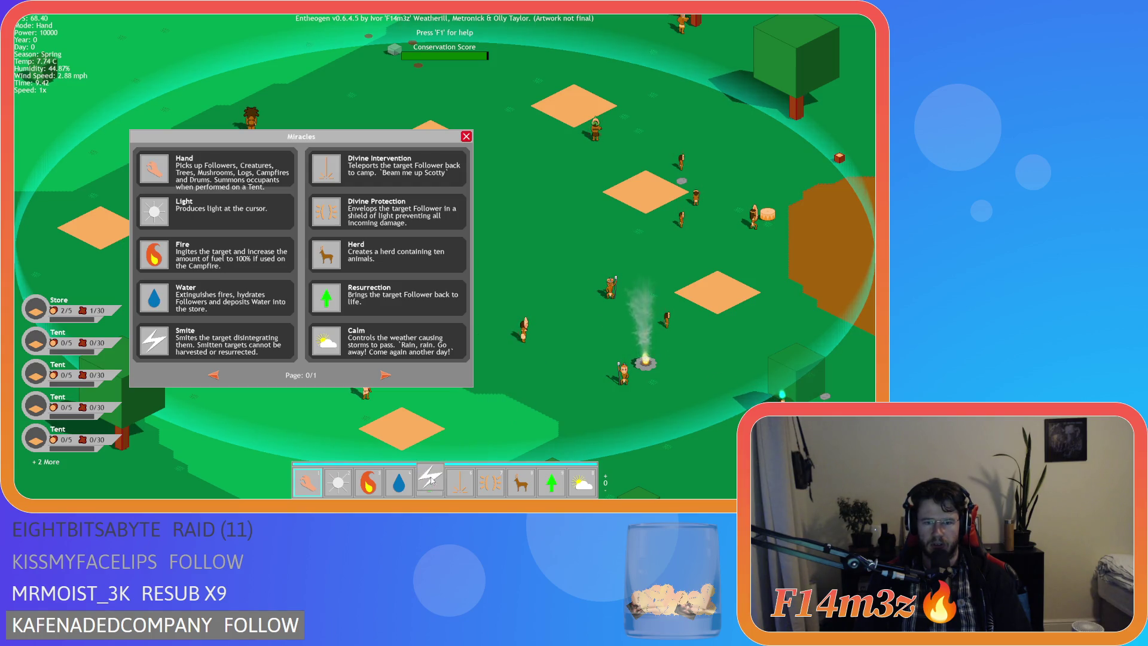
pyautogui.press('Up')
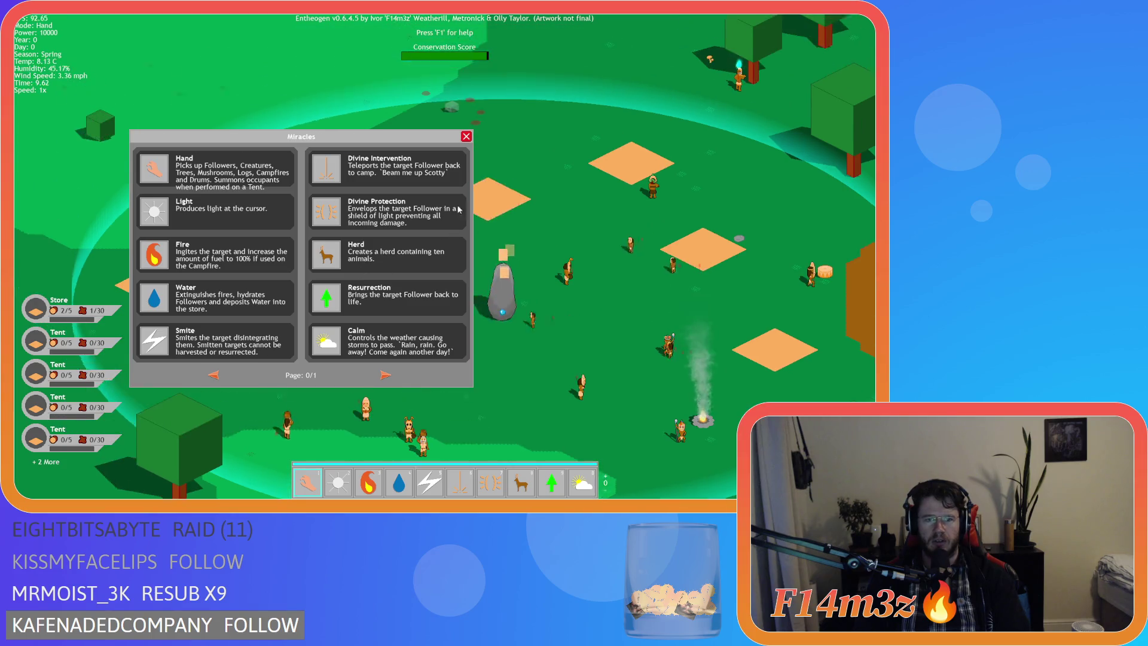
# Flip between the spellbook's first and second miracle pages, then press Escape to quit
pyautogui.click(385, 375)
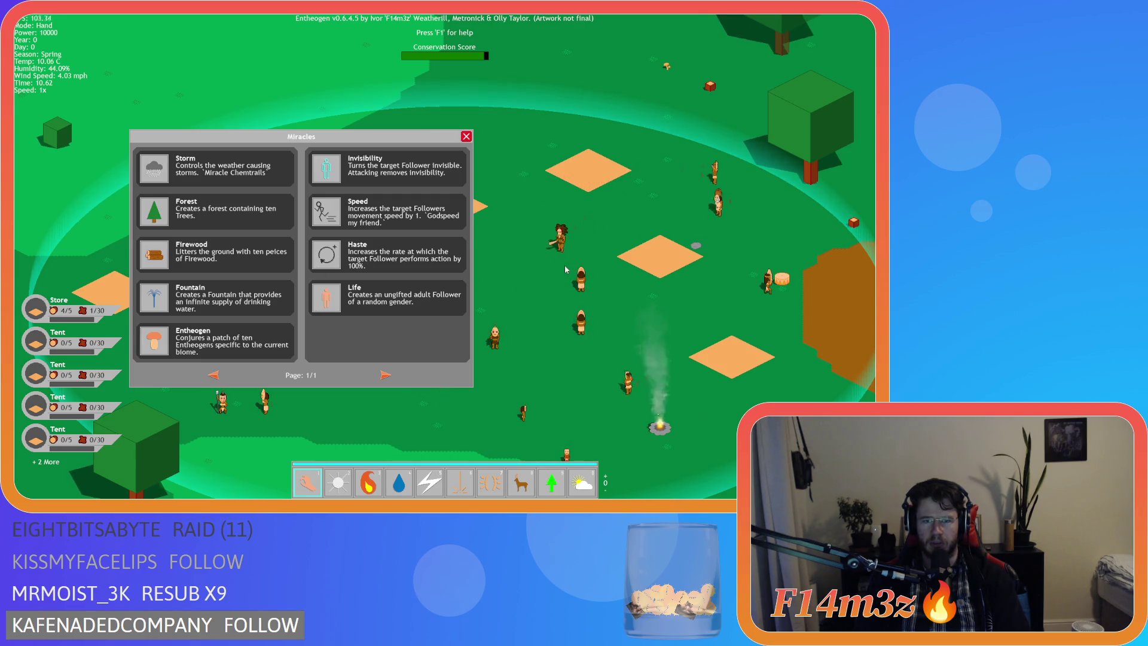
pyautogui.click(214, 375)
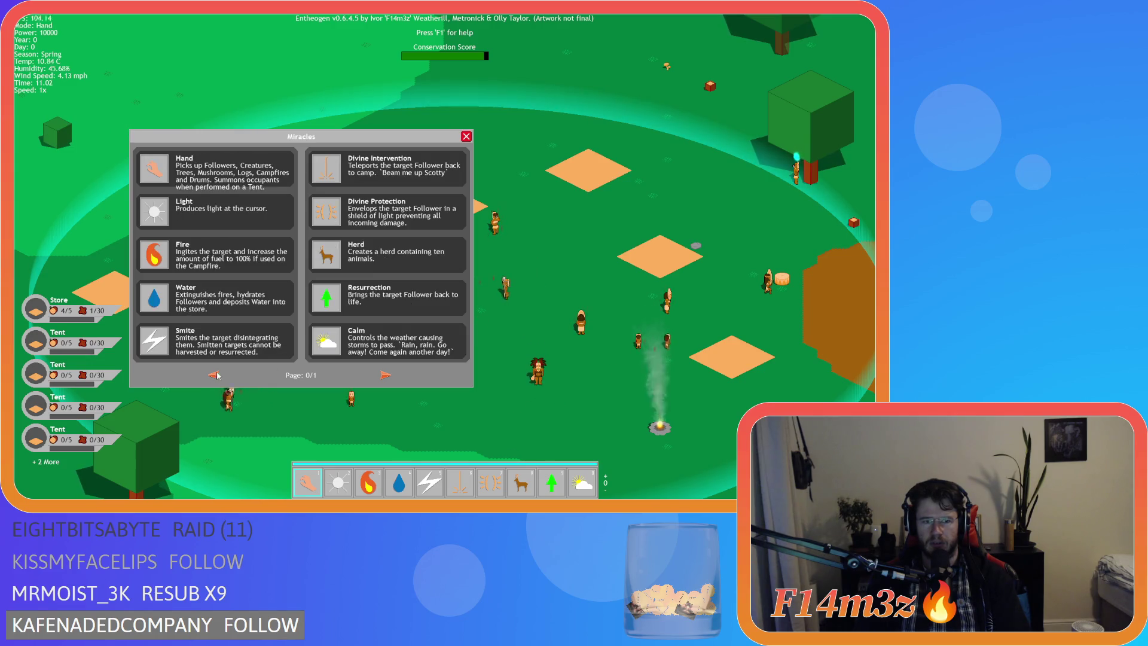
pyautogui.moveTo(321, 348); pyautogui.dragTo(323, 350)
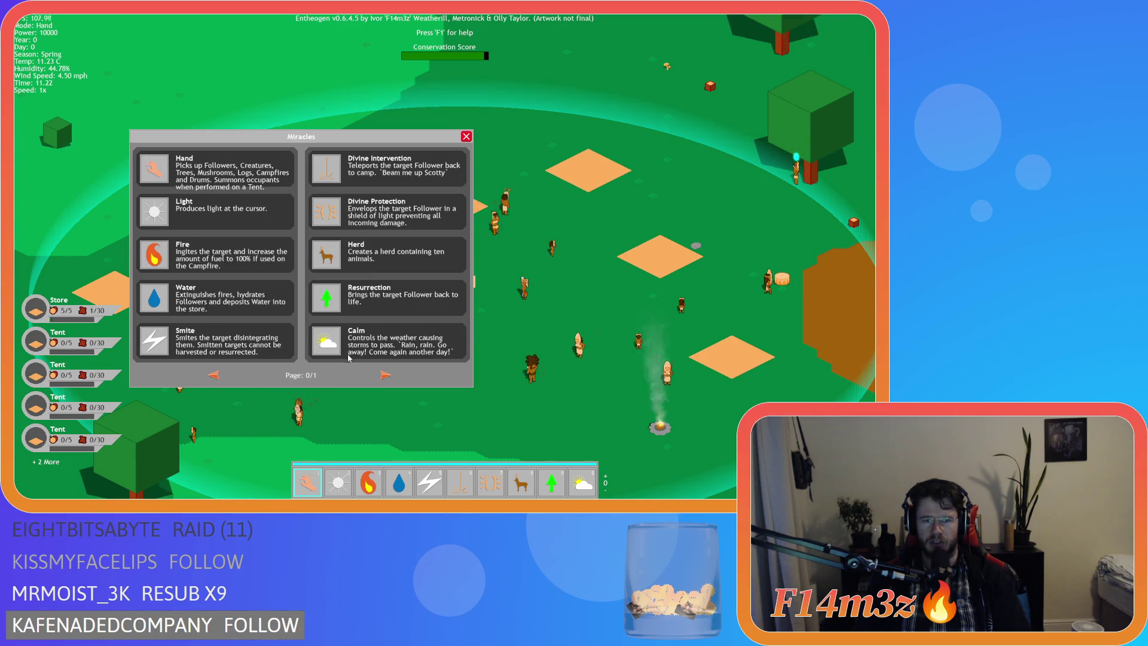
pyautogui.click(383, 376)
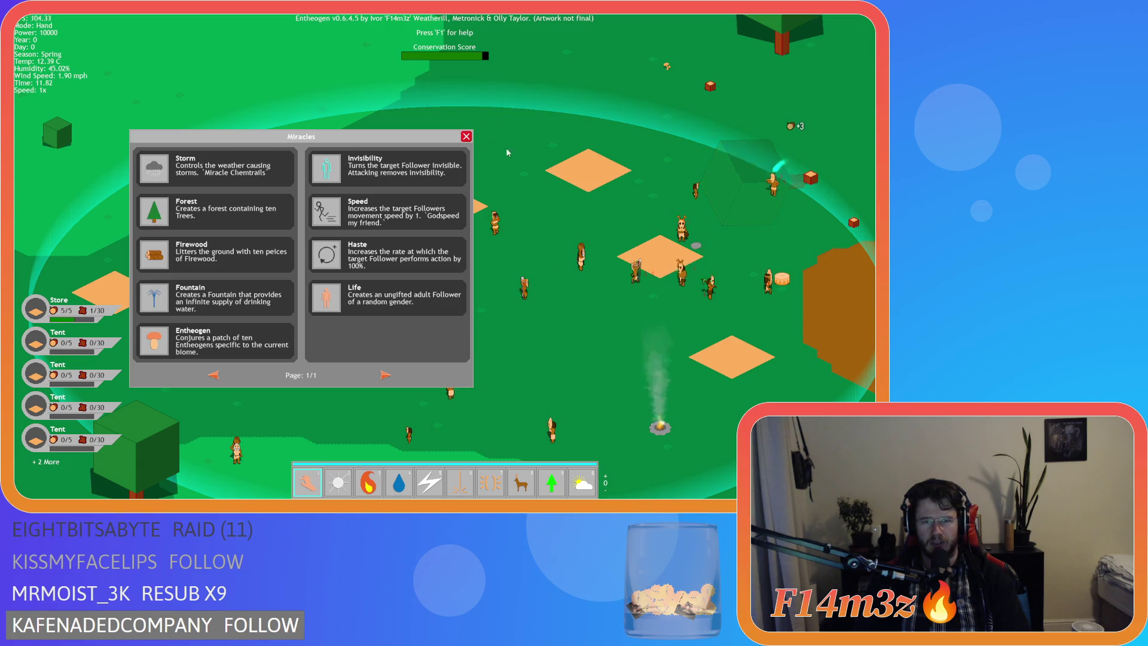
pyautogui.click(214, 375)
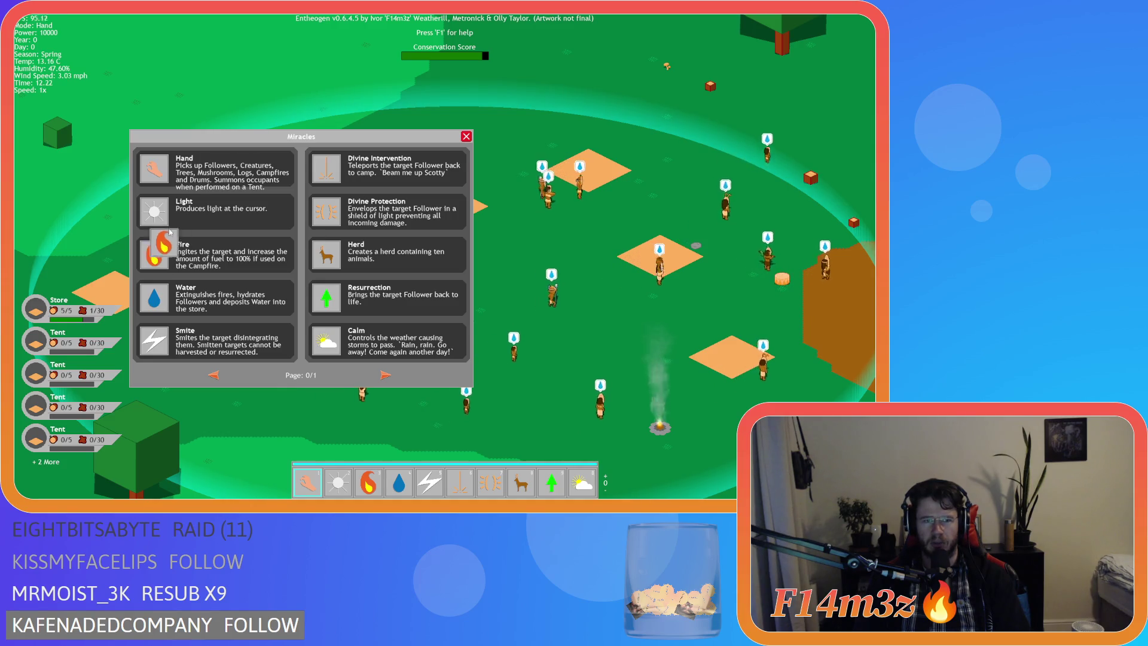
pyautogui.click(386, 375)
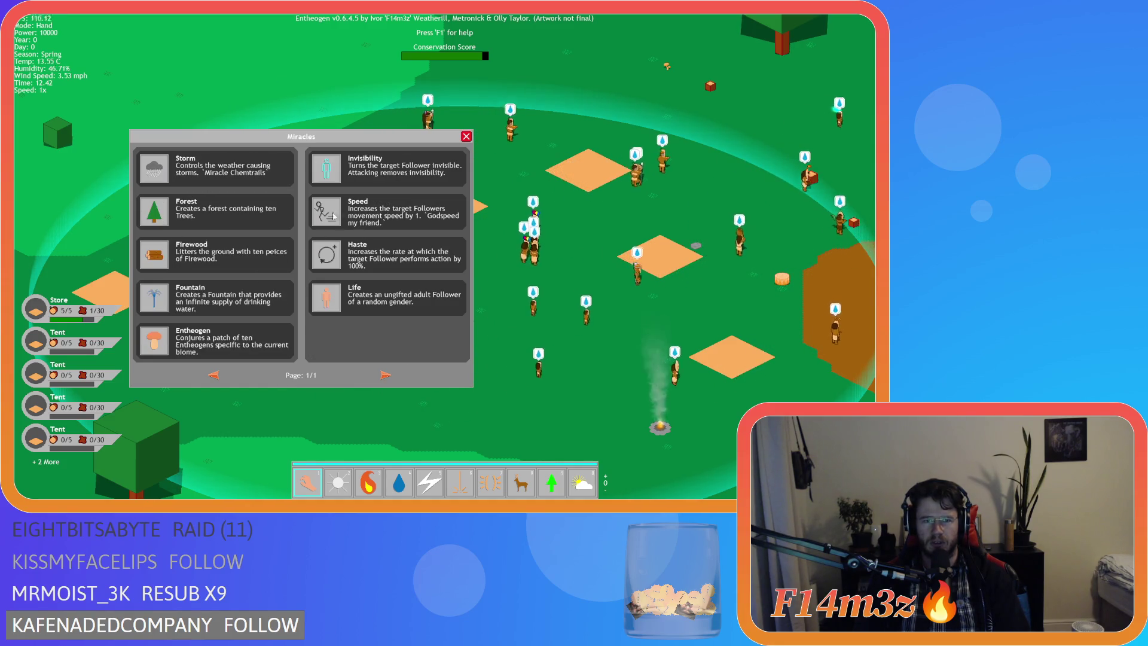
pyautogui.press('Escape')
pyautogui.press('Escape')
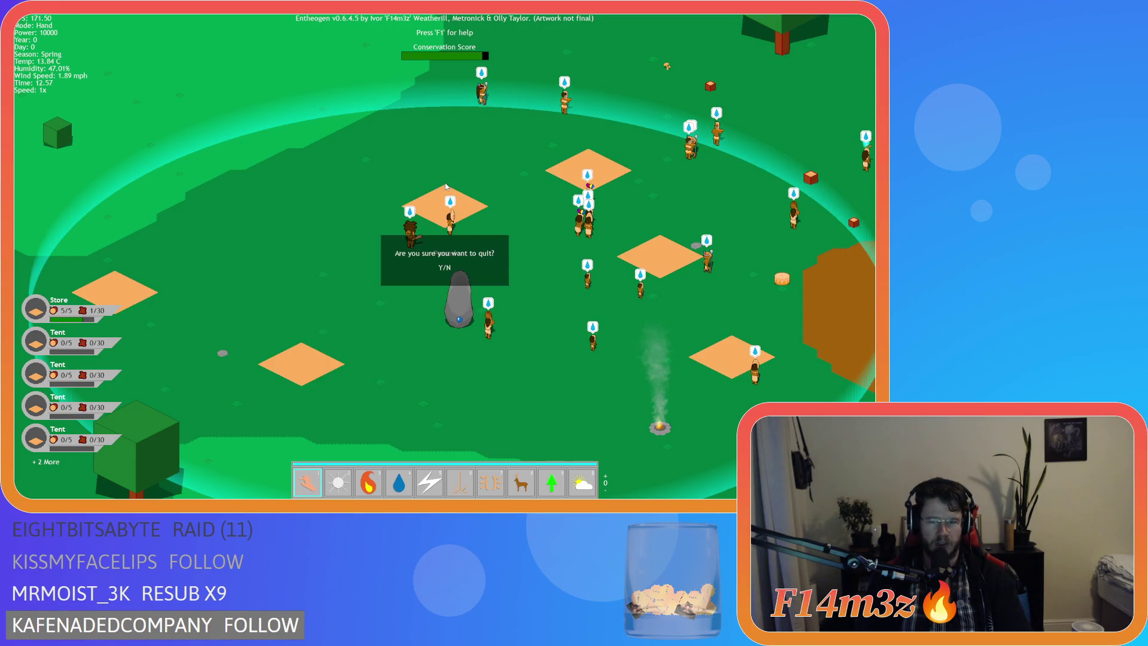
# Quit the game, review sc_hotbar's hotbar array lookup on line 51, and close it
pyautogui.press('y')
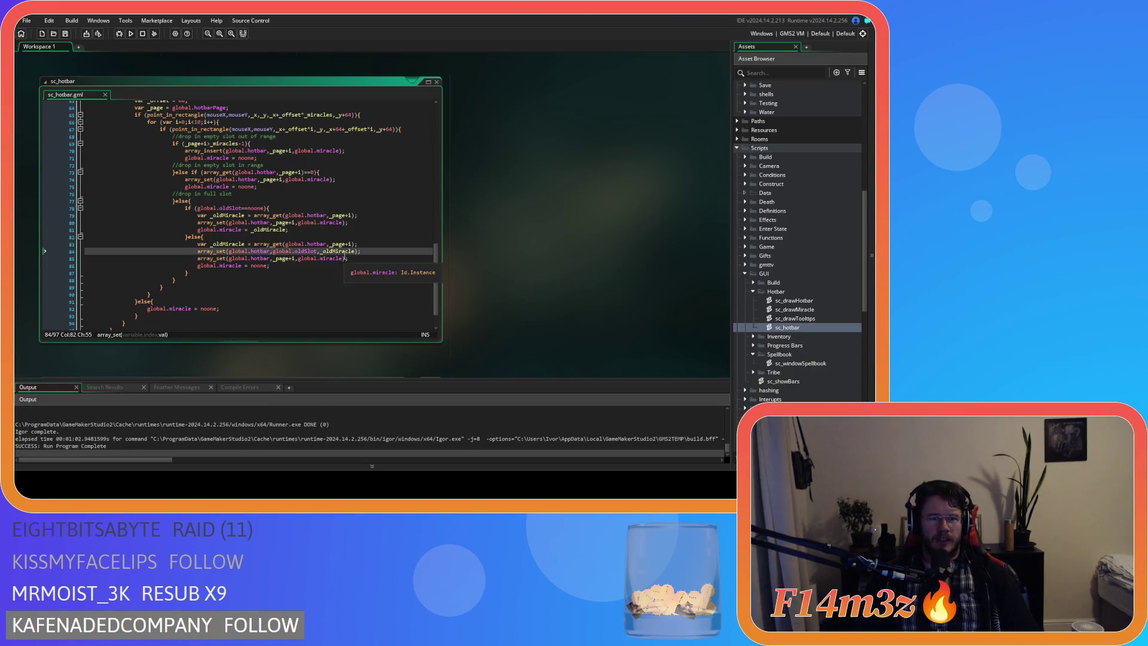
pyautogui.scroll(5, 345, 256)
pyautogui.scroll(4, 310, 267)
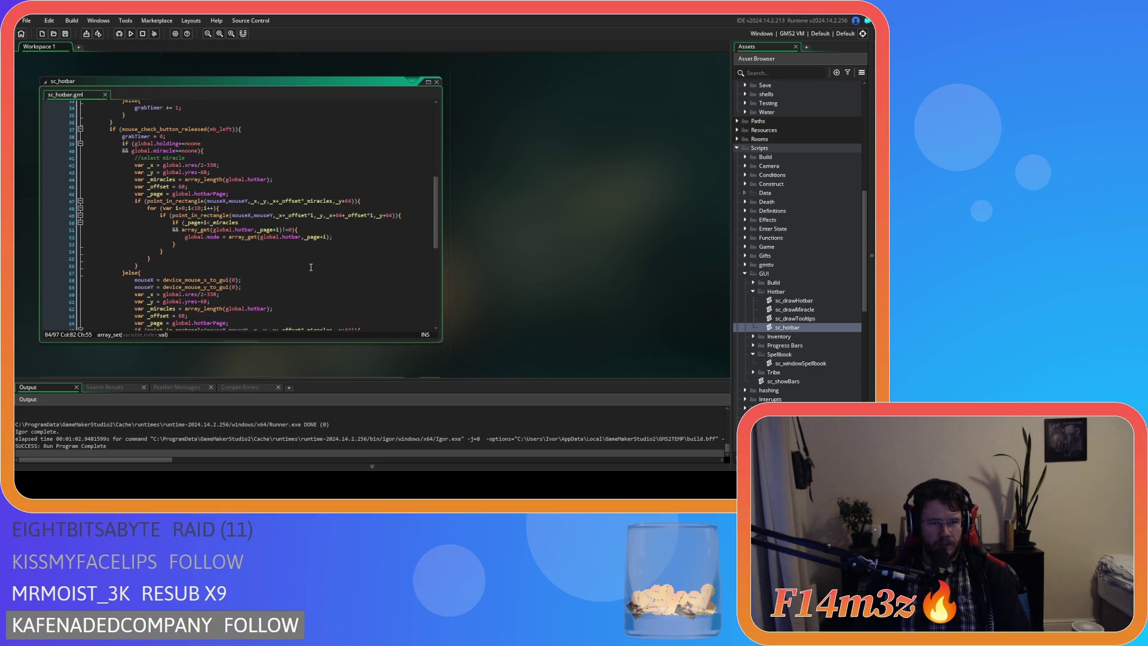
pyautogui.scroll(2, 311, 267)
pyautogui.scroll(-2, 311, 267)
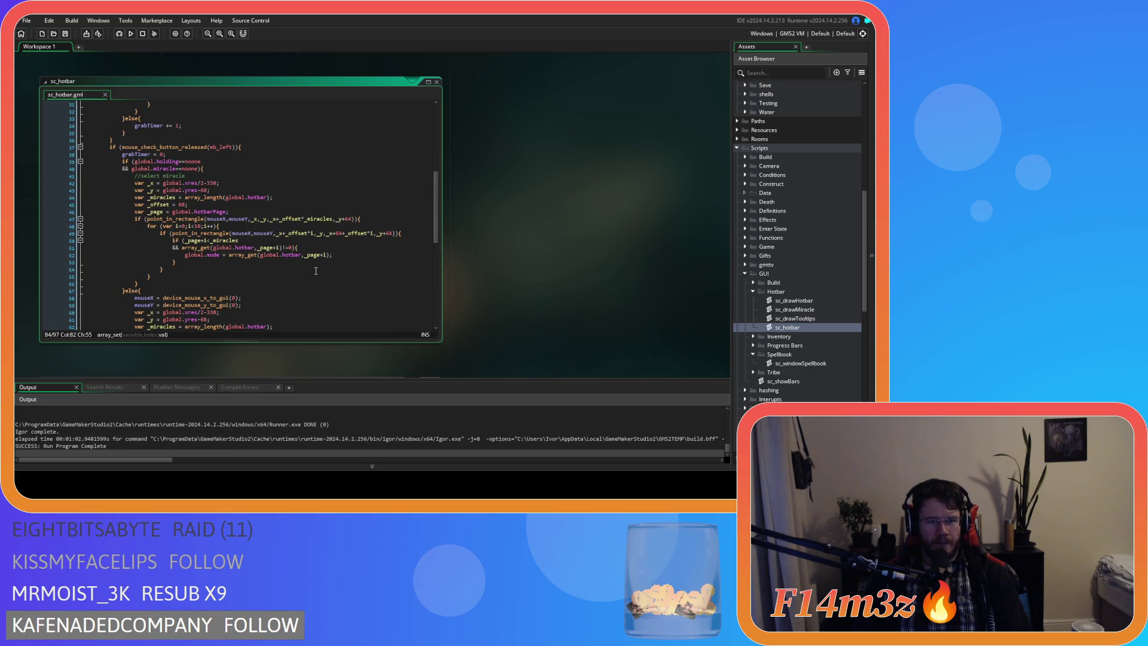
pyautogui.click(255, 248)
pyautogui.click(387, 245)
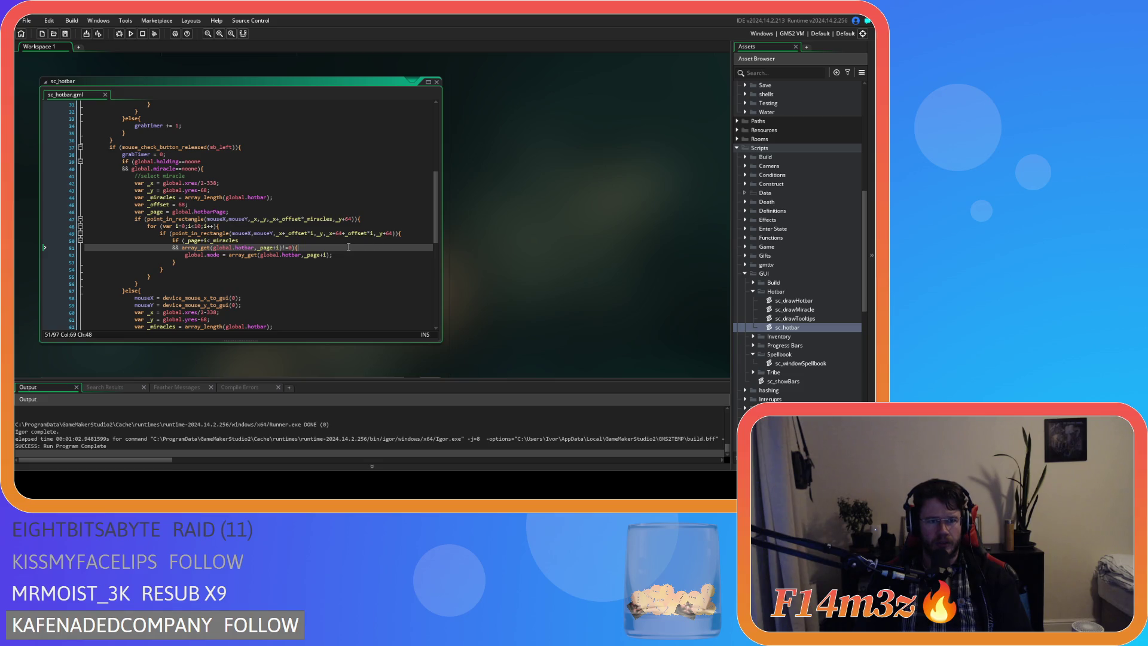
pyautogui.click(437, 82)
# Scroll sc_windowSpellbook down from line 53
pyautogui.scroll(5, 527, 296)
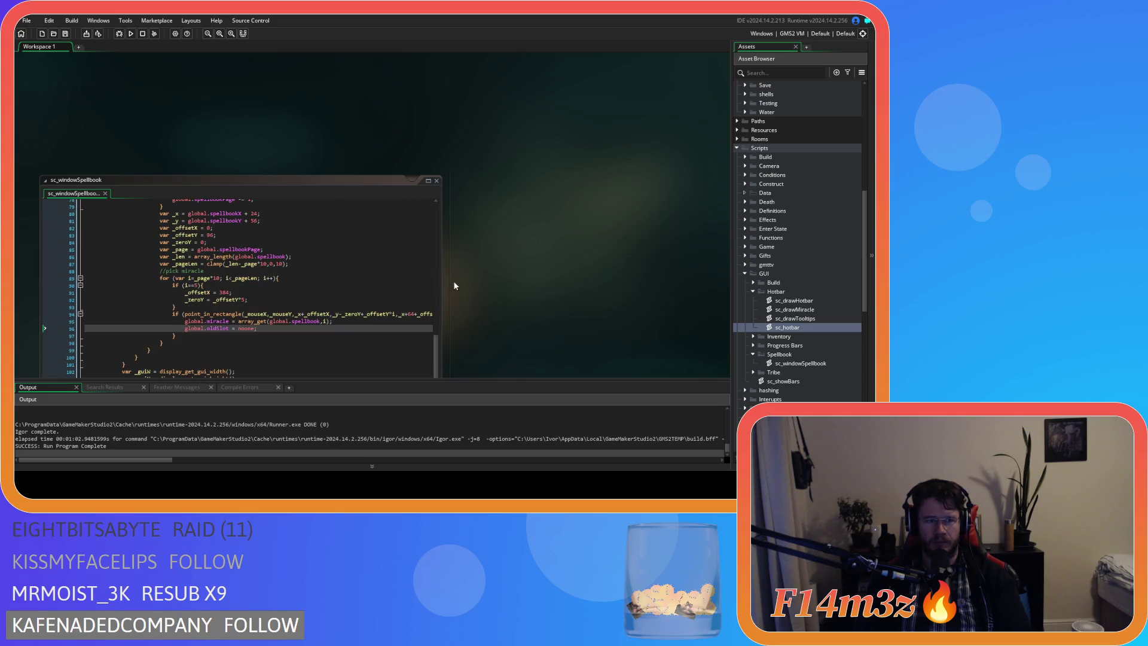
pyautogui.scroll(-2, 446, 285)
pyautogui.scroll(12, 325, 264)
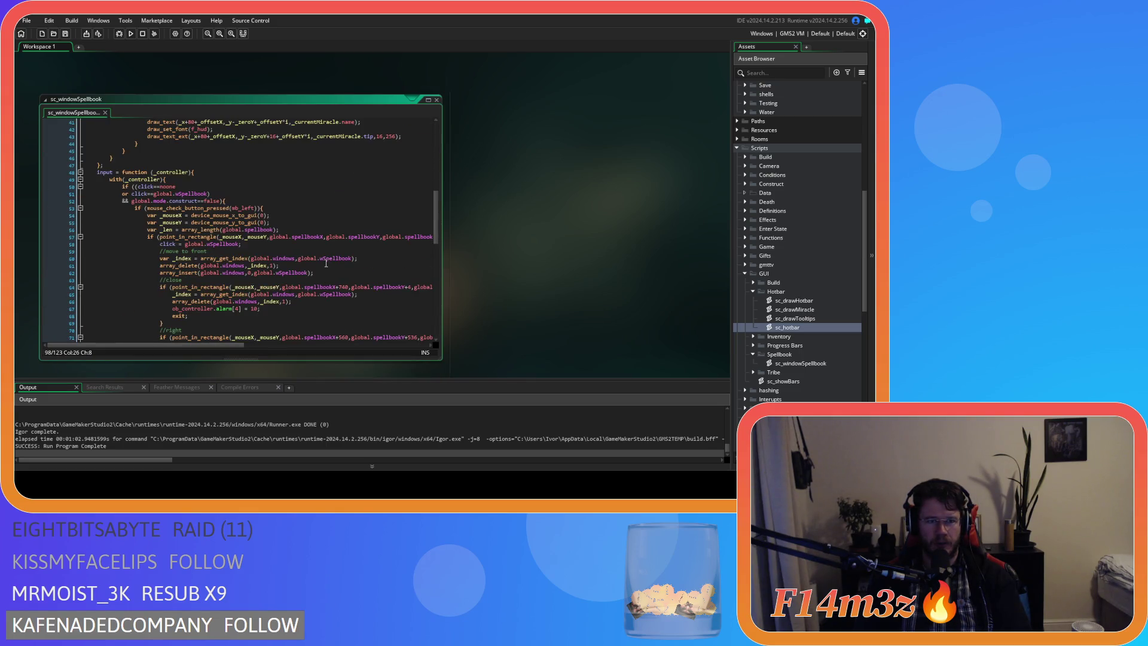
pyautogui.click(320, 207)
pyautogui.scroll(-4, 321, 207)
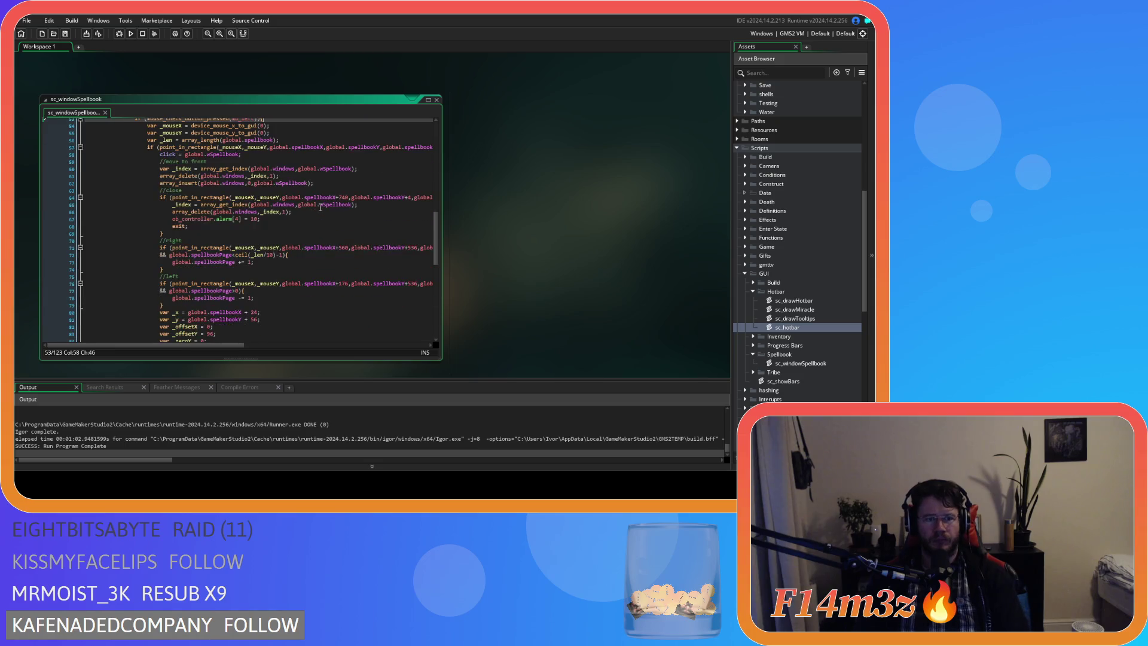
pyautogui.scroll(-3, 320, 207)
pyautogui.scroll(-3, 321, 208)
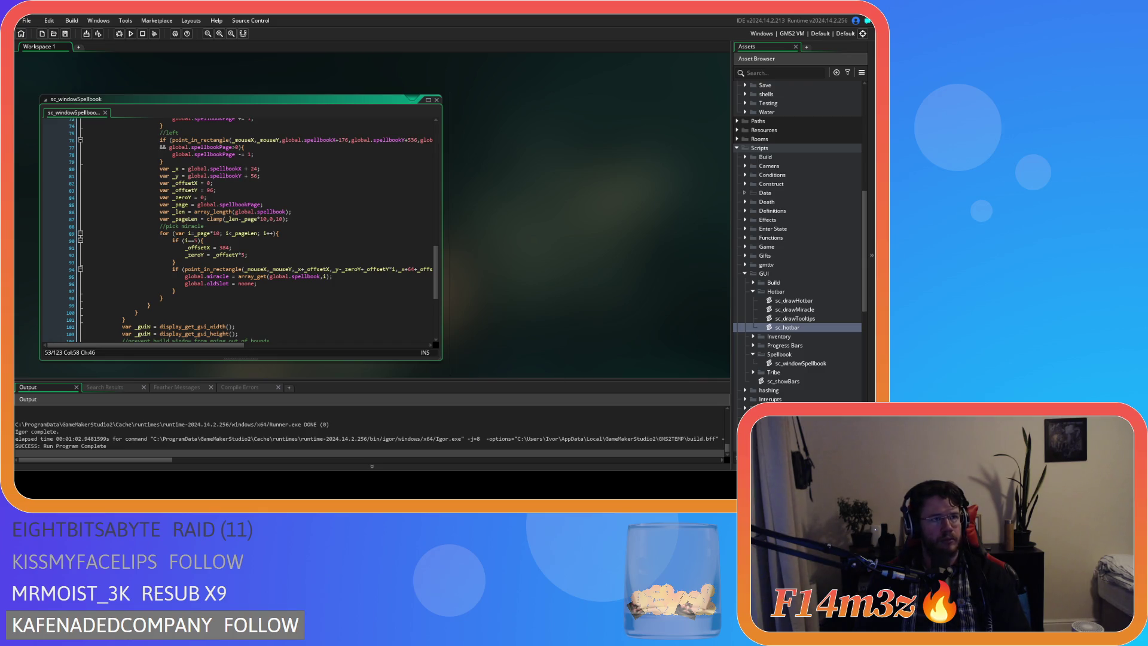
# Review the miracle-picking loop around line 95 against the drawing code
pyautogui.click(316, 276)
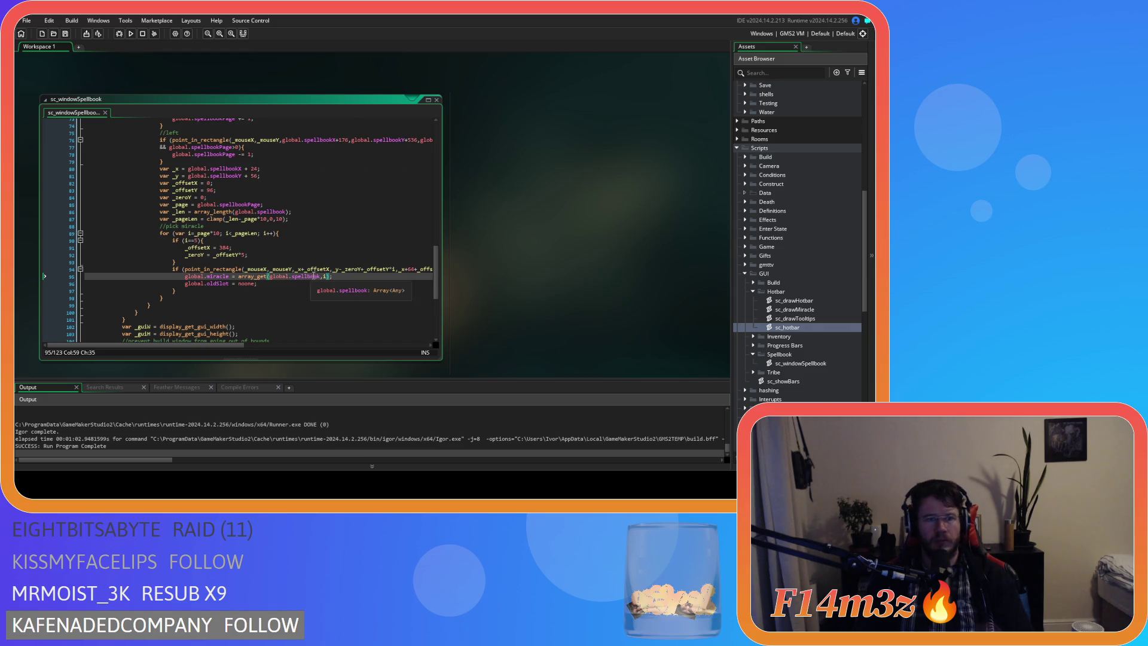
pyautogui.scroll(3, 316, 274)
pyautogui.scroll(-3, 316, 274)
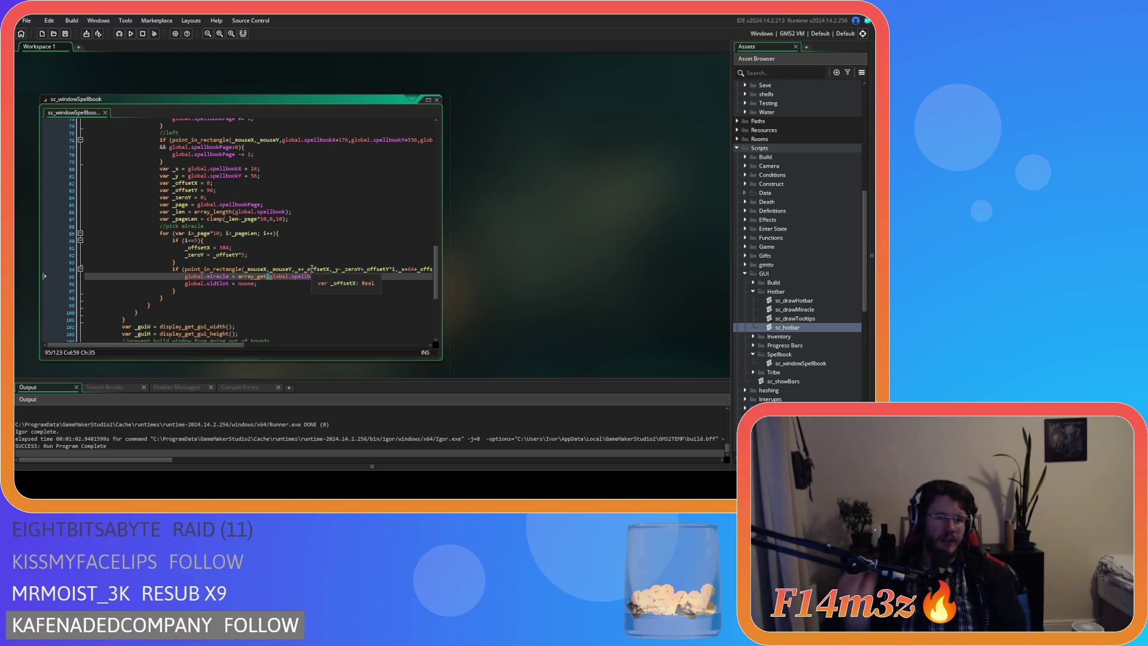
pyautogui.scroll(10, 312, 268)
pyautogui.scroll(-9, 305, 269)
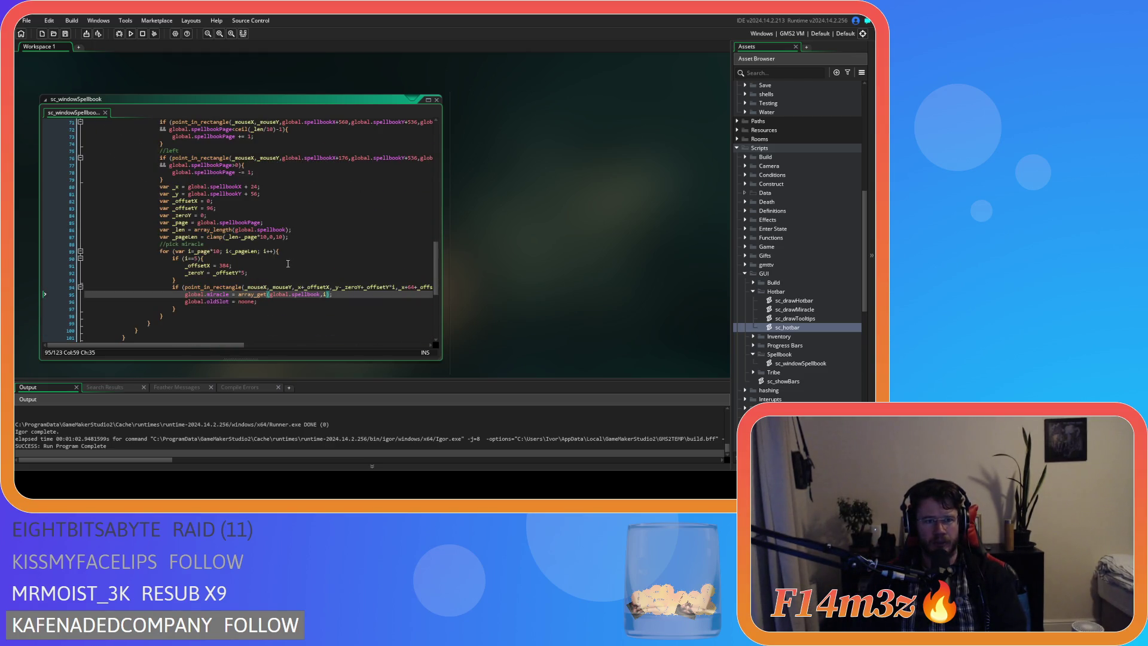
pyautogui.scroll(-1, 268, 291)
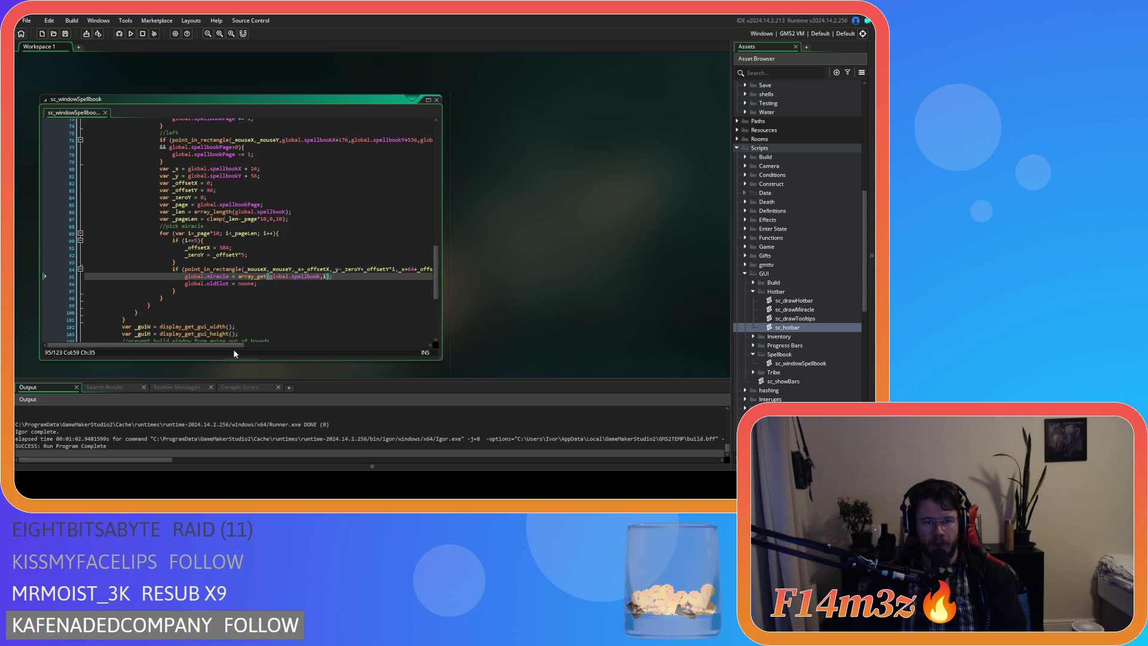
pyautogui.moveTo(227, 345)
pyautogui.mouseDown()
pyautogui.moveTo(303, 346)
pyautogui.moveTo(252, 344)
pyautogui.mouseUp()
pyautogui.scroll(6, 239, 277)
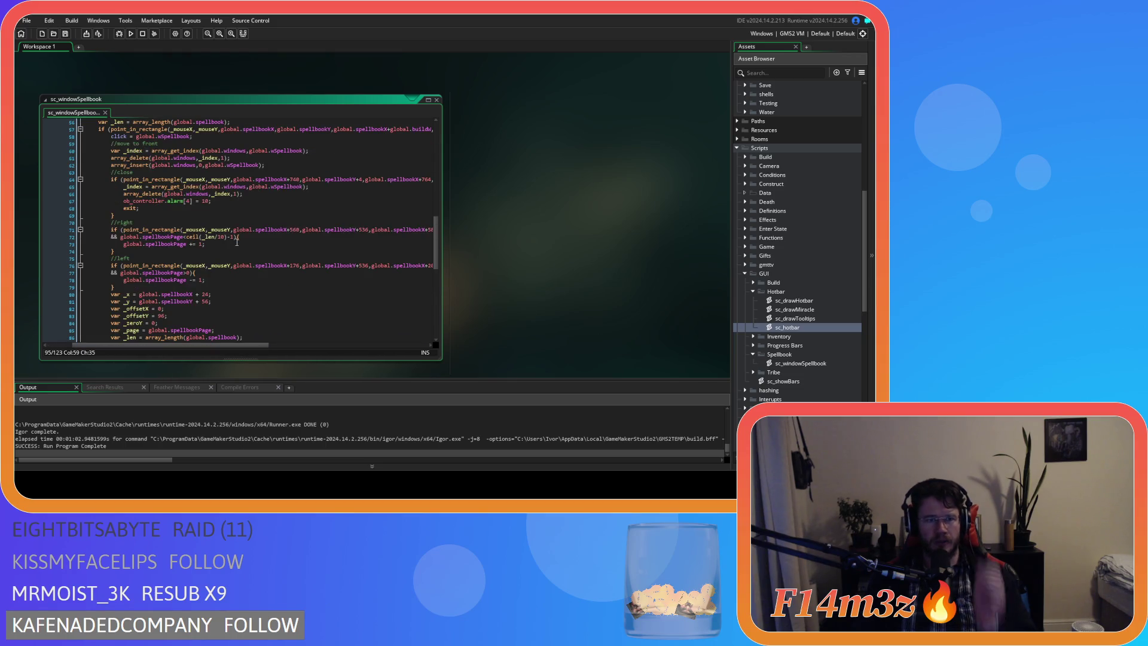
pyautogui.scroll(12, 236, 242)
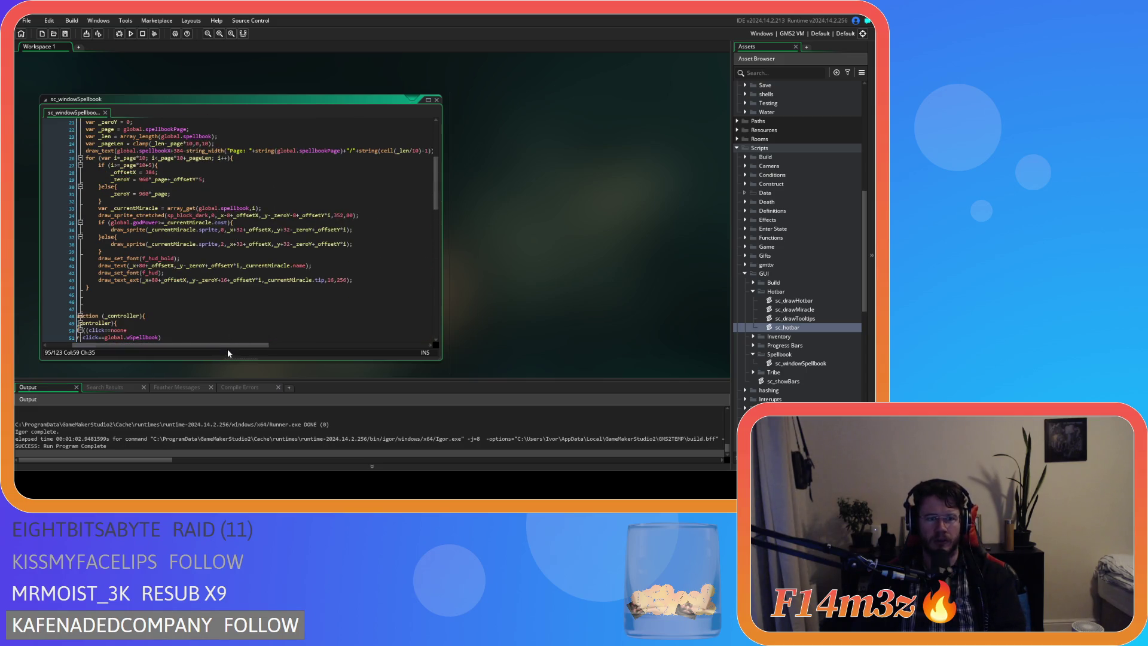
pyautogui.moveTo(227, 345); pyautogui.dragTo(196, 349)
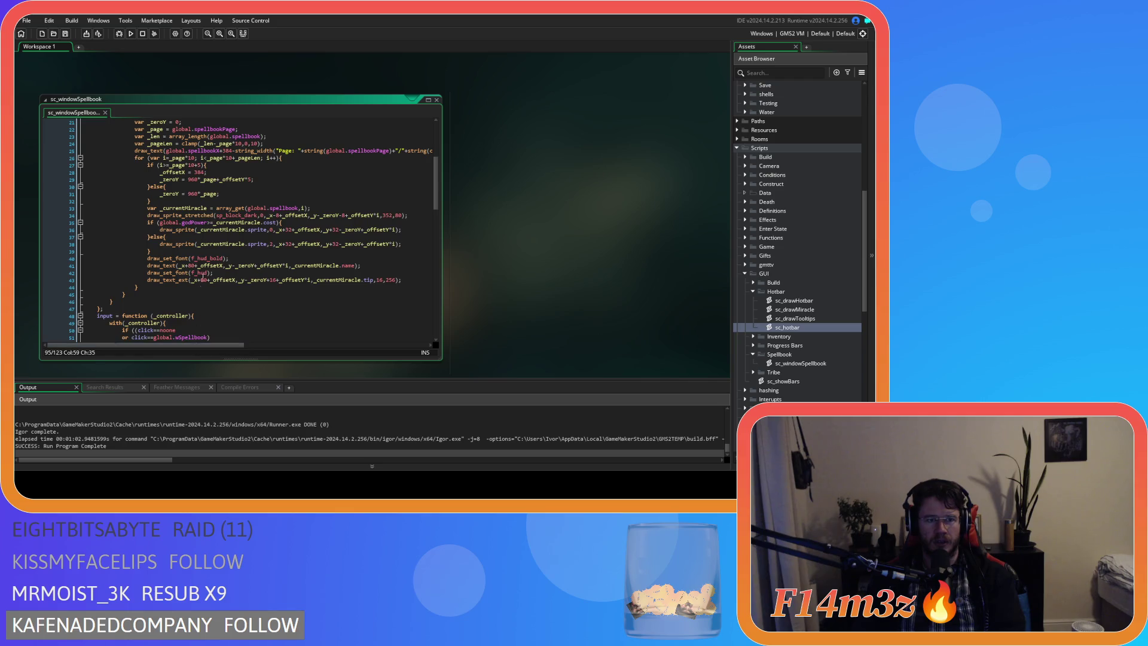
pyautogui.scroll(-16, 203, 283)
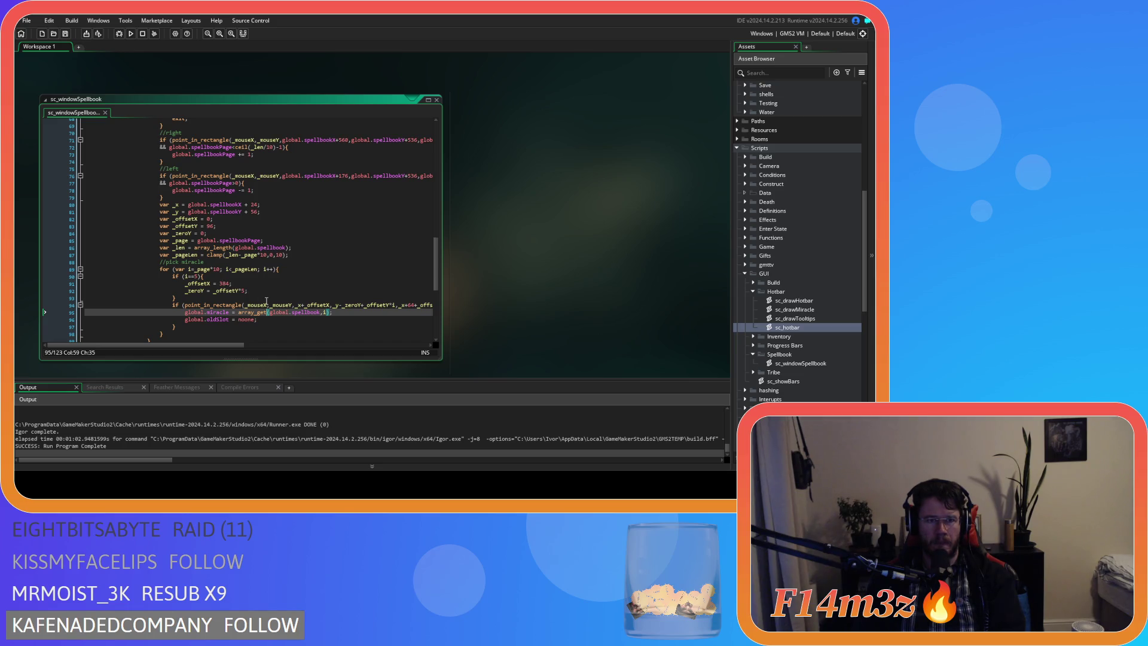
pyautogui.scroll(14, 266, 300)
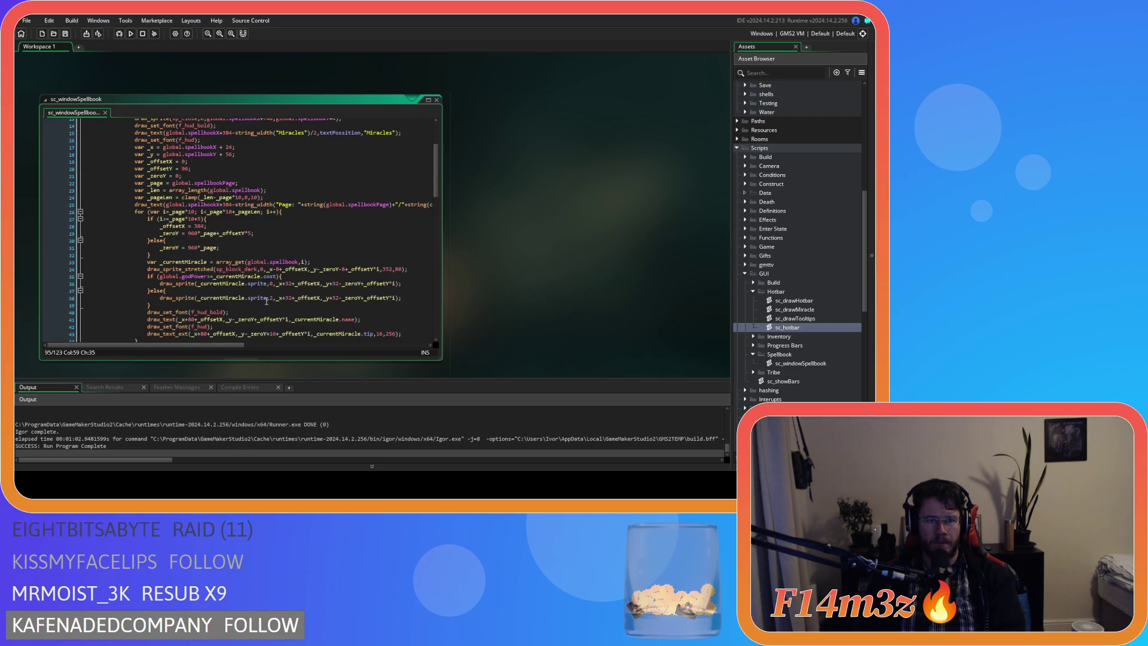
pyautogui.scroll(-14, 267, 301)
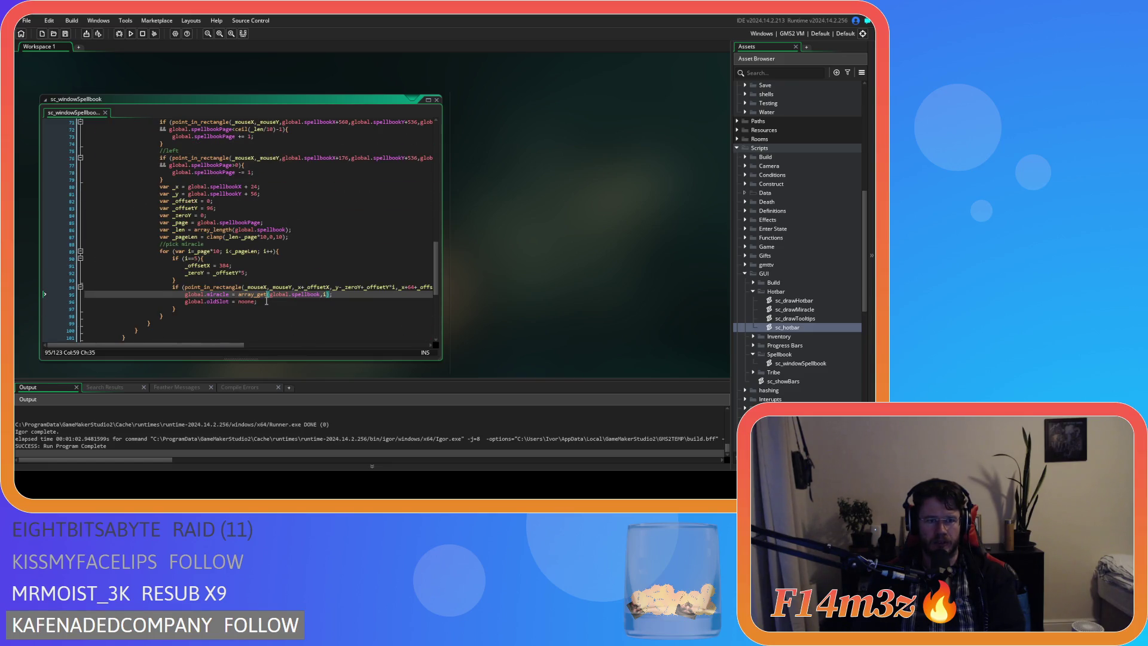
pyautogui.scroll(20, 267, 301)
# Copy the page-aware offset if/else block and paste it over the old if (i==5) block
pyautogui.moveTo(156, 272); pyautogui.dragTo(151, 240)
pyautogui.rightClick(168, 254)
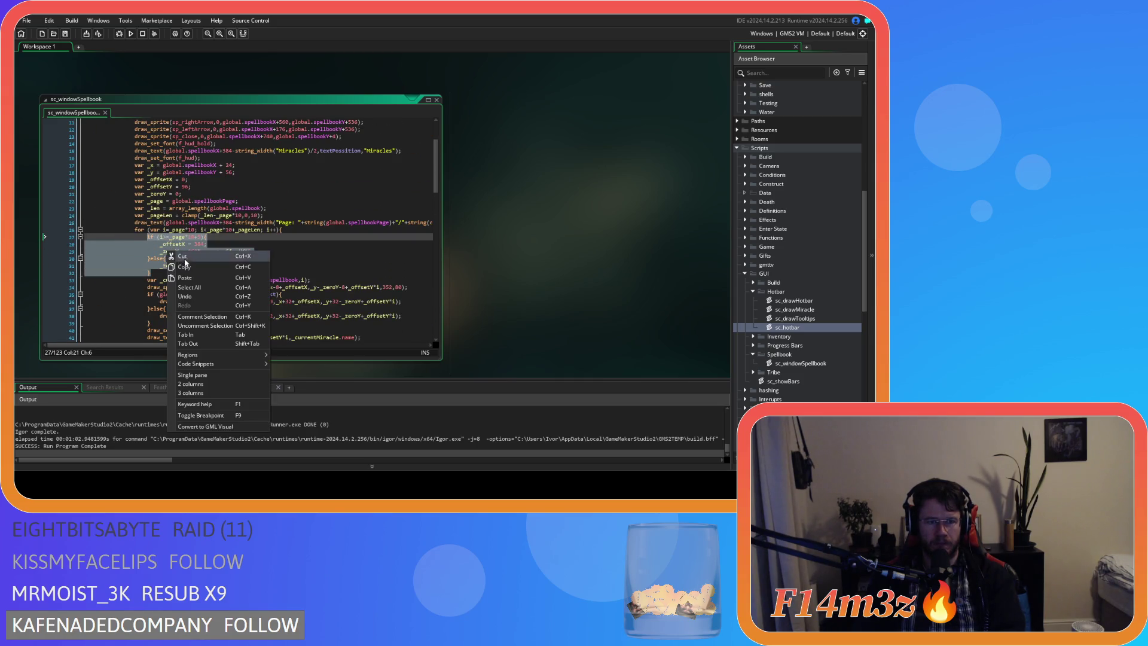
pyautogui.click(201, 269)
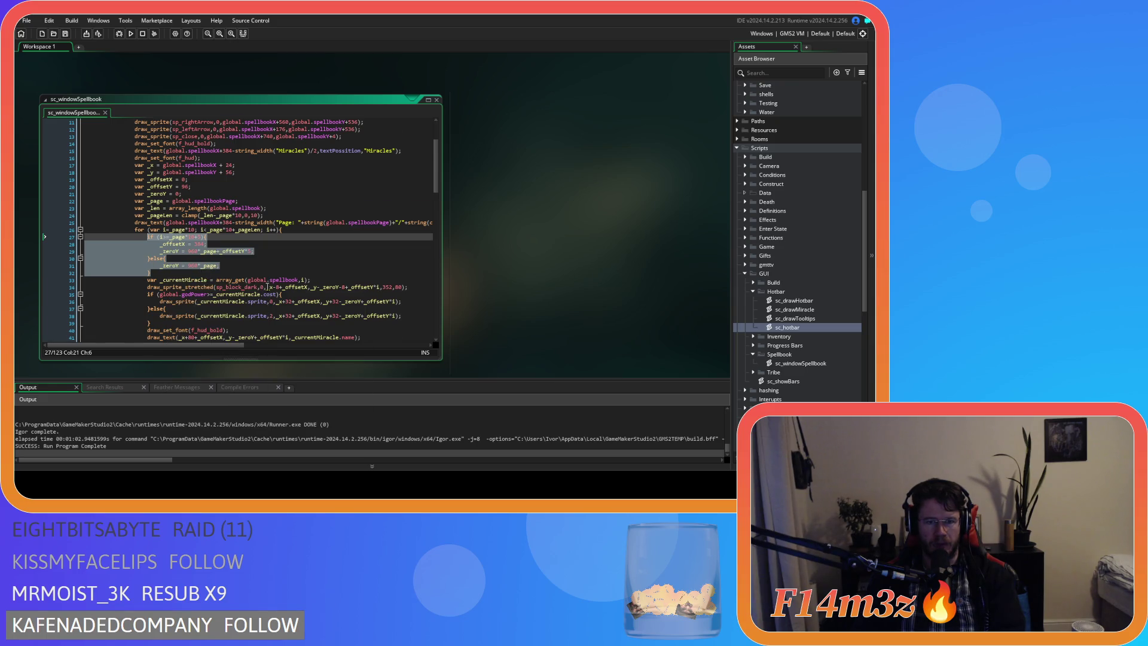
pyautogui.scroll(-20, 264, 287)
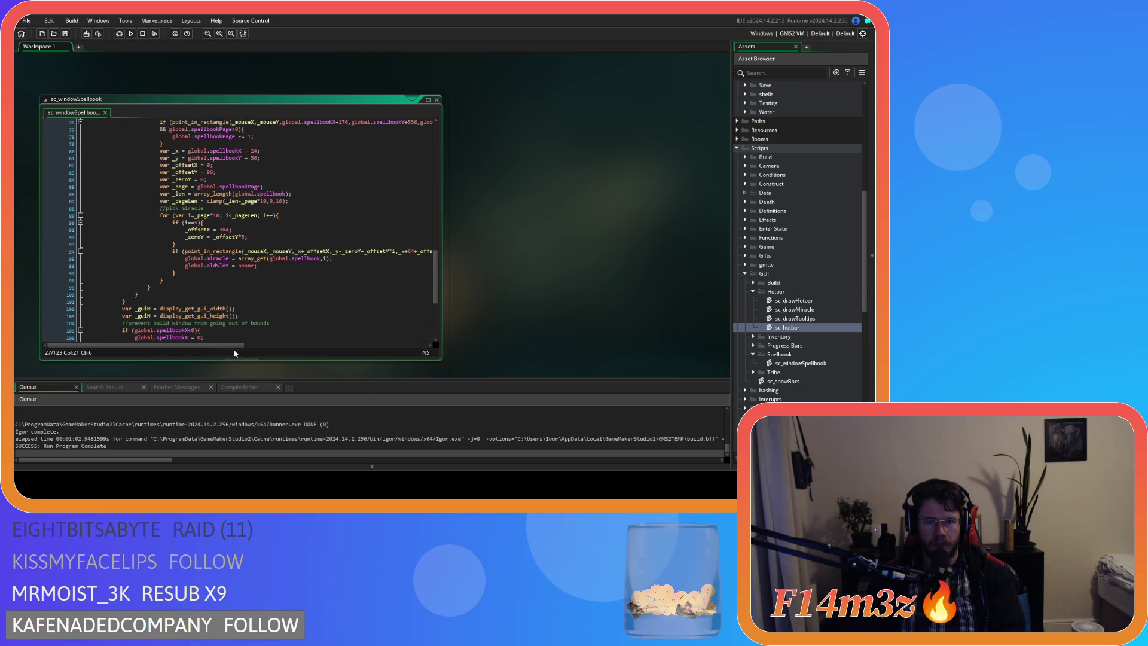
pyautogui.moveTo(181, 244)
pyautogui.mouseDown()
pyautogui.moveTo(172, 223)
pyautogui.moveTo(100, 229)
pyautogui.mouseUp()
pyautogui.hotkey('ctrl', 'v')
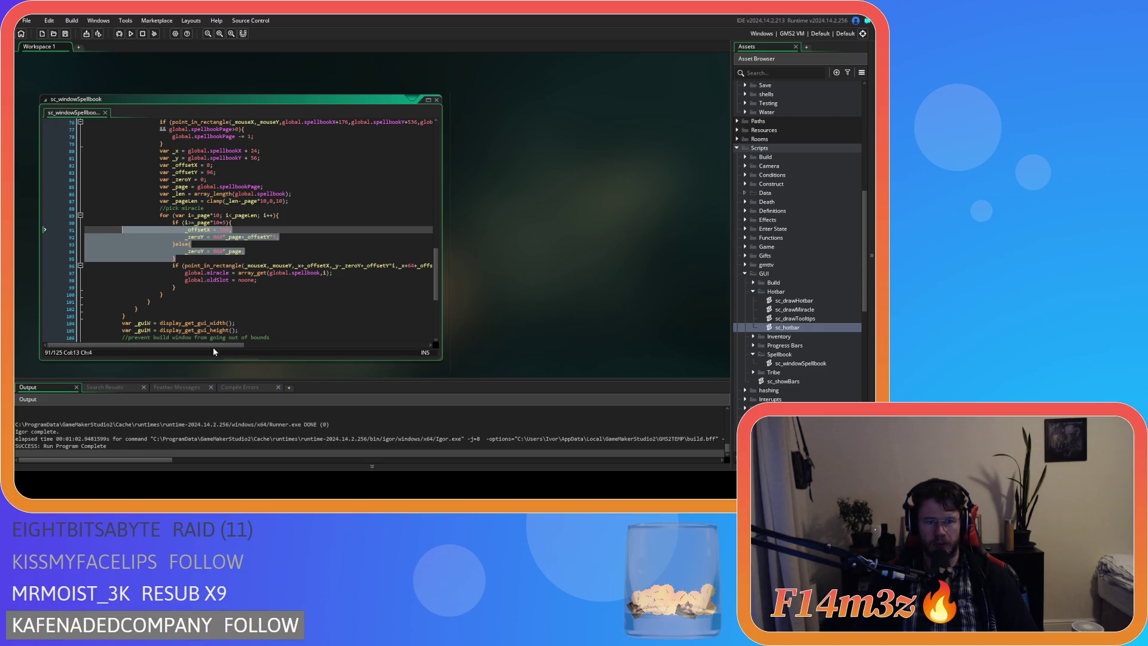
pyautogui.hscroll(5, 269, 349)
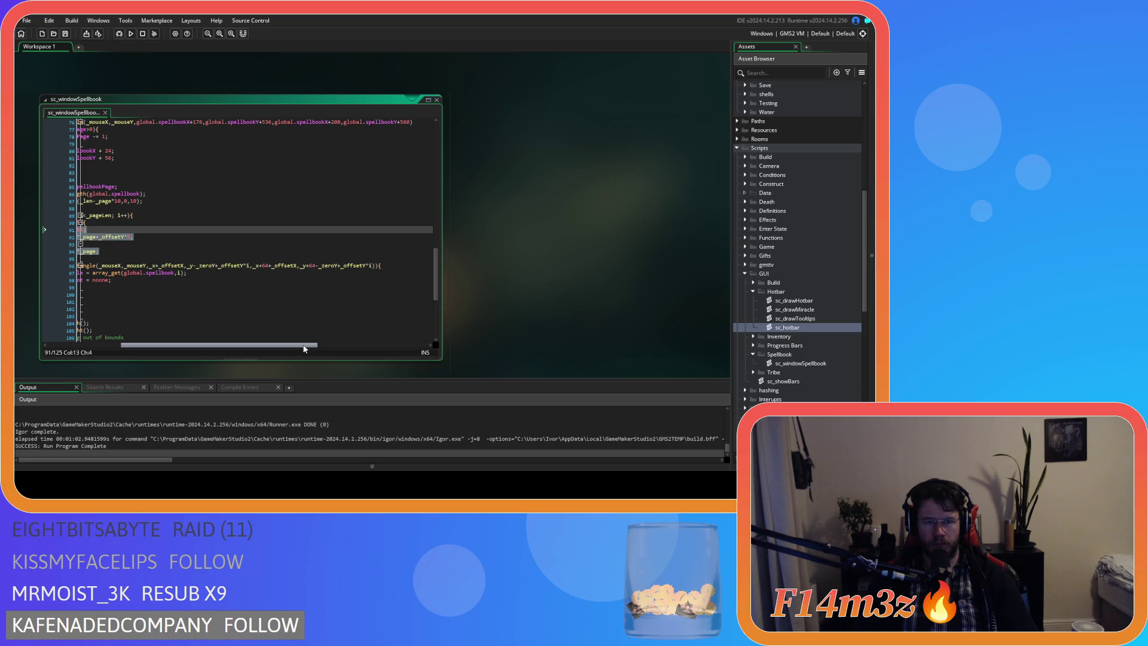
pyautogui.moveTo(304, 348); pyautogui.dragTo(234, 345)
# Return to the first spellbook page and try dragging Divine Protection, Divine Intervention and Herd out
pyautogui.click(246, 259)
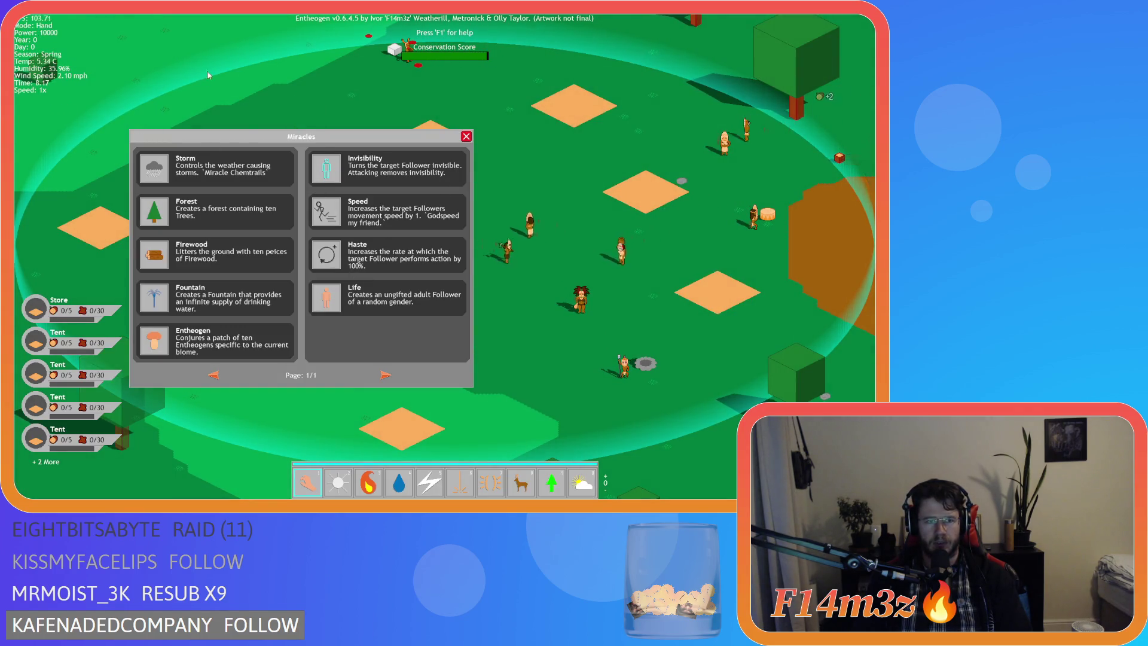
pyautogui.click(219, 373)
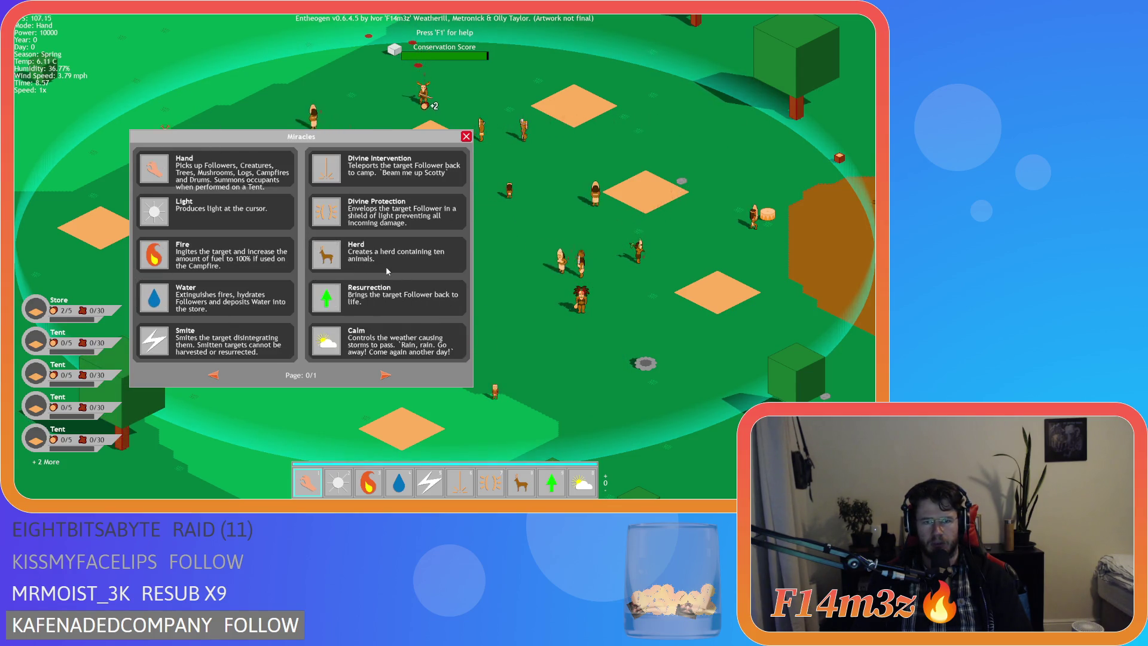
pyautogui.moveTo(327, 211)
pyautogui.mouseDown()
pyautogui.moveTo(502, 213)
pyautogui.moveTo(335, 215)
pyautogui.moveTo(412, 216)
pyautogui.mouseUp()
pyautogui.moveTo(326, 169)
pyautogui.mouseDown()
pyautogui.moveTo(223, 175)
pyautogui.moveTo(326, 225)
pyautogui.moveTo(216, 229)
pyautogui.mouseUp()
pyautogui.moveTo(333, 271); pyautogui.dragTo(226, 281)
pyautogui.moveTo(326, 255)
pyautogui.mouseDown()
pyautogui.moveTo(498, 269)
pyautogui.moveTo(490, 279)
pyautogui.moveTo(351, 290)
pyautogui.moveTo(383, 302)
pyautogui.moveTo(353, 302)
pyautogui.moveTo(419, 449)
pyautogui.moveTo(405, 489)
pyautogui.moveTo(334, 478)
pyautogui.moveTo(468, 305)
pyautogui.mouseUp()
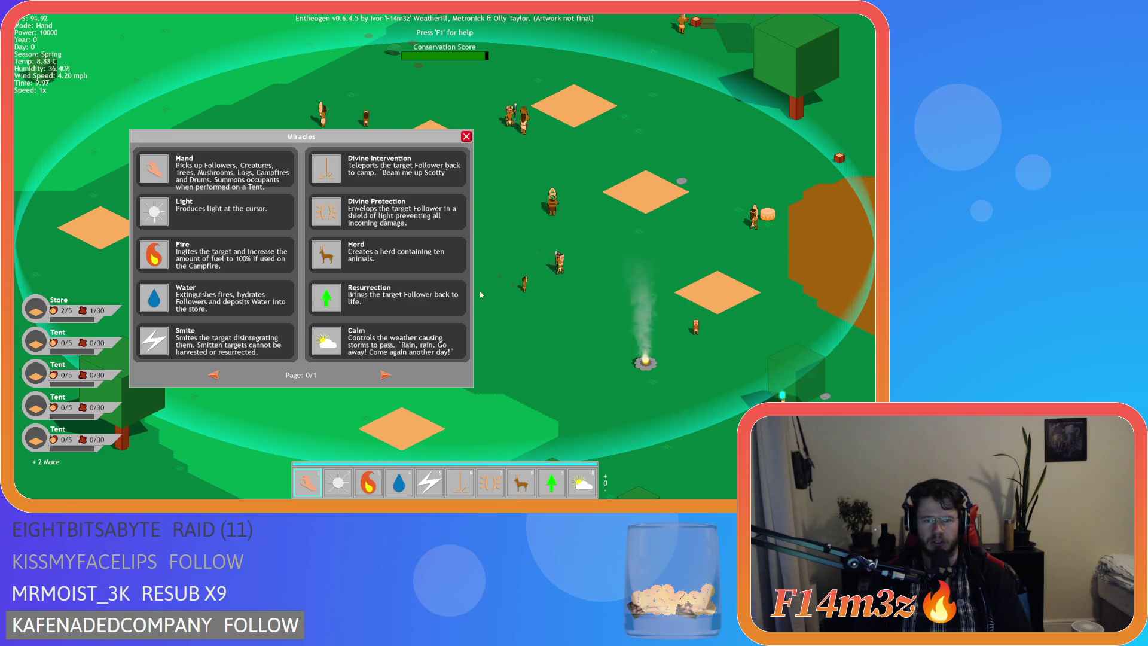
# Close the spellbook and quit the game, confirming with Y
pyautogui.press('Escape')
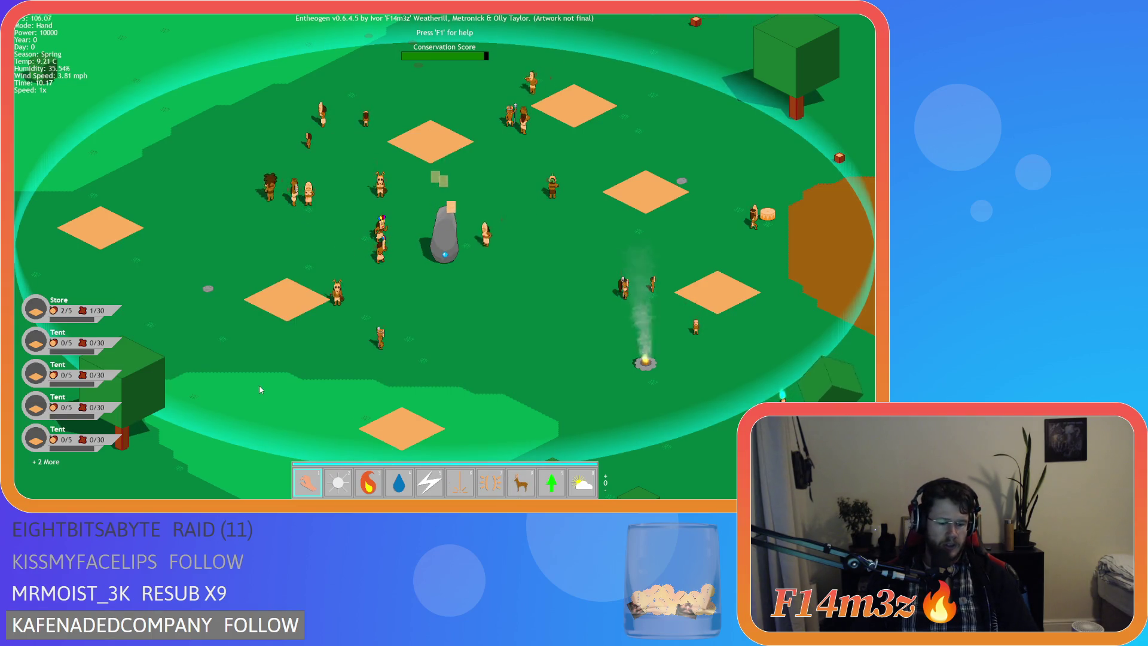
pyautogui.press('Escape')
pyautogui.press('y')
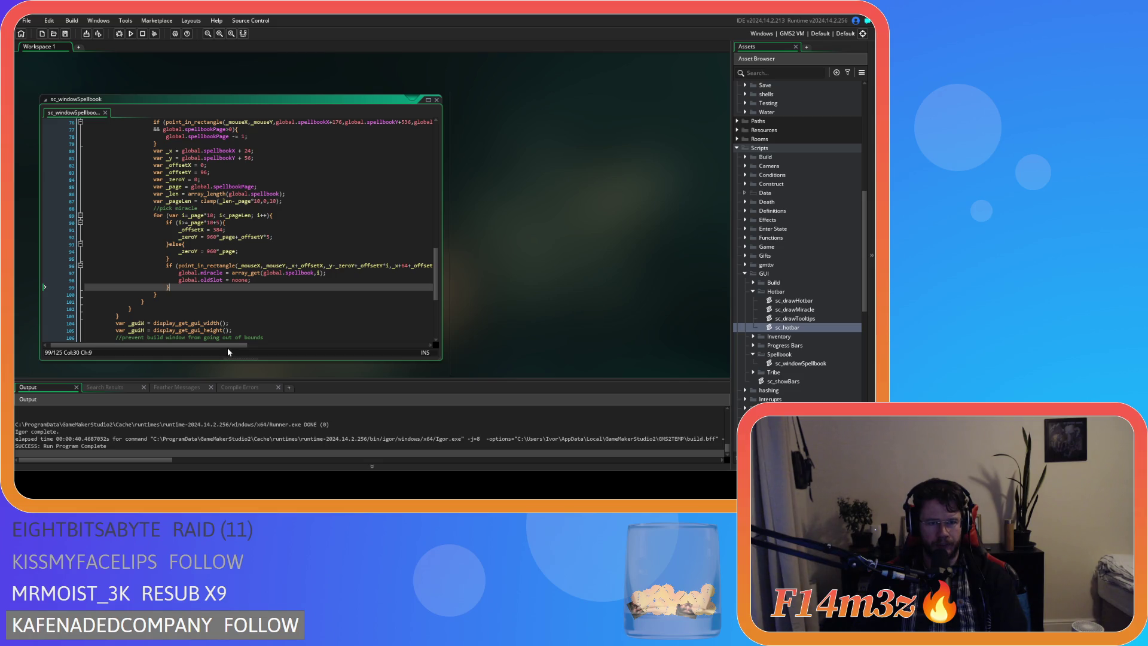
# Select the page-offset for-loop header on line 26 of sc_windowSpellbook
pyautogui.scroll(10, 246, 308)
pyautogui.scroll(-6, 247, 309)
pyautogui.scroll(7, 247, 303)
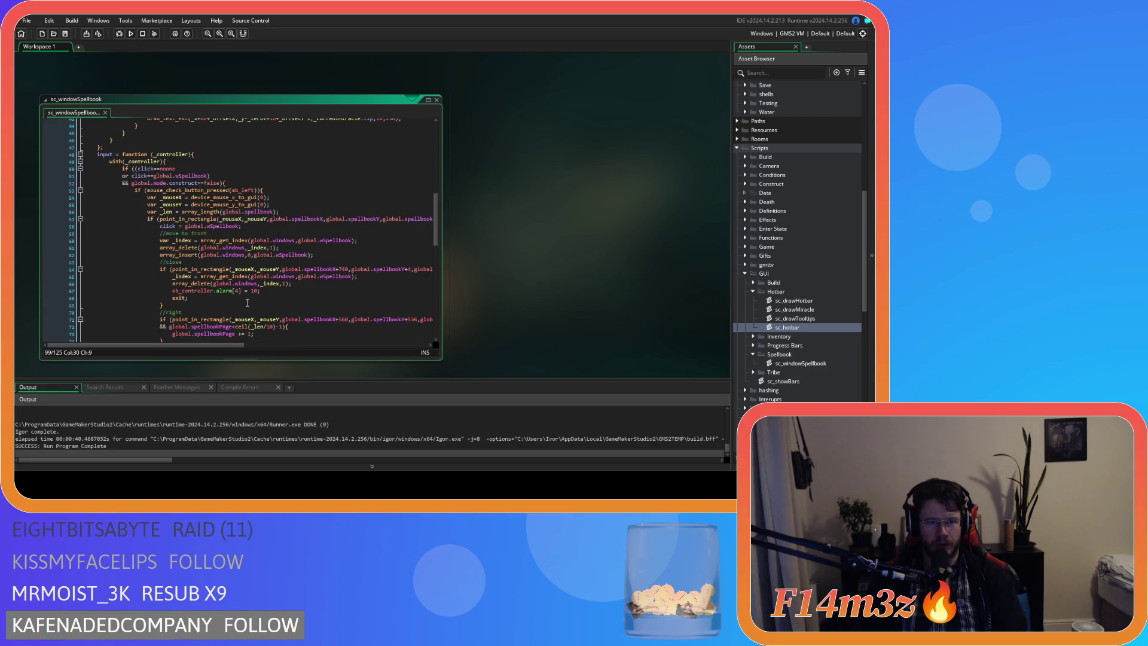
pyautogui.scroll(9, 252, 309)
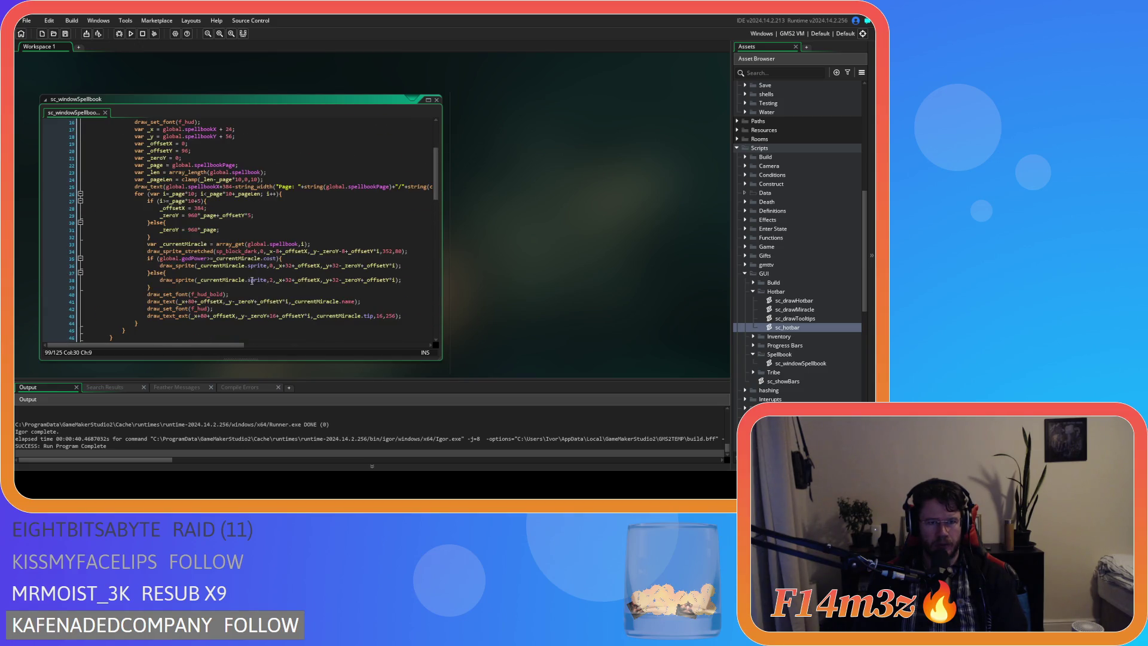
pyautogui.moveTo(282, 194); pyautogui.dragTo(147, 194)
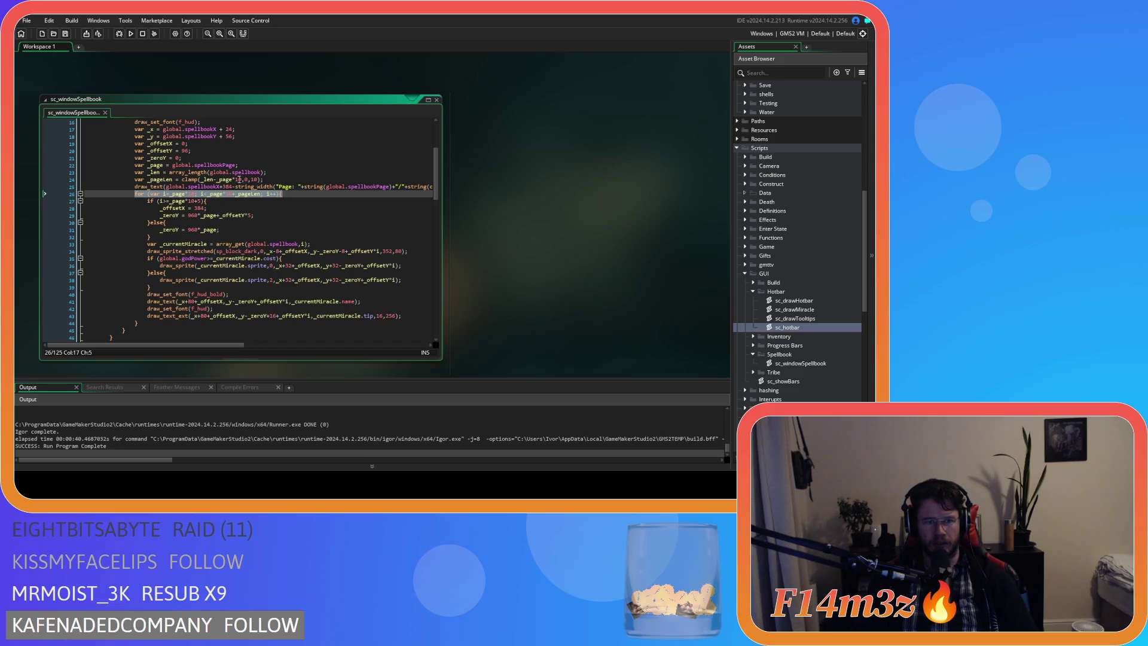
# Paste that header over the pick-miracle loop on line 89 and run the game with F5
pyautogui.scroll(-5, 287, 286)
pyautogui.scroll(-12, 287, 286)
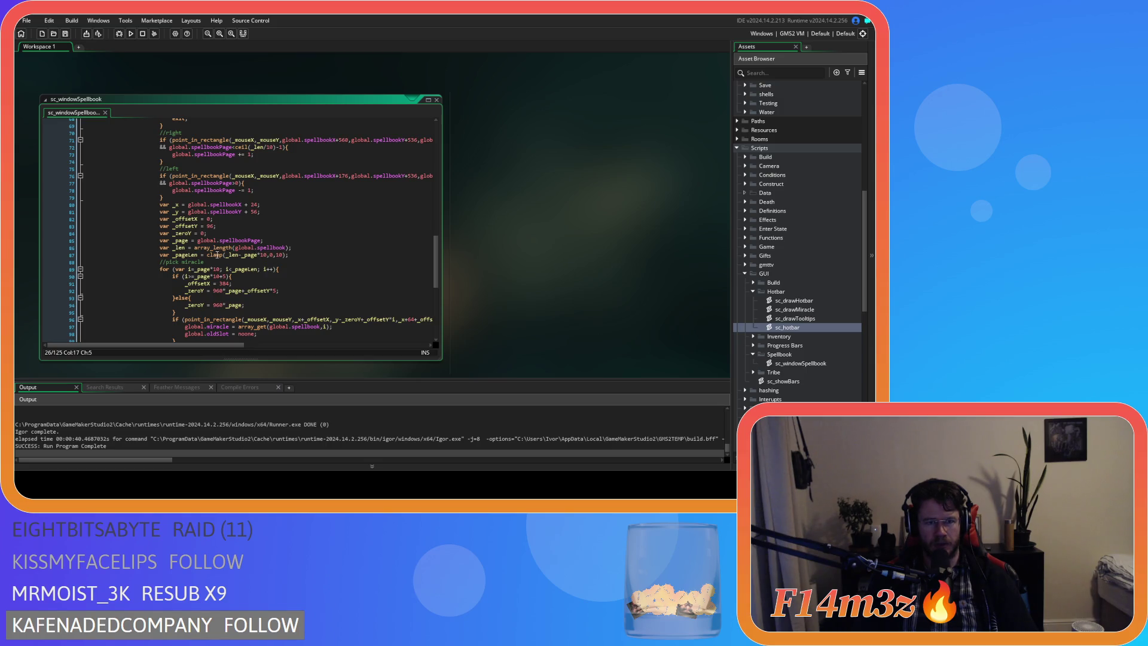
pyautogui.scroll(17, 235, 261)
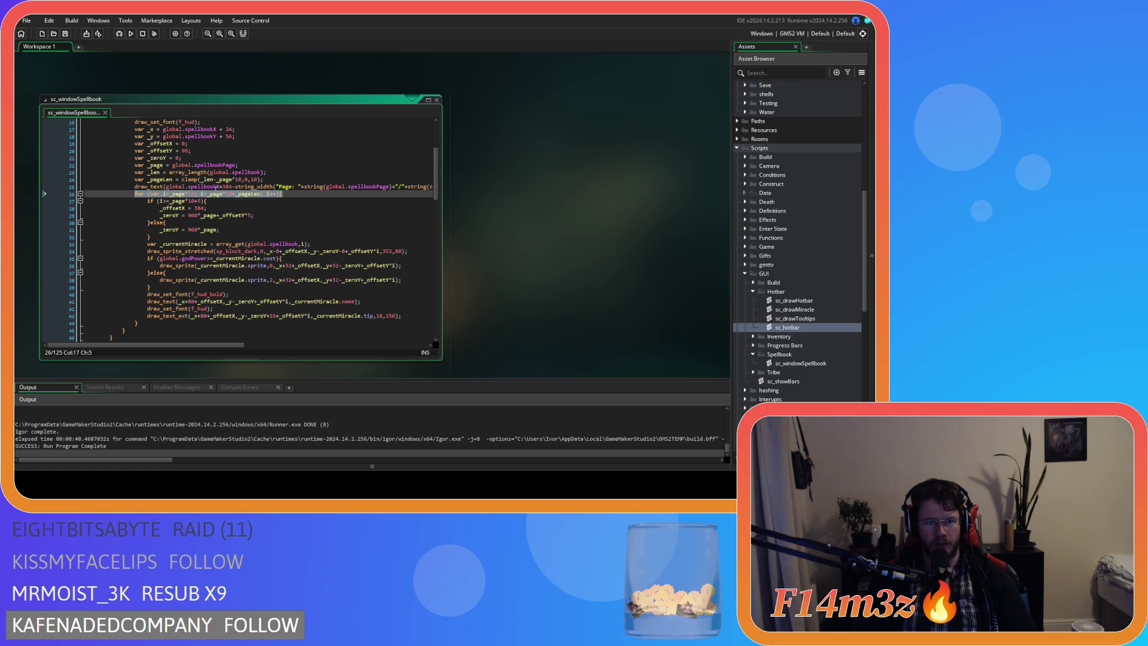
pyautogui.scroll(-20, 266, 285)
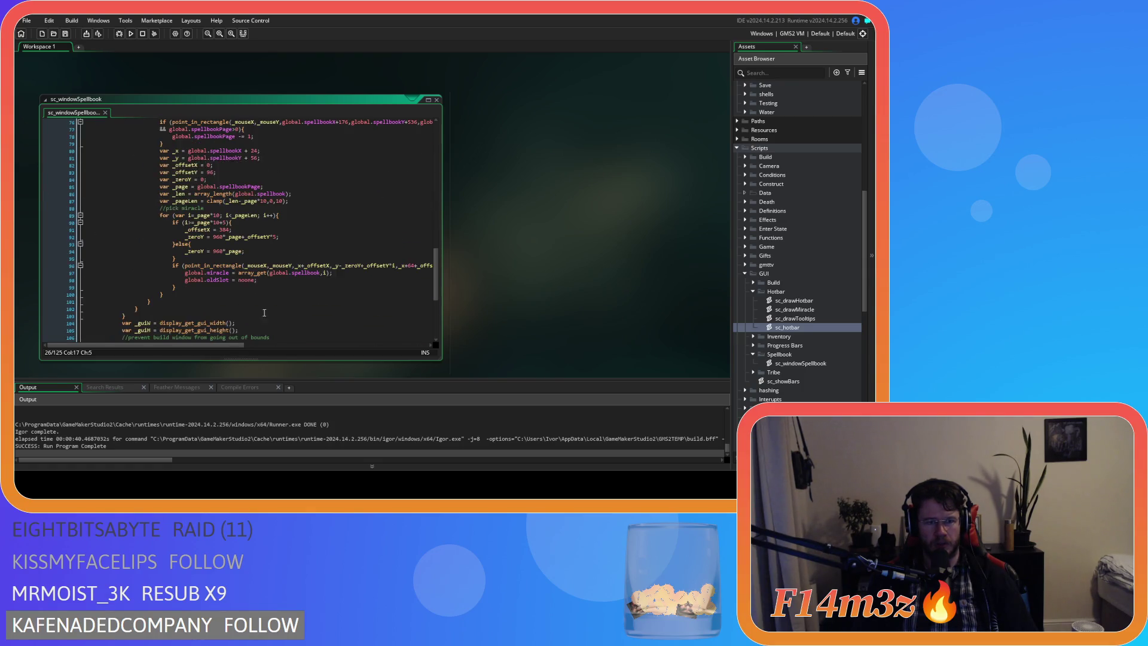
pyautogui.click(282, 197)
pyautogui.hotkey('ctrl', 'v')
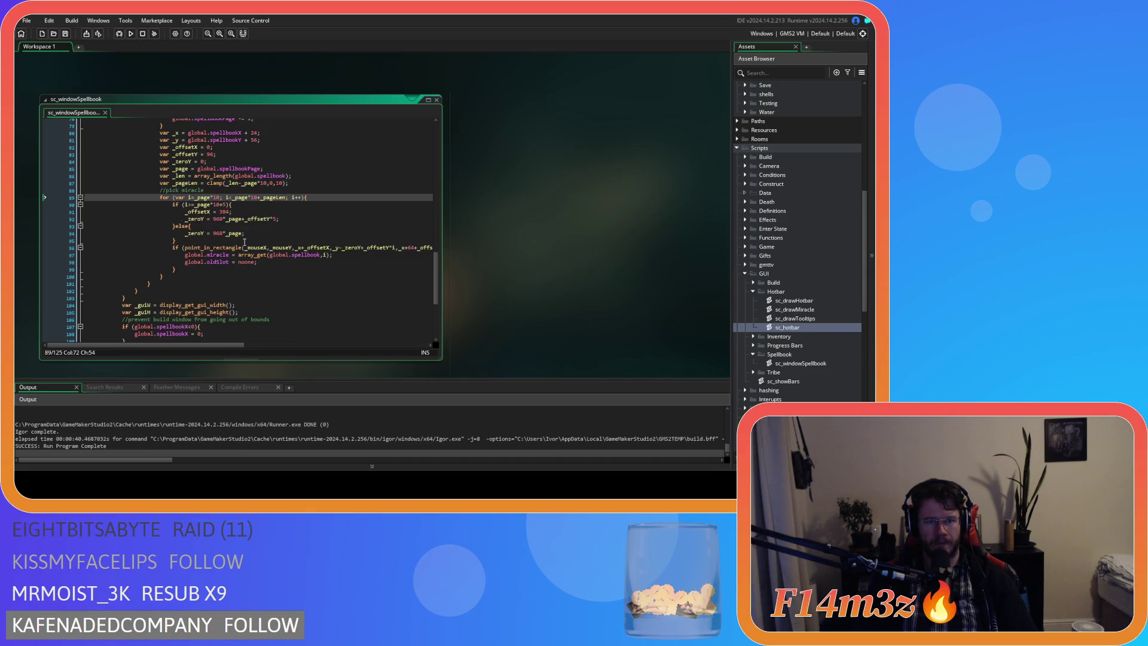
pyautogui.press('F5')
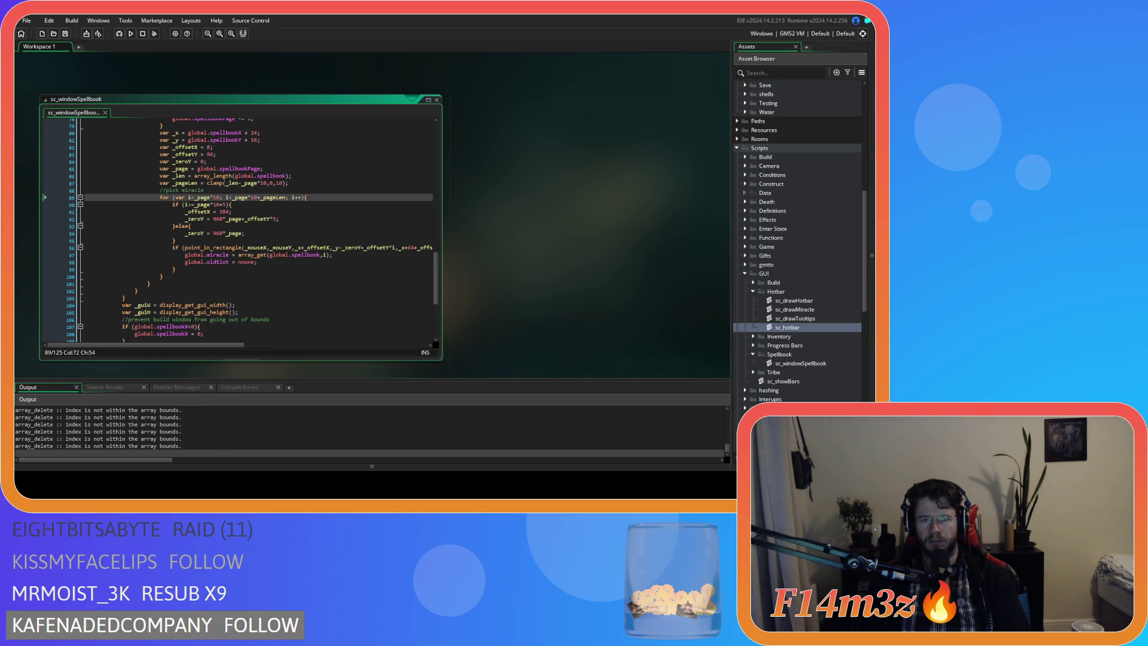
# In the game, try putting Fountain into hotbar slot 4, then cancel the held Entheogen
pyautogui.hotkey('alt', 'Tab')
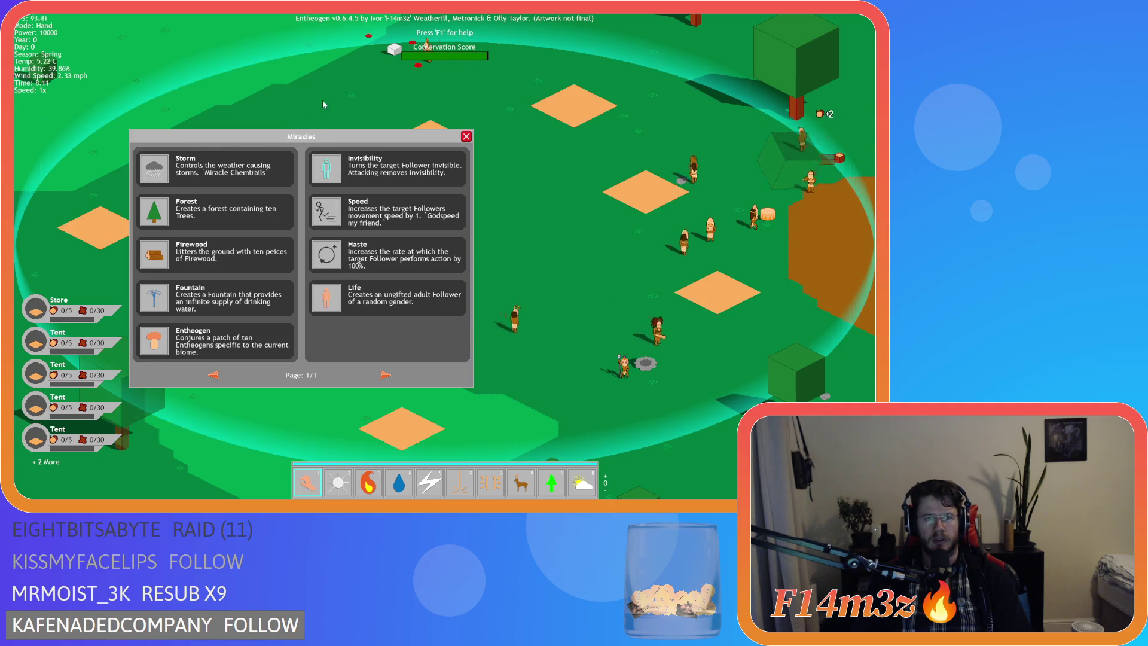
pyautogui.moveTo(154, 297); pyautogui.dragTo(544, 342)
pyautogui.click(545, 342)
pyautogui.click(154, 340)
pyautogui.click(399, 482)
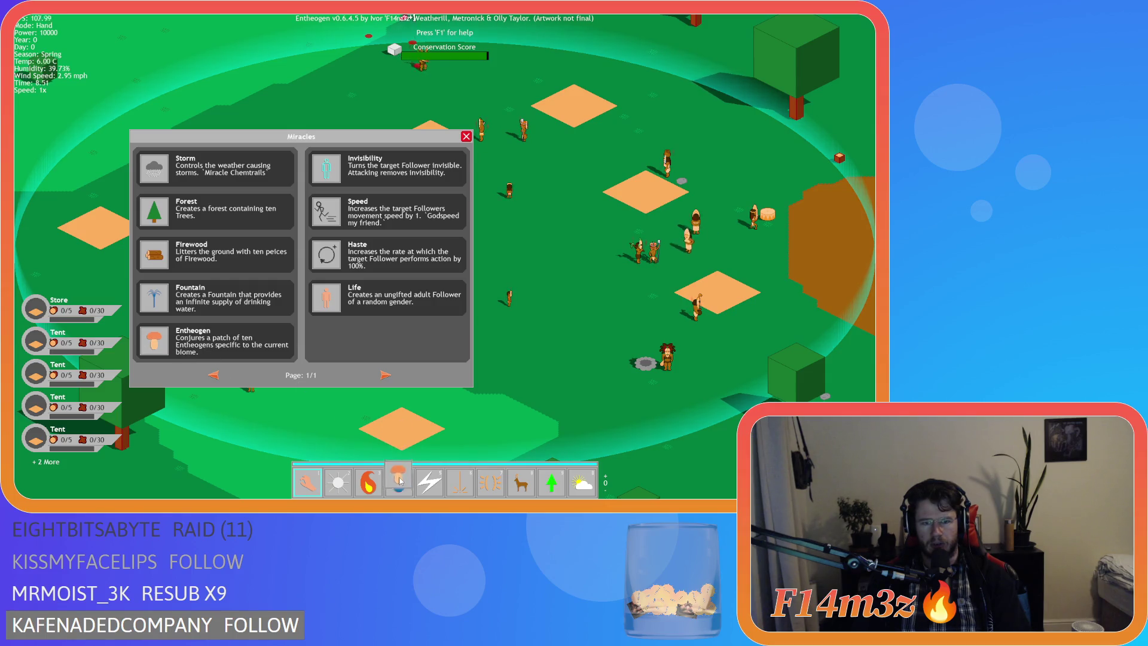
pyautogui.click(398, 482)
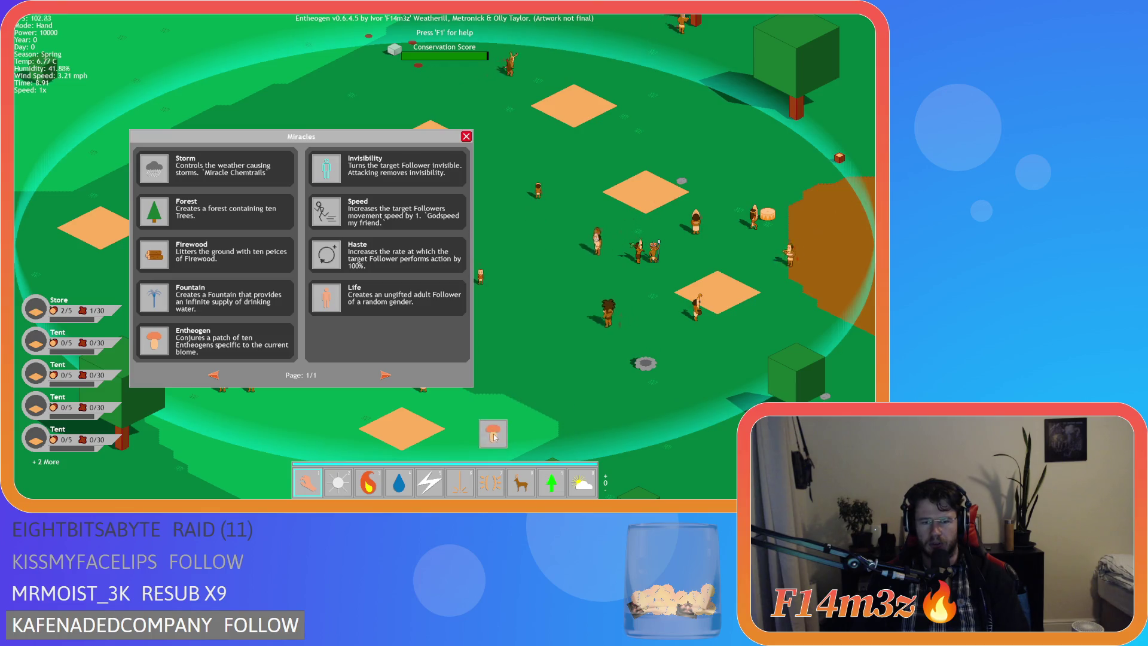
pyautogui.rightClick(518, 407)
# Double the game speed and switch the hotbar to its miracle page
pyautogui.press('+')
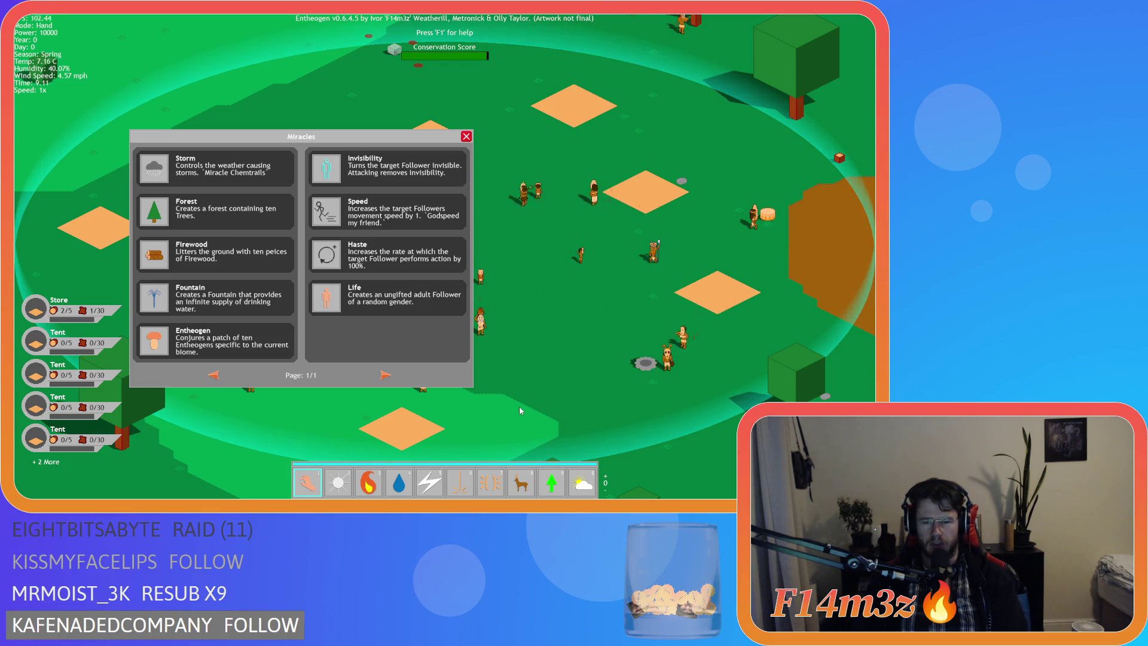
pyautogui.scroll(1, 517, 403)
pyautogui.press('-')
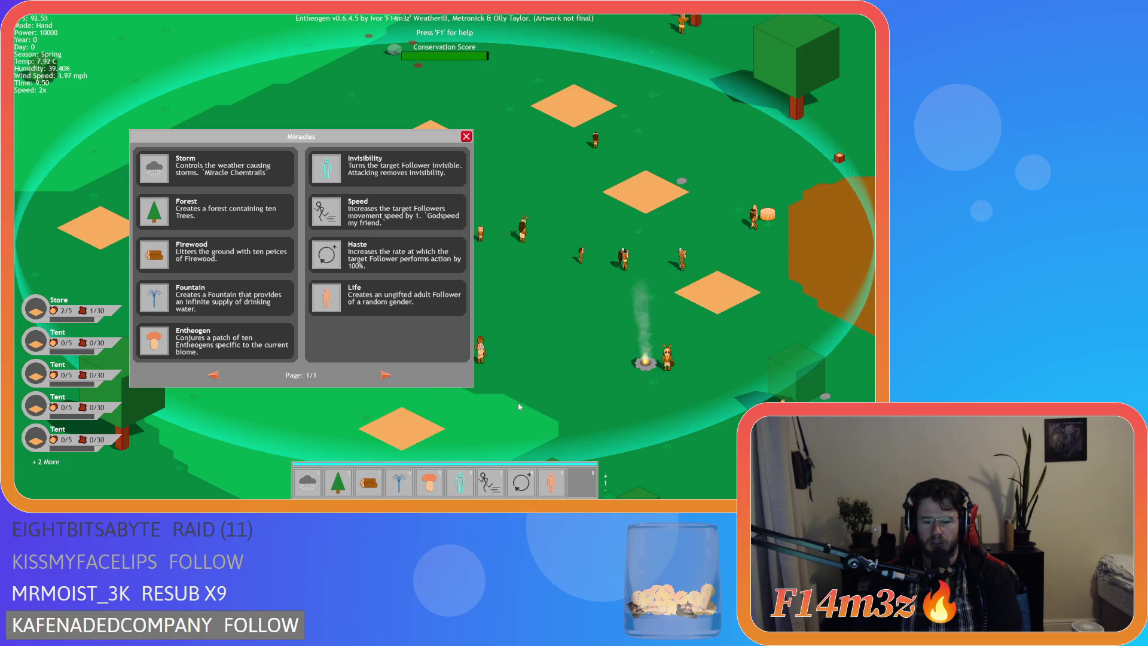
pyautogui.scroll(1, 518, 403)
# Fill hotbar slots 3, 4, 5 and 6 with Entheogen from the spellbook
pyautogui.click(154, 341)
pyautogui.click(368, 481)
pyautogui.click(154, 341)
pyautogui.click(392, 478)
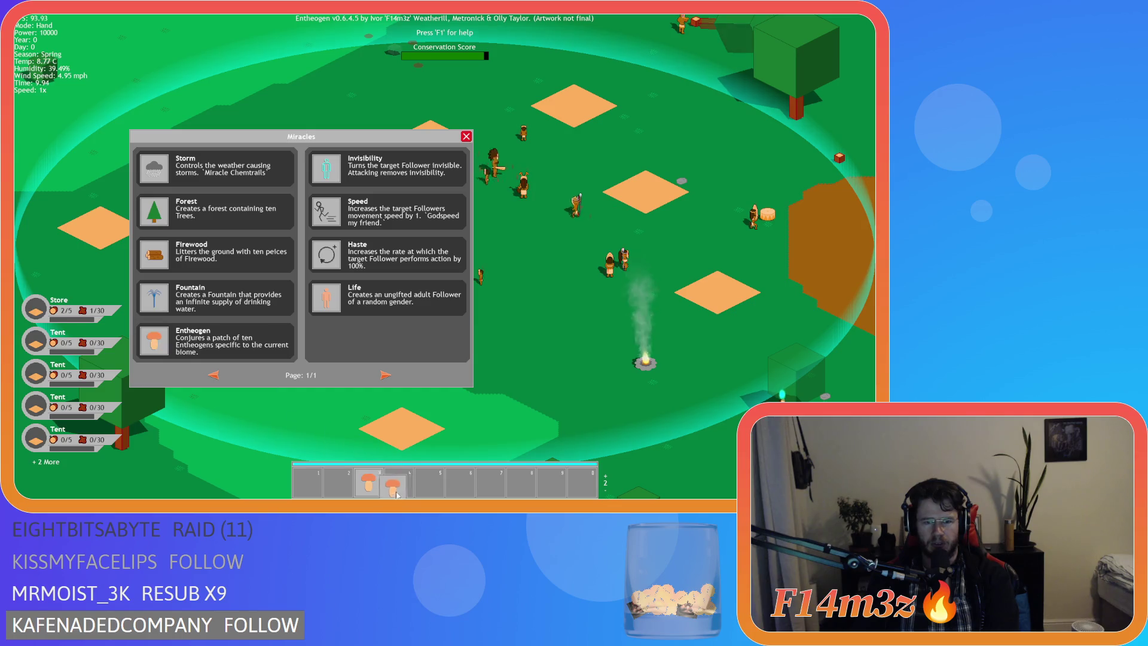
pyautogui.click(154, 341)
pyautogui.click(429, 481)
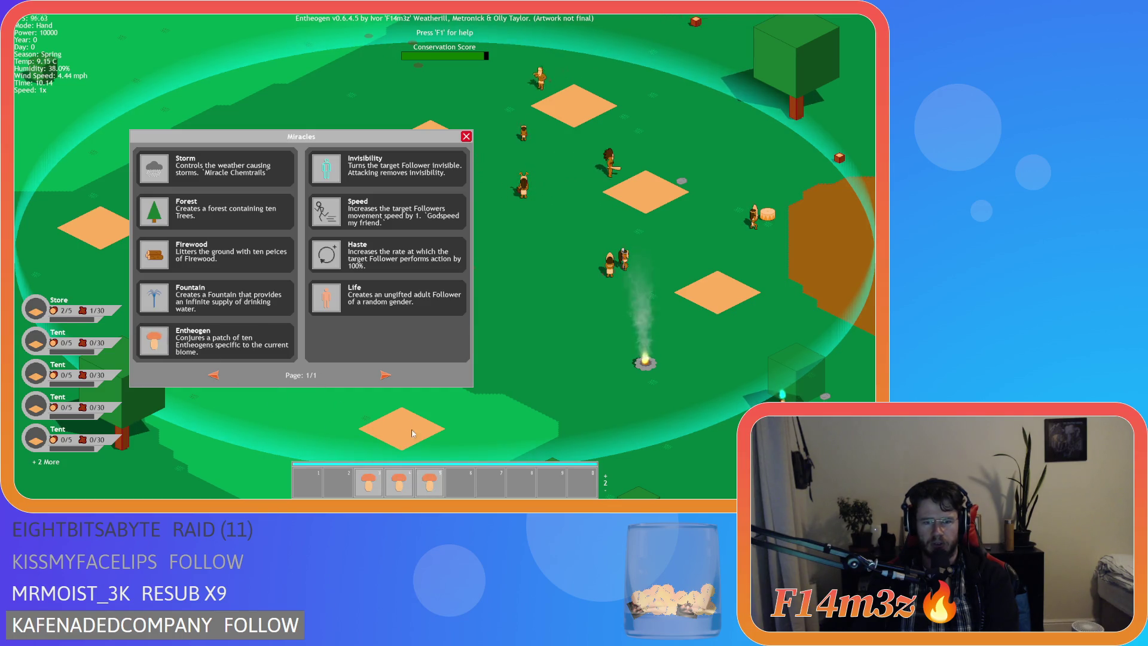
pyautogui.click(155, 340)
pyautogui.click(460, 481)
# Put Fountain in slot 5 and Haste in slot 3, moving the displaced Entheogen to slot 2
pyautogui.click(154, 297)
pyautogui.click(429, 481)
pyautogui.click(327, 255)
pyautogui.click(369, 481)
pyautogui.click(338, 481)
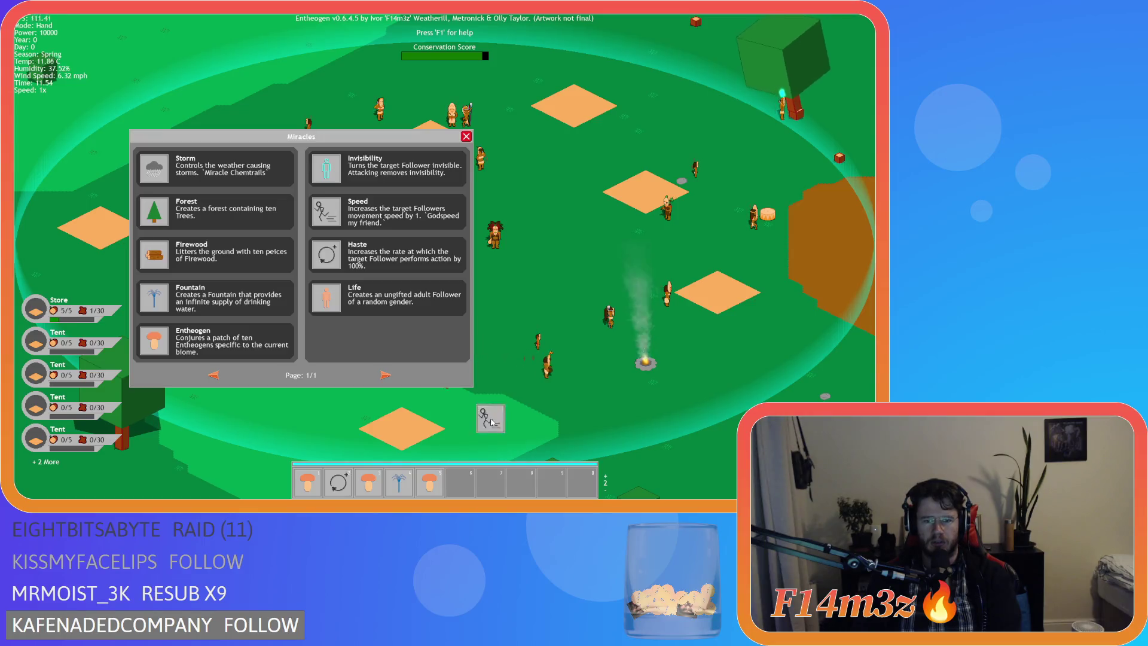
# Cast the slotted hotbar miracles onto the map
pyautogui.click(429, 481)
pyautogui.click(508, 421)
pyautogui.click(398, 481)
pyautogui.click(526, 403)
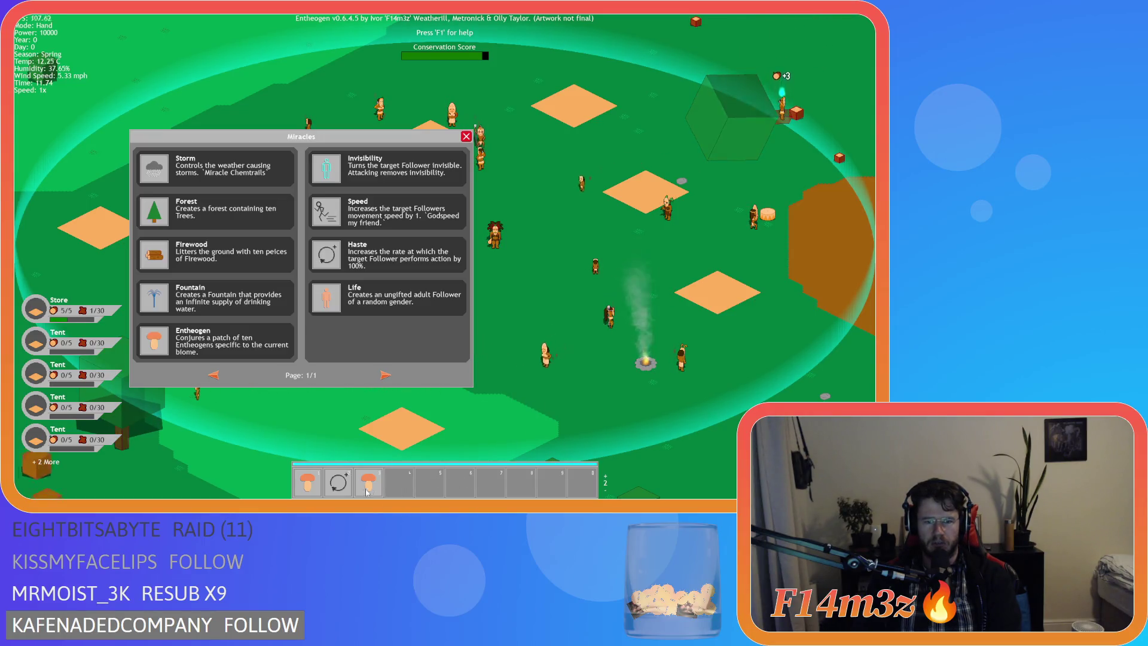
pyautogui.click(369, 482)
pyautogui.click(431, 448)
pyautogui.click(308, 481)
pyautogui.click(337, 481)
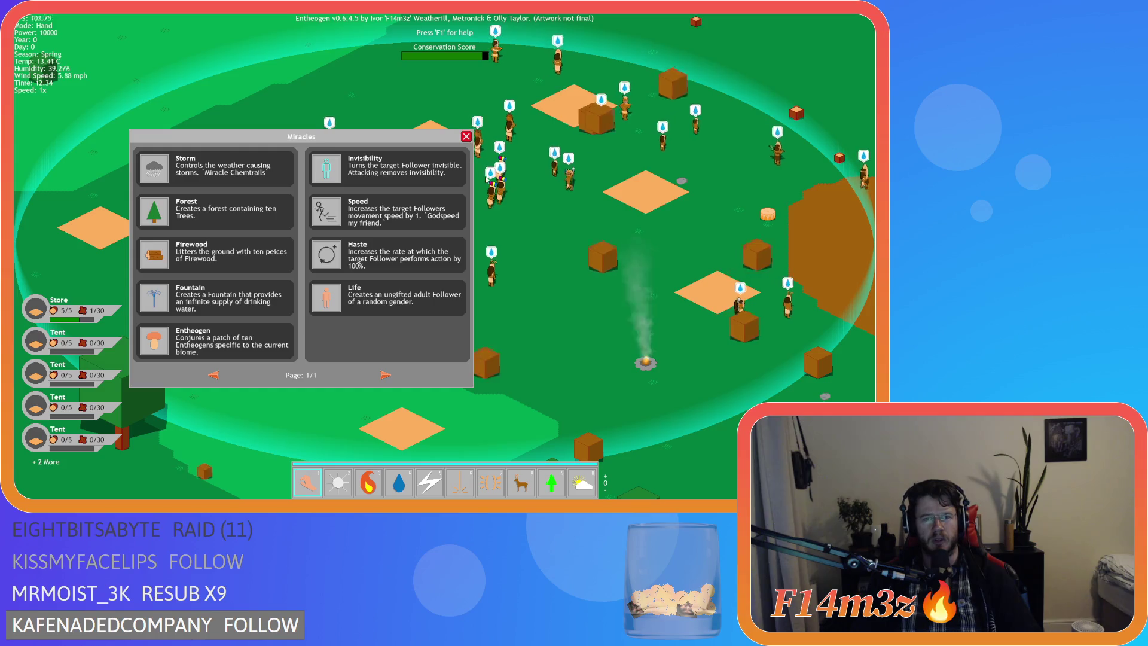
# Close the Miracles spellbook, pan the map, and reopen it with M
pyautogui.click(466, 137)
pyautogui.press('a')
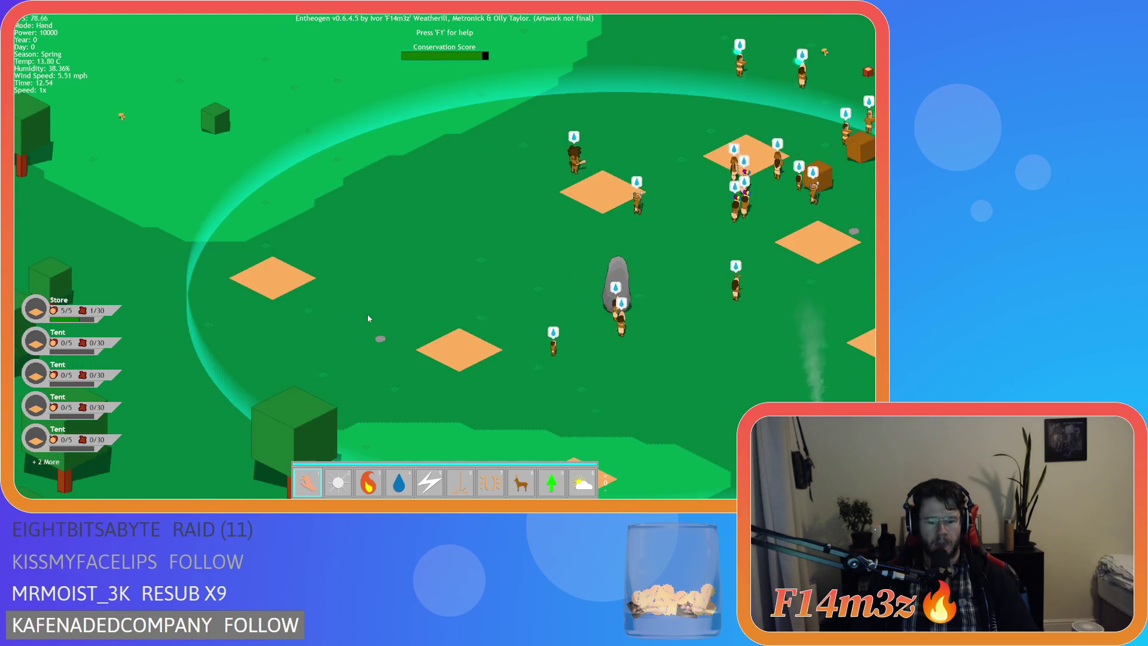
pyautogui.press('m')
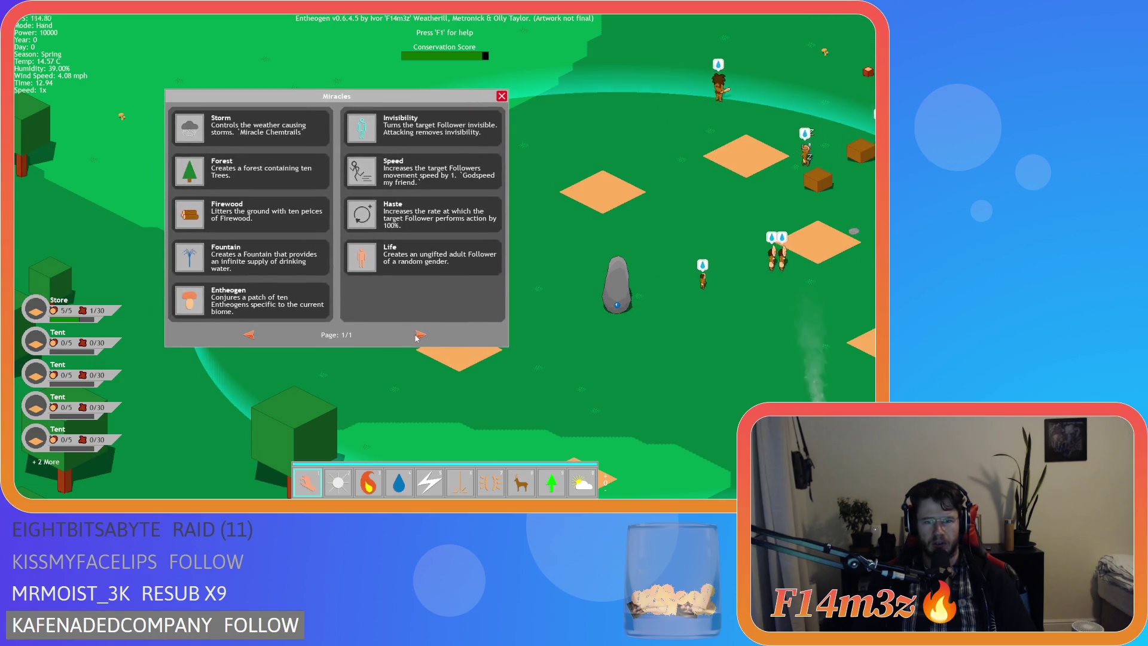
# Flip the spellbook pages back and forth, ending on page 0/1
pyautogui.click(249, 336)
pyautogui.click(249, 337)
pyautogui.click(249, 337)
pyautogui.click(250, 337)
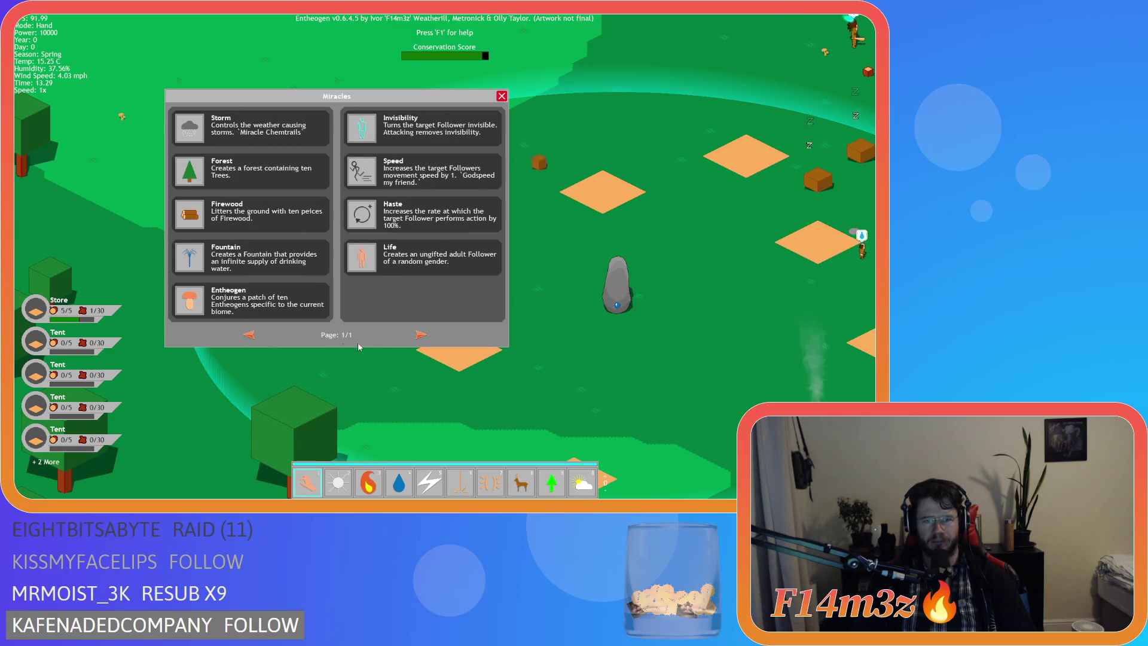
pyautogui.click(252, 337)
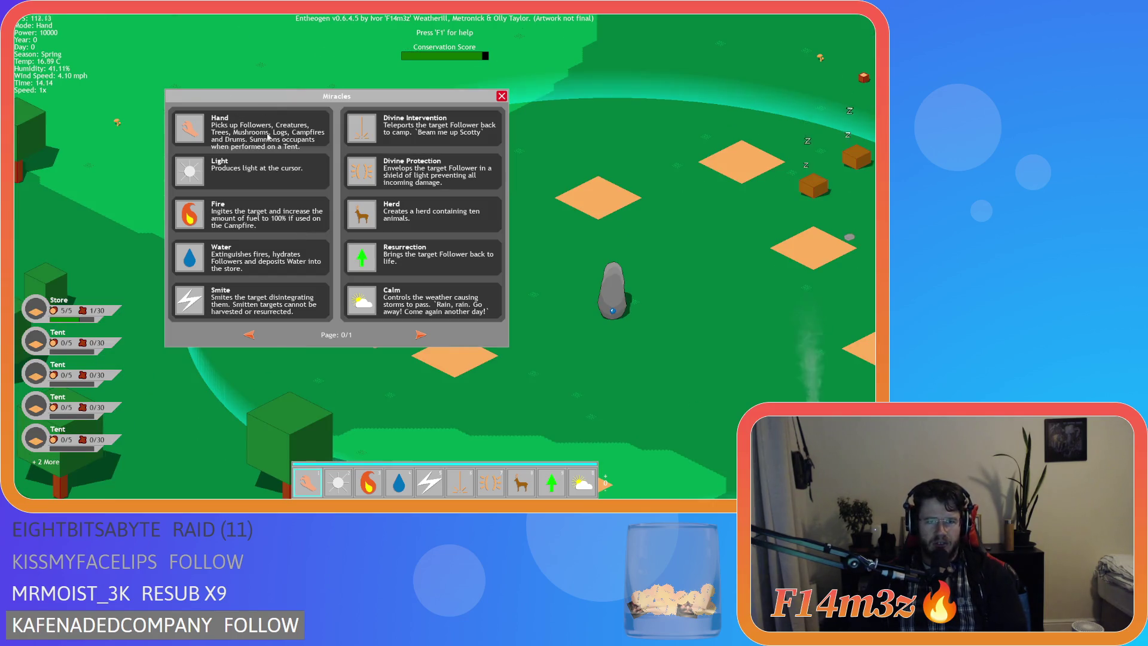
pyautogui.press('d')
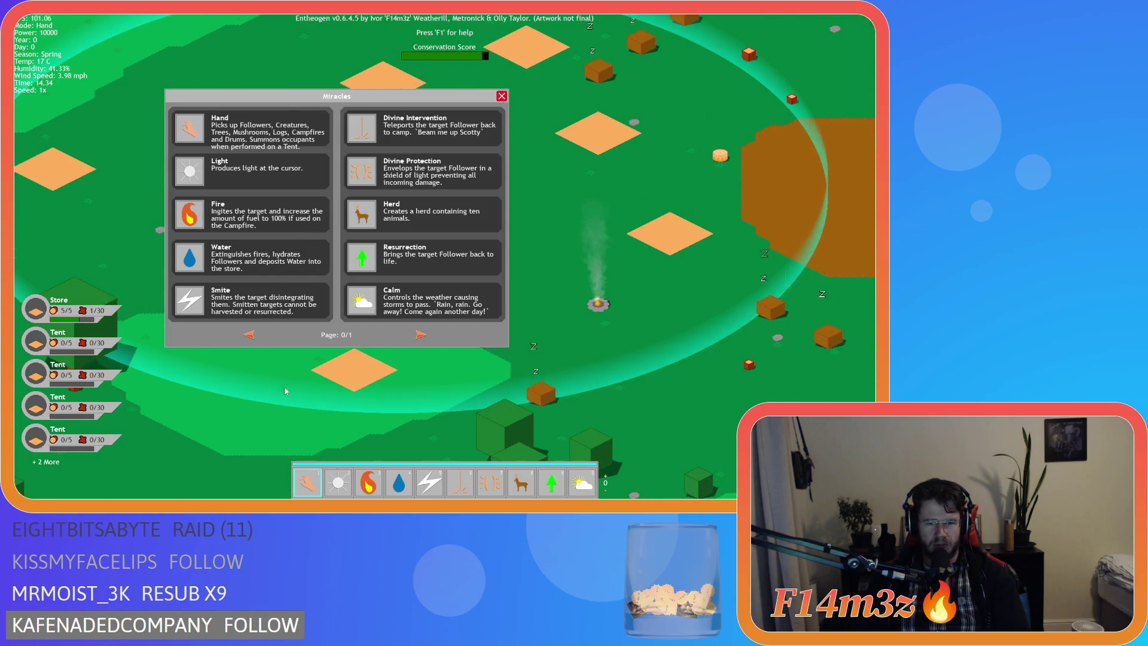
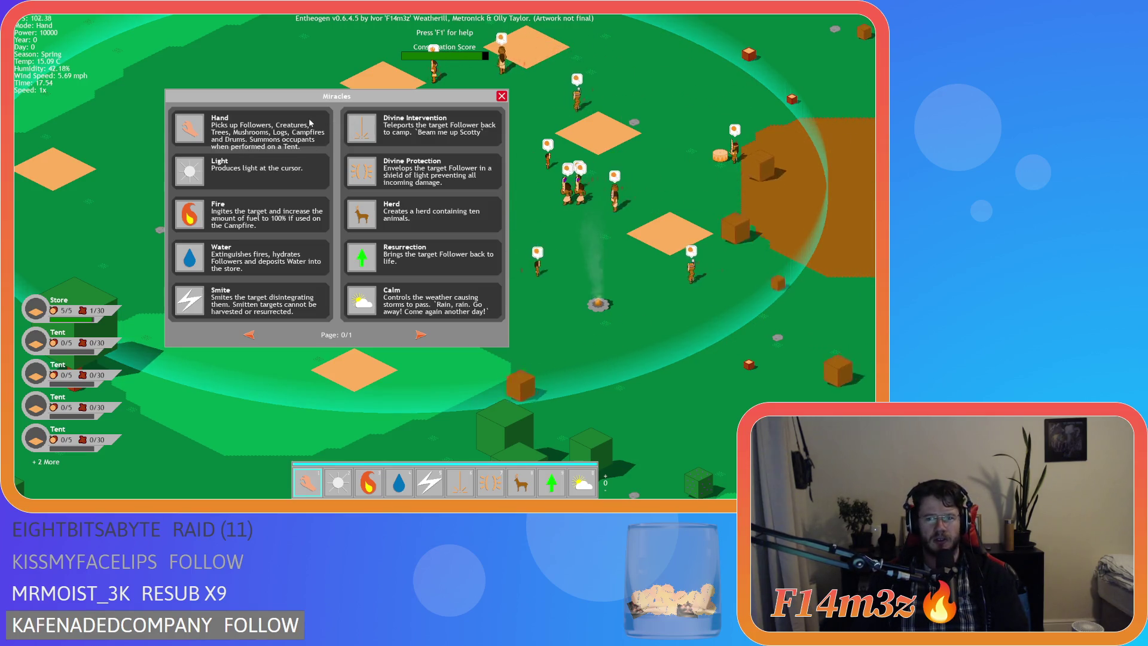
# Close the Miracles window and quit the Entheogen test build, back to sc_windowSpellbook
pyautogui.click(501, 98)
pyautogui.press('Escape')
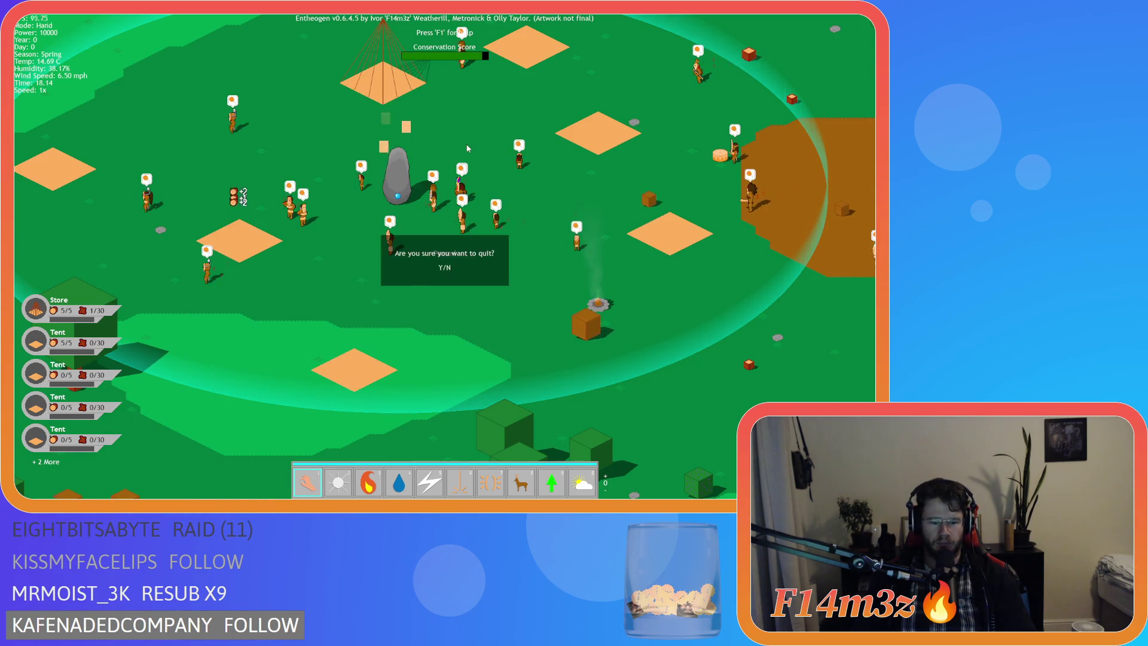
pyautogui.press('Return')
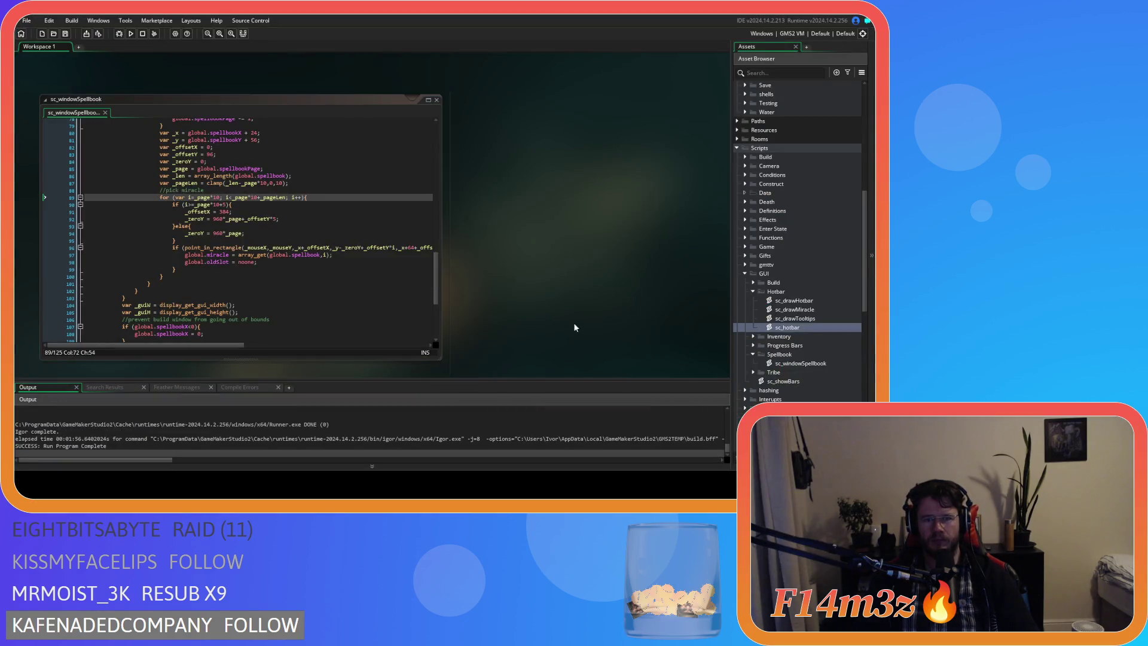
pyautogui.rightClick(517, 259)
# Close sc_windowSpellbook, collapse Hotbar, Spellbook and GUI, and open sc_miracleHand from Miracles
pyautogui.moveTo(550, 269)
pyautogui.click(587, 307)
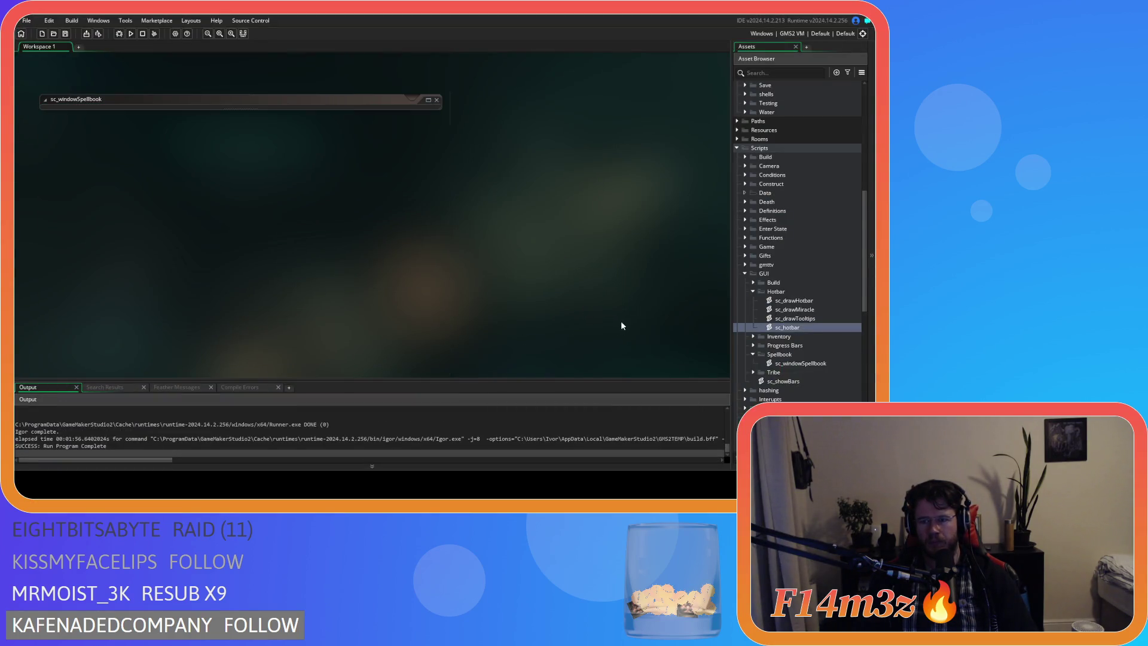
pyautogui.click(753, 292)
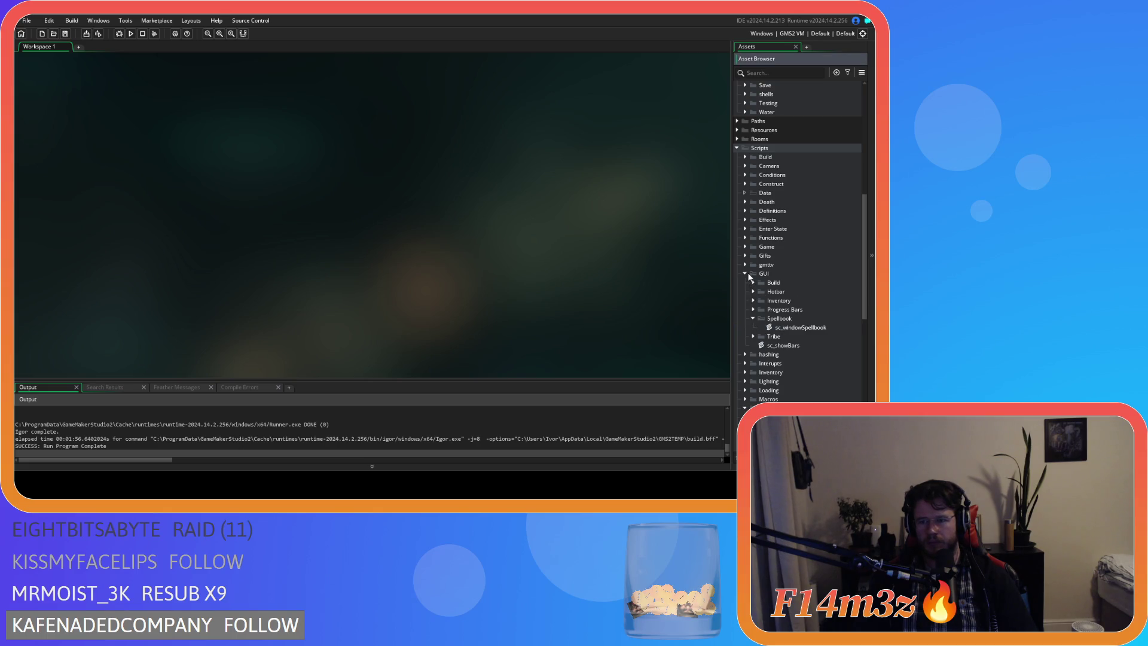
pyautogui.click(753, 318)
pyautogui.click(745, 273)
pyautogui.click(744, 336)
pyautogui.scroll(-3, 799, 317)
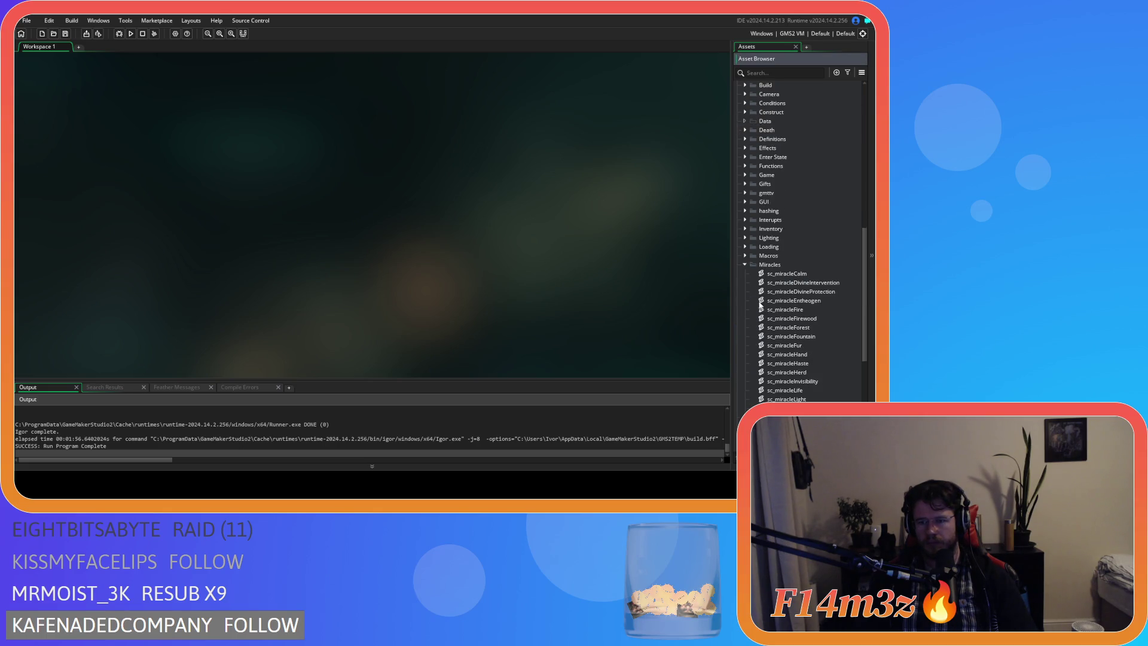
pyautogui.doubleClick(804, 300)
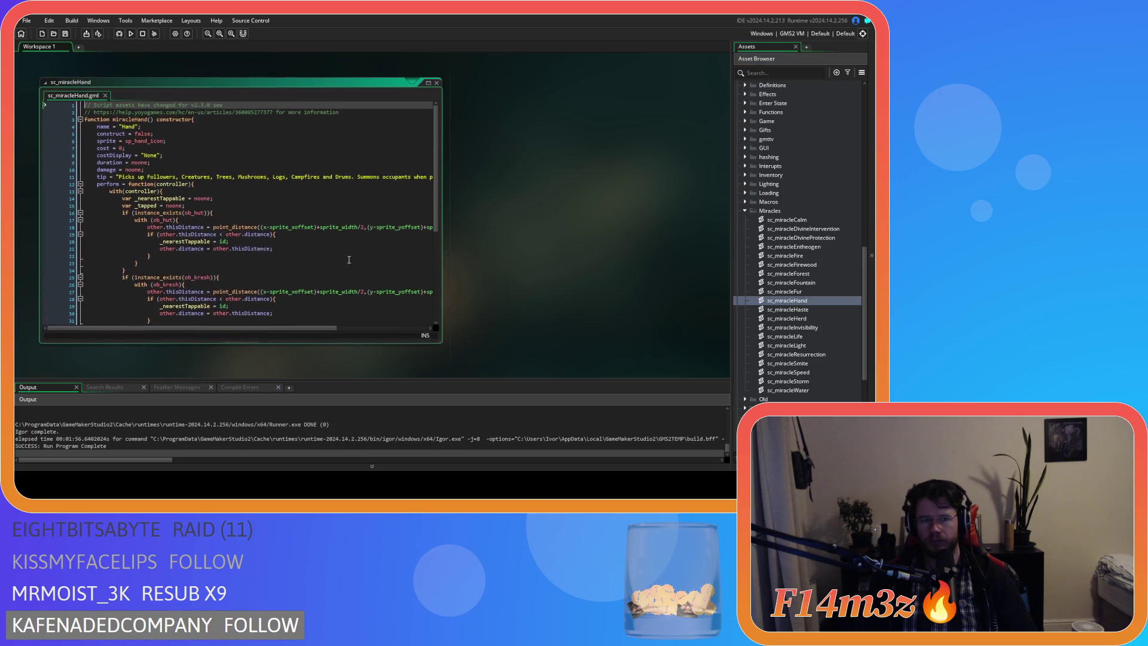
pyautogui.click(149, 176)
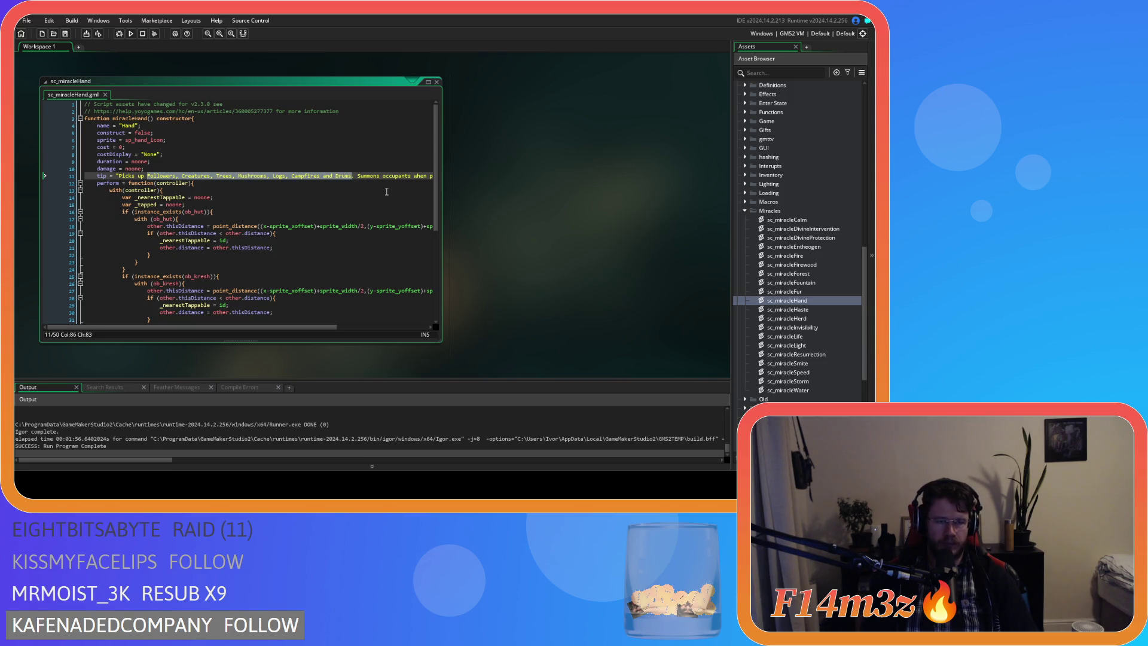
pyautogui.write('c')
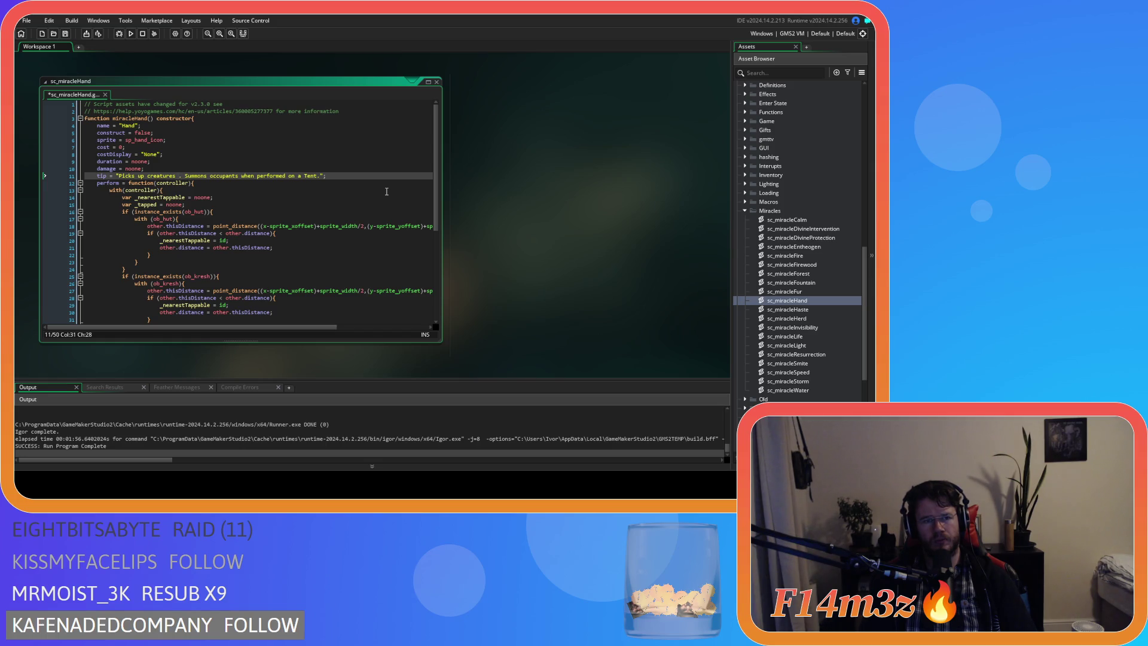
pyautogui.press('BackSpace')
pyautogui.press('BackSpace')
pyautogui.press('BackSpace')
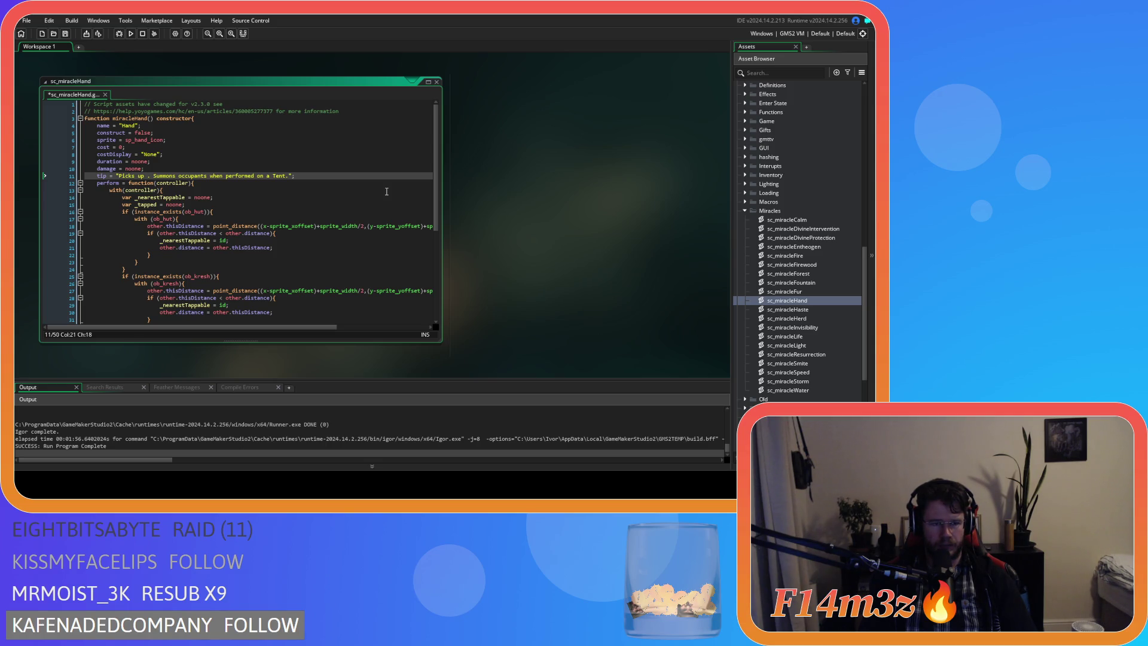
pyautogui.write('Followers, Creatures, Trees, Mushrooms, Logs, Campfires and Drums')
pyautogui.hotkey('ctrl', 's')
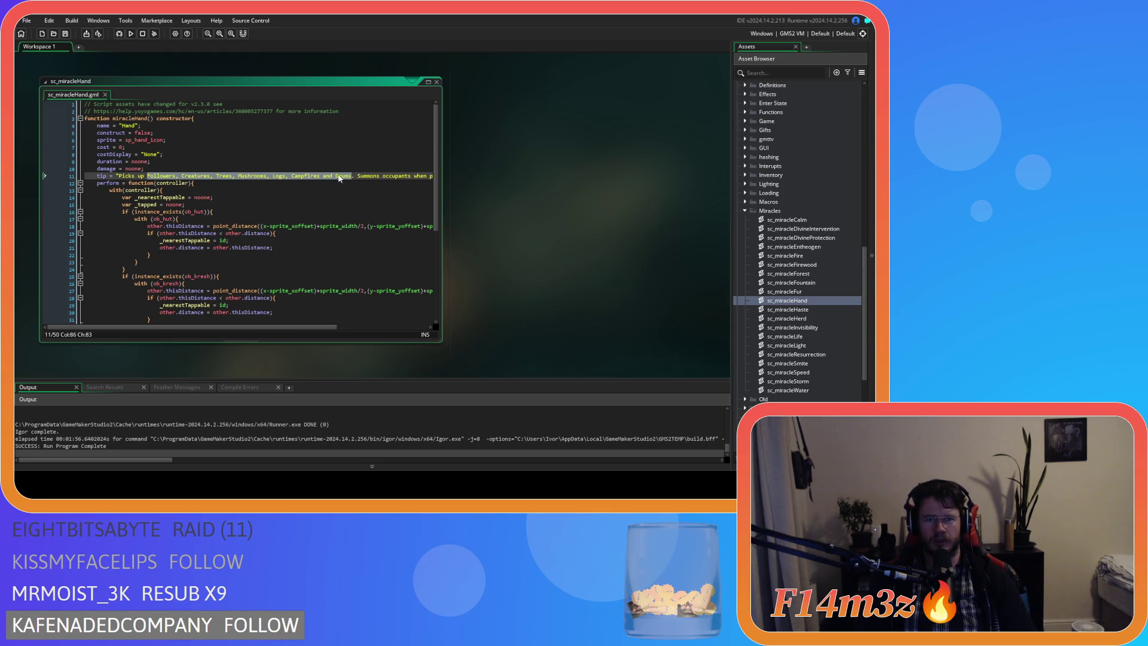
pyautogui.moveTo(352, 177); pyautogui.dragTo(147, 179)
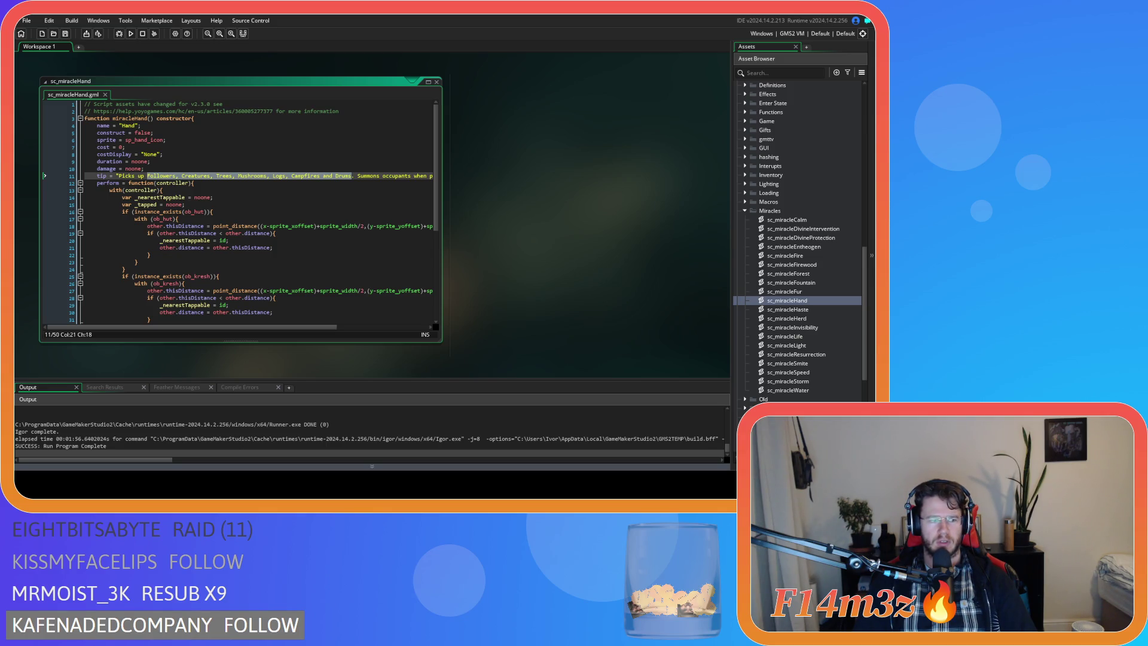
# Delete the 'Followers … Drums' list from the Hand tip on line 11
pyautogui.click(147, 176)
pyautogui.moveTo(148, 176); pyautogui.dragTo(352, 176)
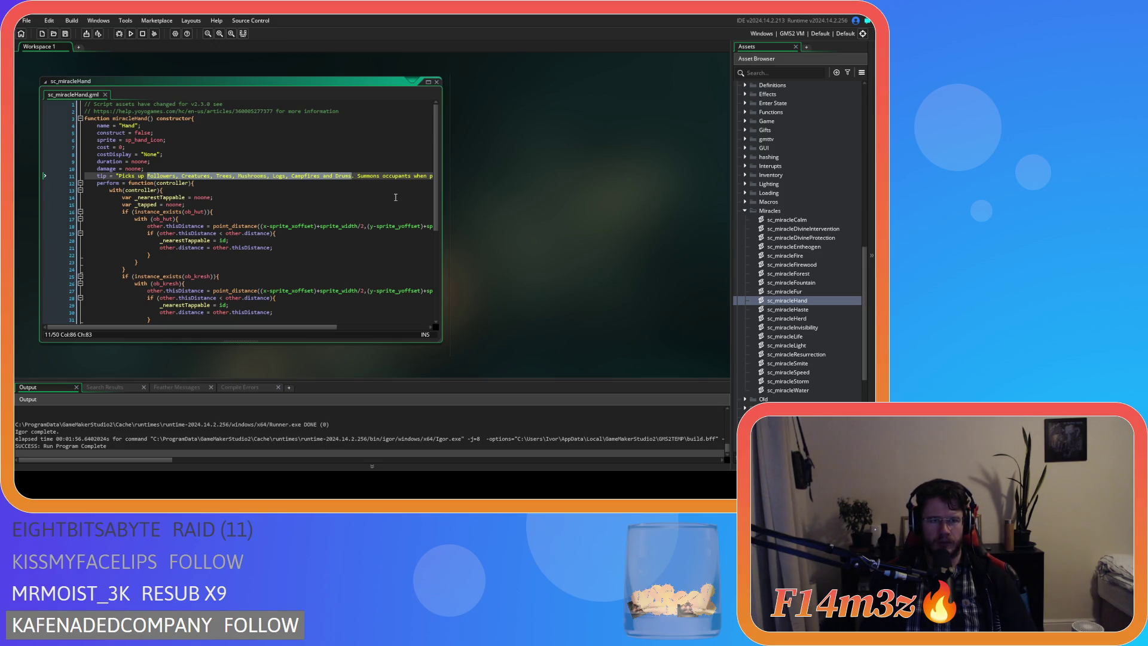
pyautogui.write('a')
pyautogui.press('BackSpace')
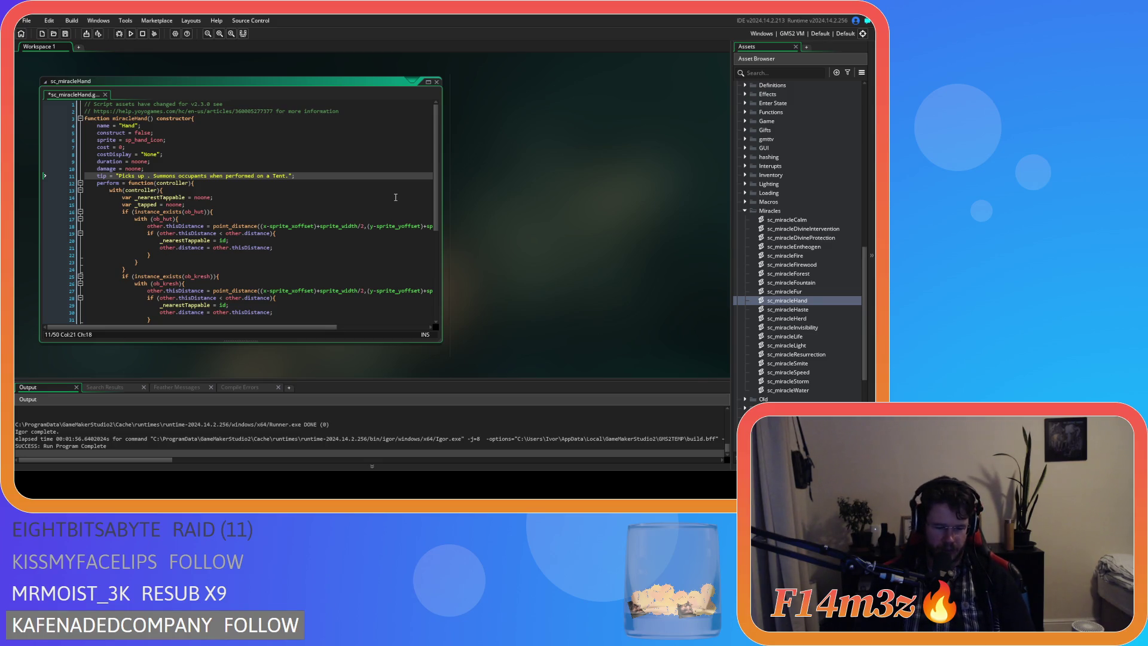
pyautogui.press('BackSpace')
pyautogui.press('BackSpace')
pyautogui.press('BackSpace')
# Reword the line 11 Hand tip to 'Picks things up and drops them.'
pyautogui.write('things up')
pyautogui.click(365, 174)
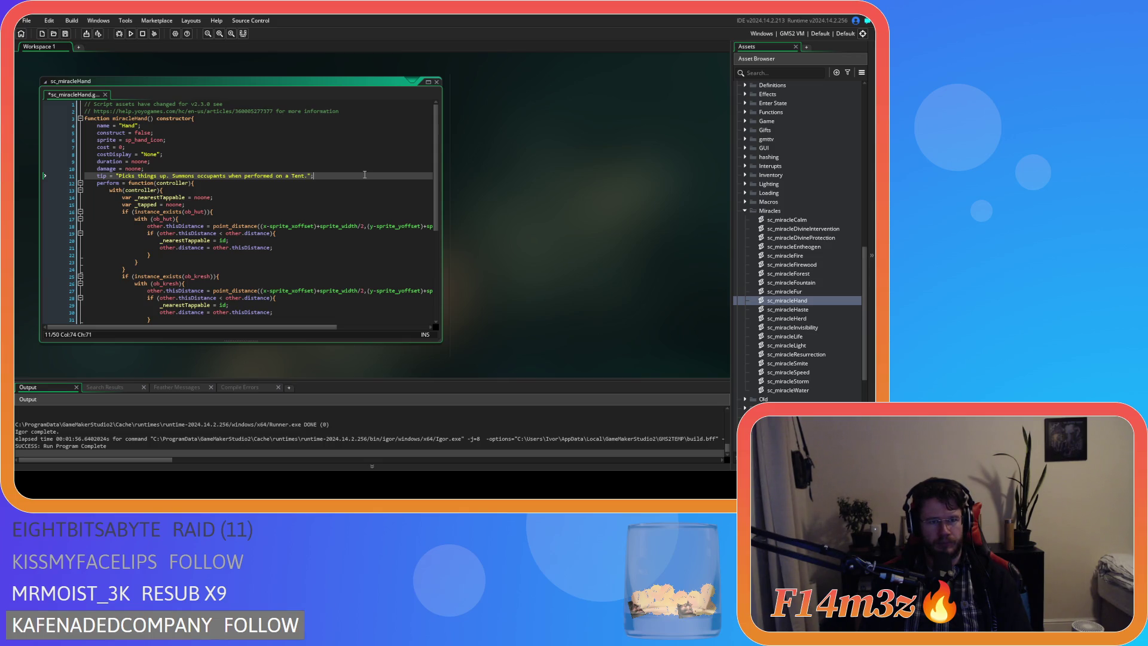
pyautogui.click(168, 176)
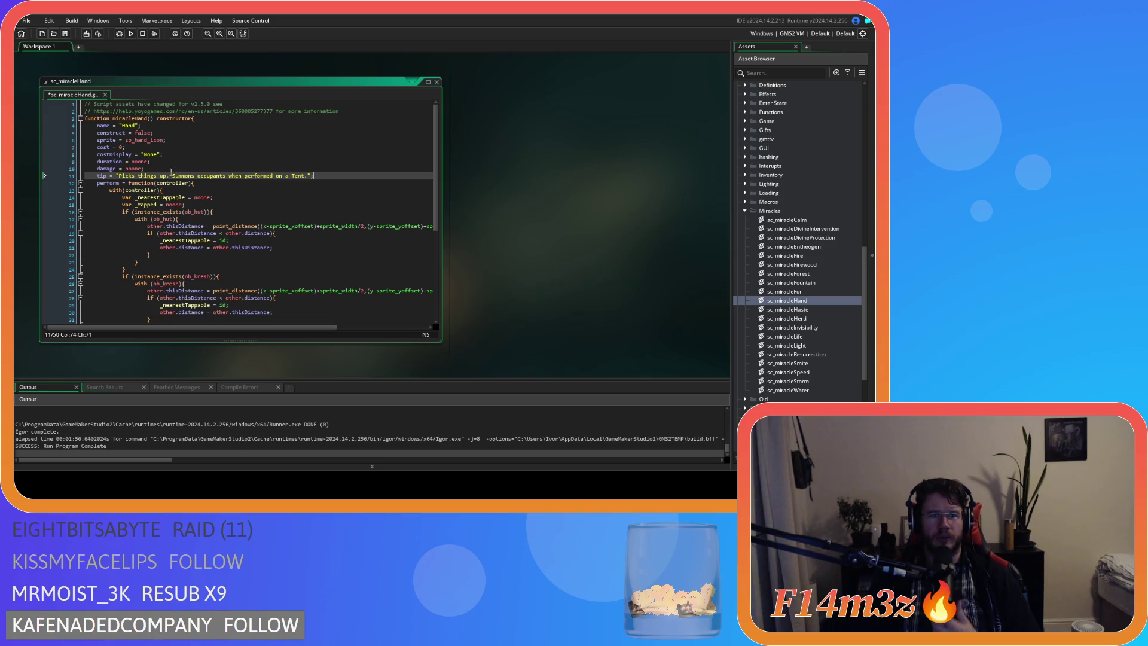
pyautogui.write('and drops t')
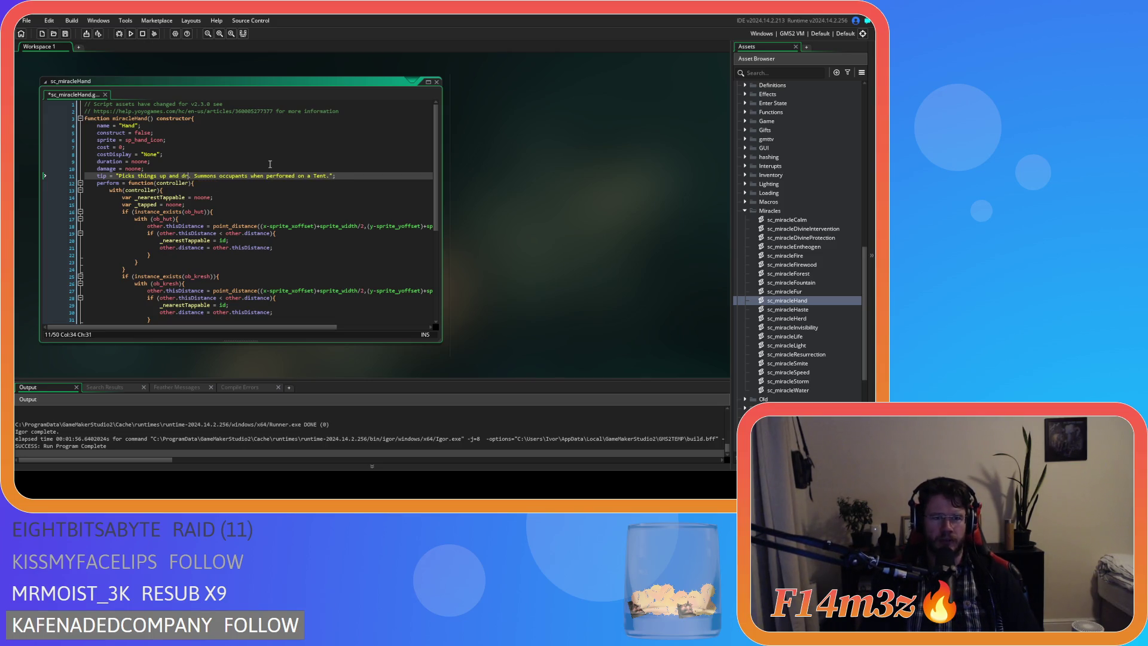
pyautogui.write('hem')
pyautogui.click(399, 175)
# Save sc_miracleHand and build and run the game with F5
pyautogui.hotkey('ctrl', 's')
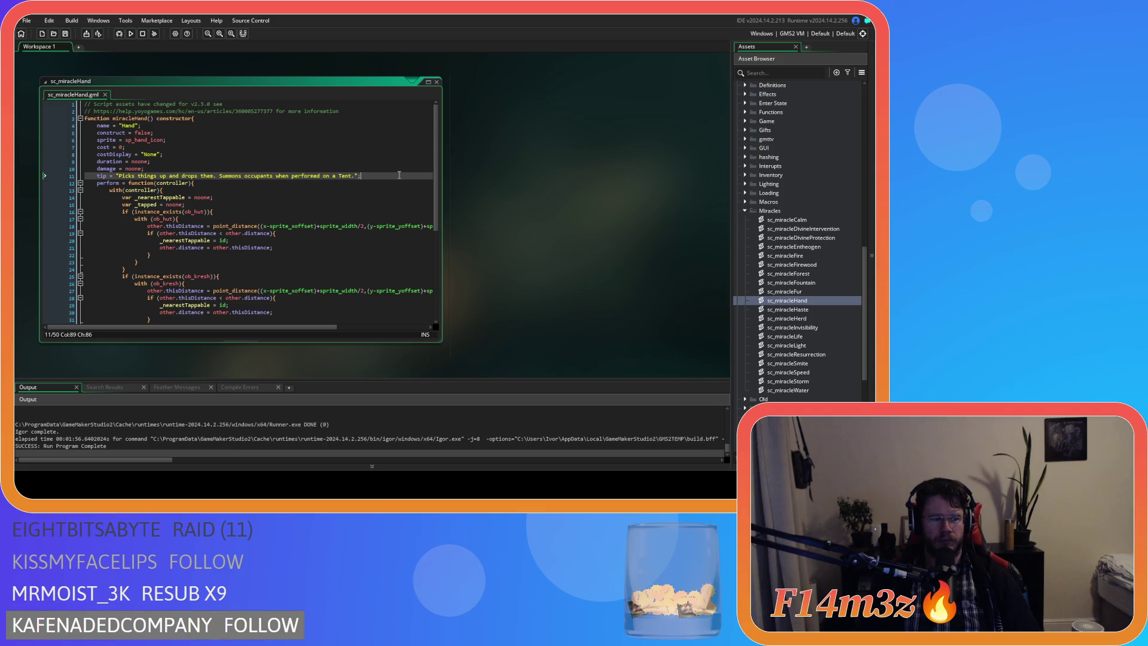
pyautogui.press('F5')
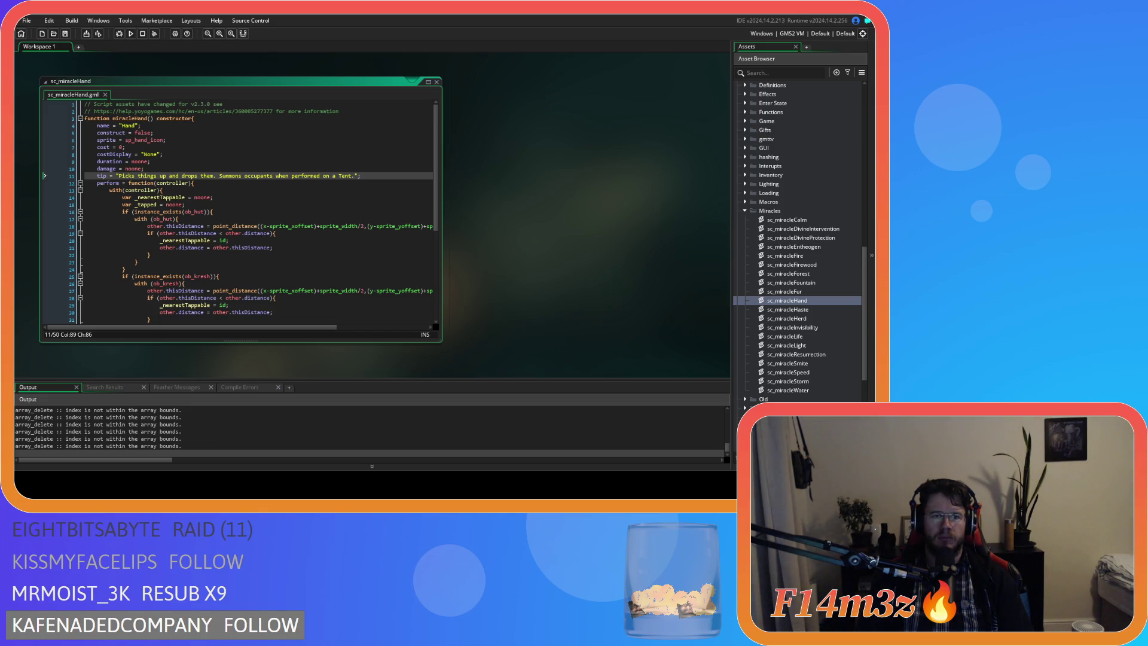
pyautogui.hotkey('alt', 'Tab')
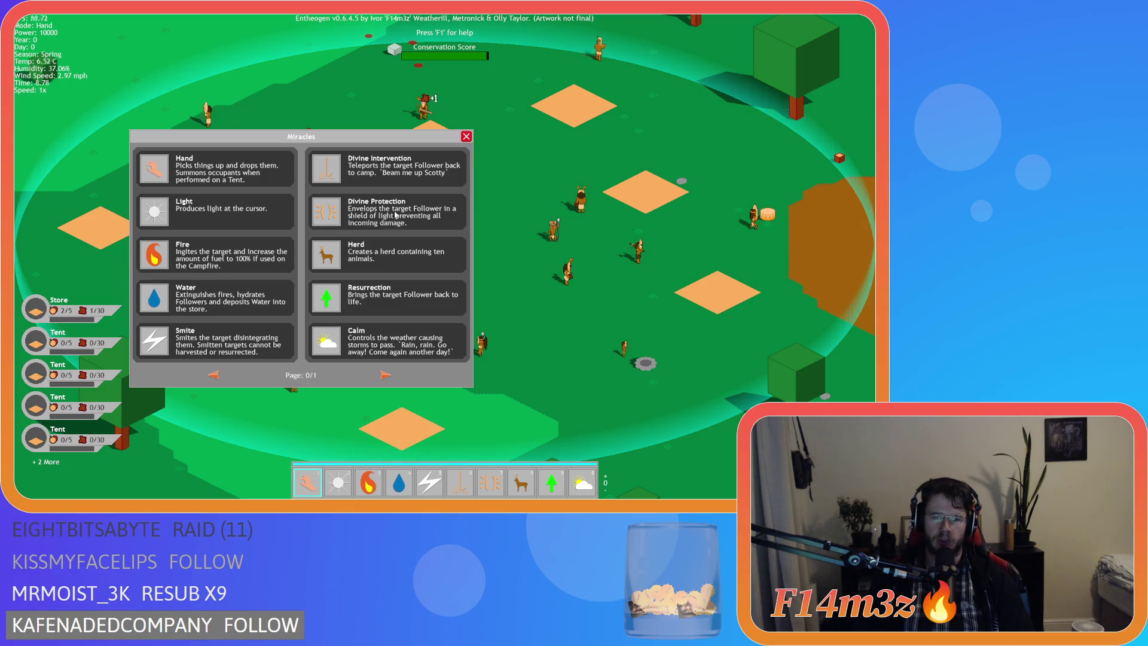
# Flip the Miracles window between its first and second pages to check them
pyautogui.click(385, 375)
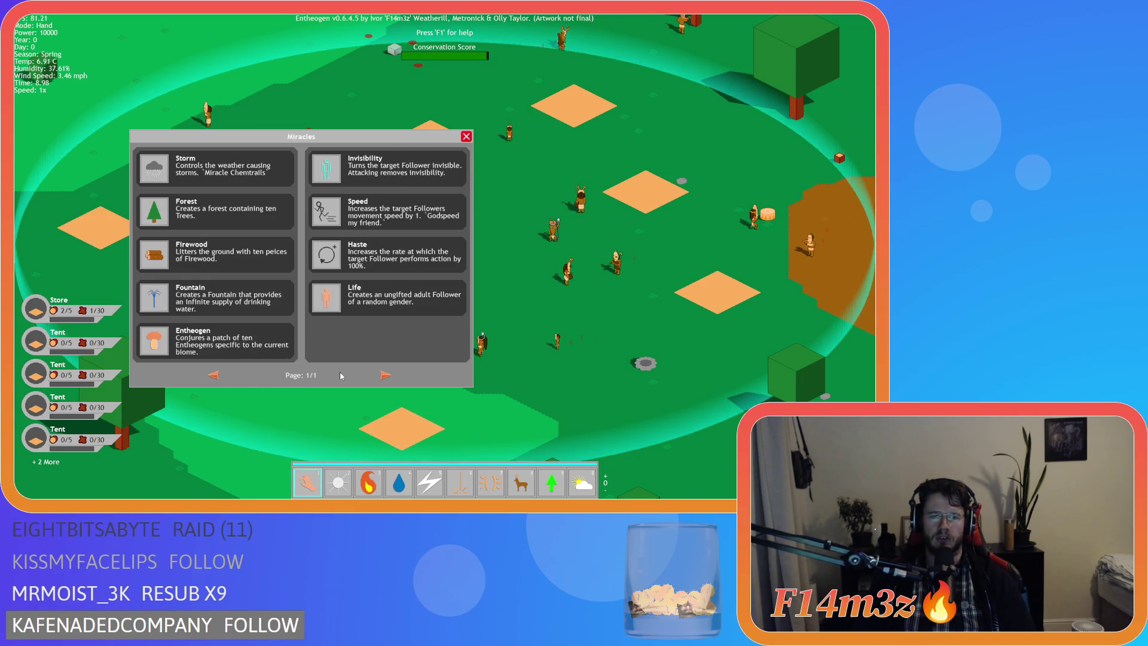
pyautogui.click(214, 375)
pyautogui.click(386, 375)
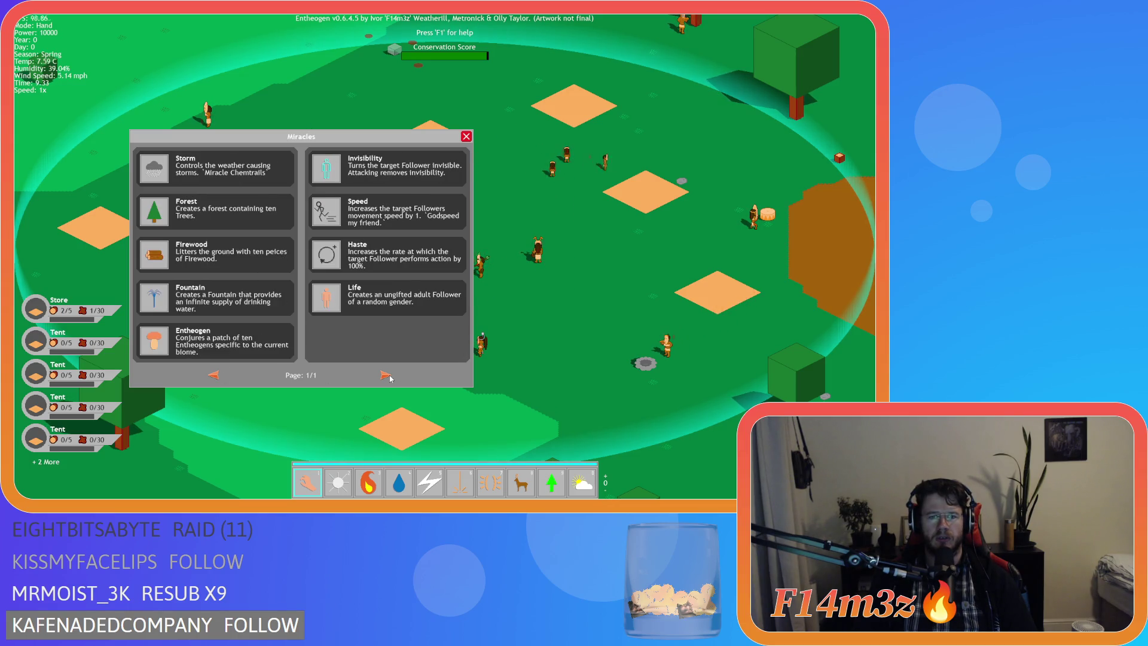
pyautogui.click(213, 376)
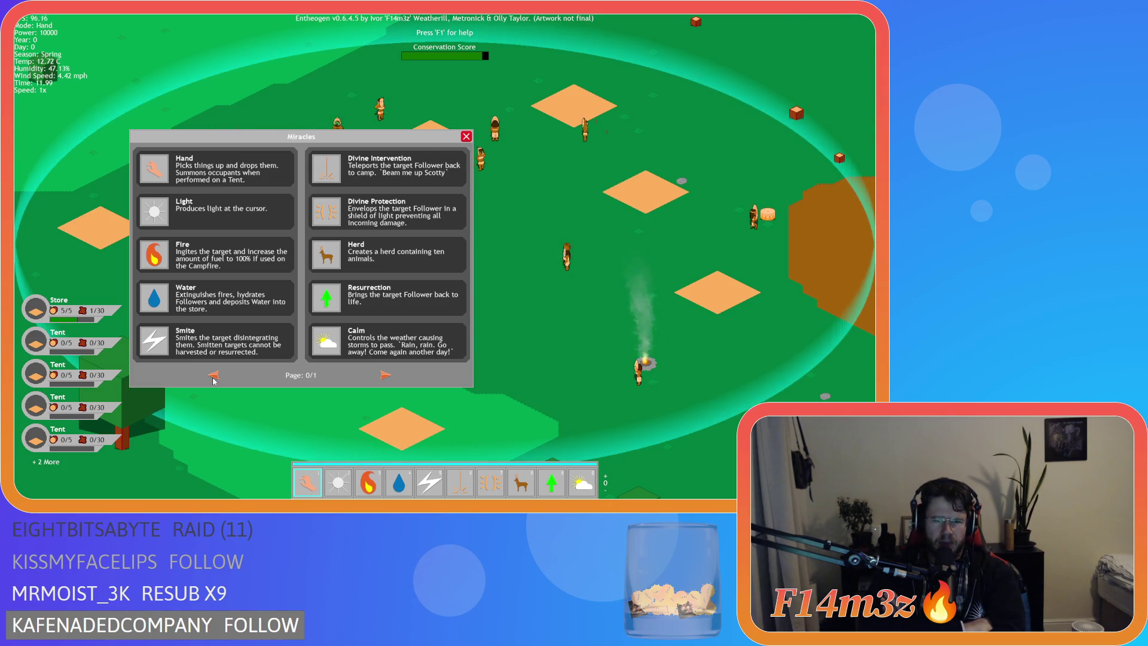
# Drag the Miracles window higher, toggle its pages again, then close it
pyautogui.moveTo(293, 139)
pyautogui.mouseDown()
pyautogui.moveTo(488, 111)
pyautogui.moveTo(176, 55)
pyautogui.moveTo(233, 61)
pyautogui.moveTo(644, 207)
pyautogui.moveTo(675, 103)
pyautogui.moveTo(278, 114)
pyautogui.moveTo(224, 52)
pyautogui.moveTo(240, 47)
pyautogui.moveTo(230, 50)
pyautogui.moveTo(242, 60)
pyautogui.moveTo(306, 78)
pyautogui.mouseUp()
pyautogui.click(209, 309)
pyautogui.click(209, 309)
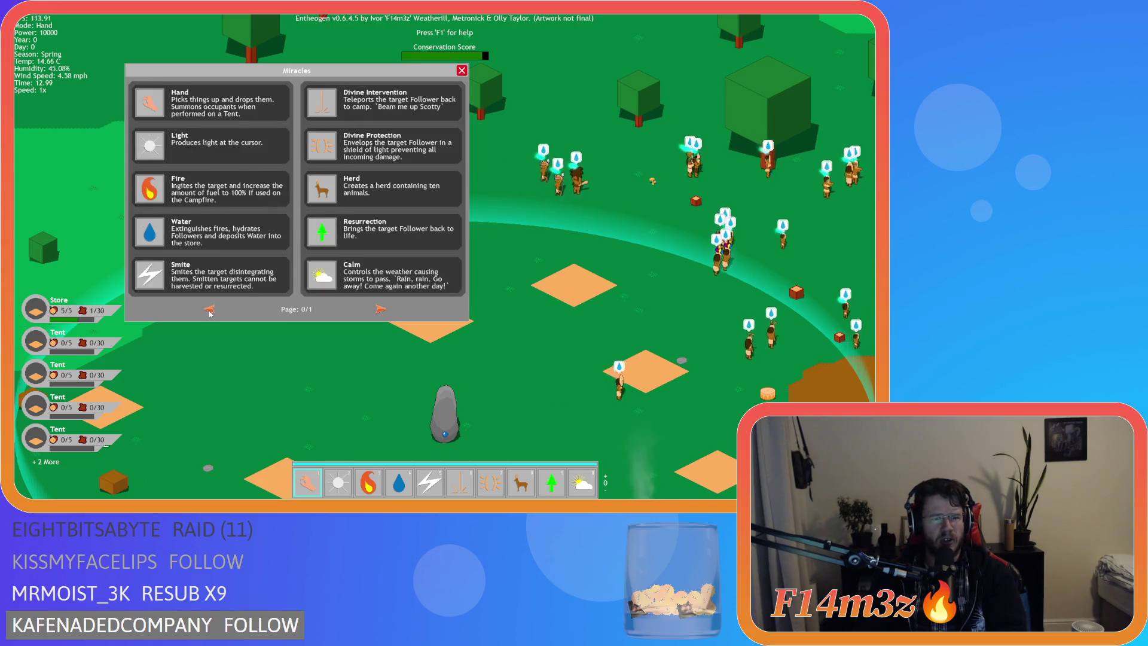
pyautogui.click(209, 309)
pyautogui.click(211, 310)
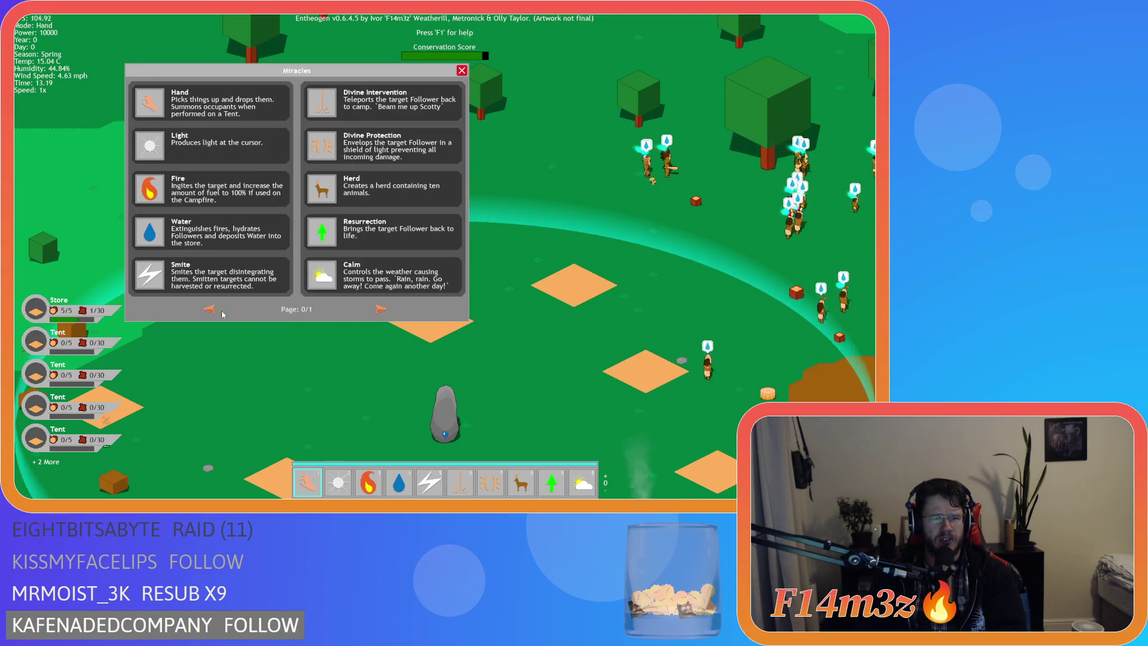
pyautogui.click(223, 313)
pyautogui.click(227, 310)
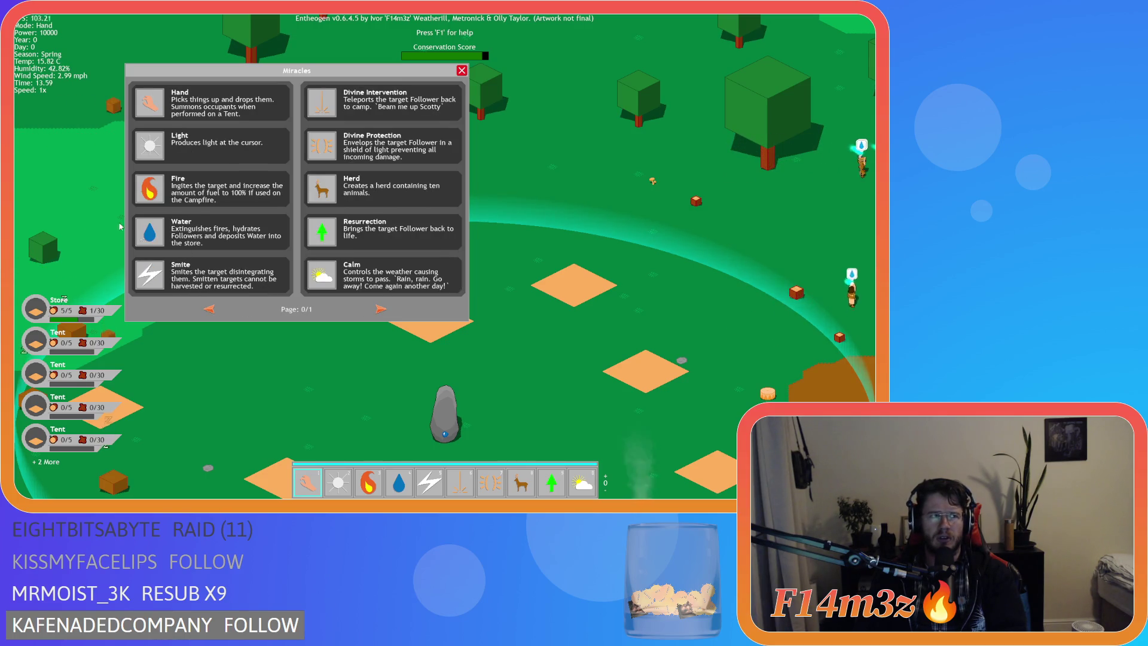
pyautogui.press('a')
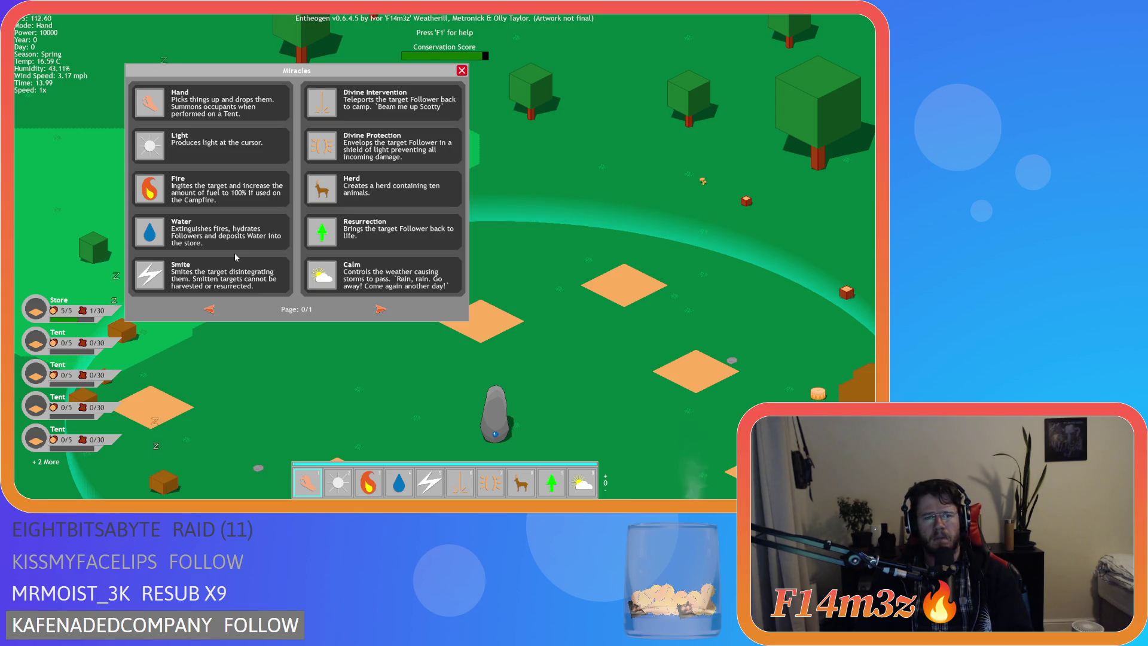
pyautogui.click(461, 71)
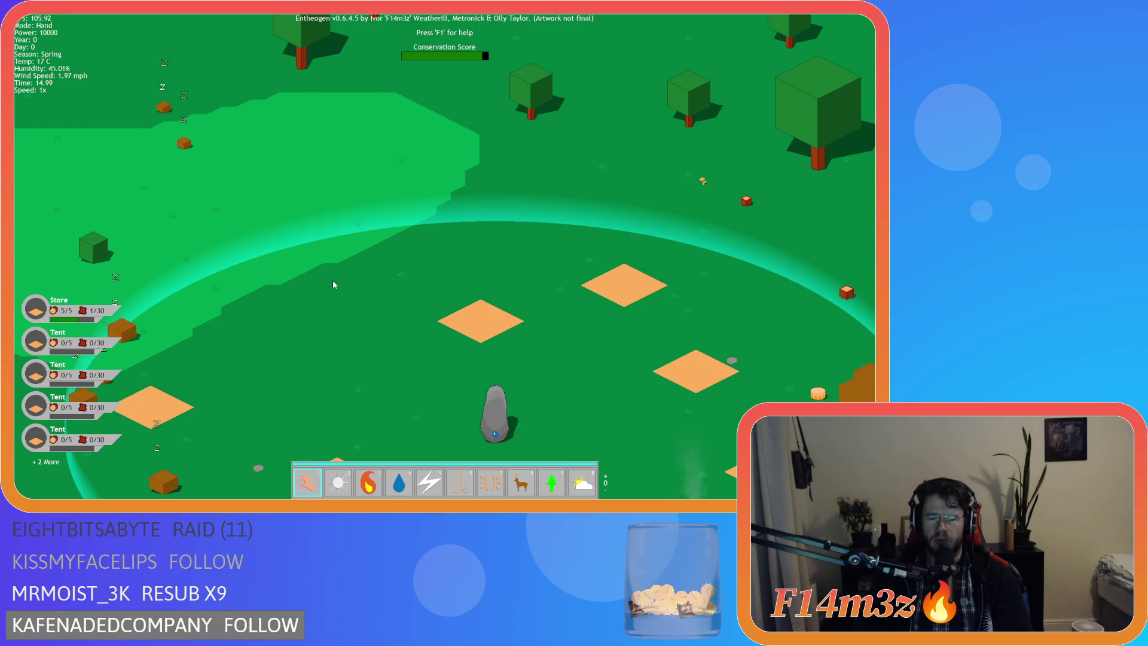
# Pan the camera around the village, then quit the test run with Escape and Y
pyautogui.scroll(1, 332, 279)
pyautogui.scroll(-1, 332, 285)
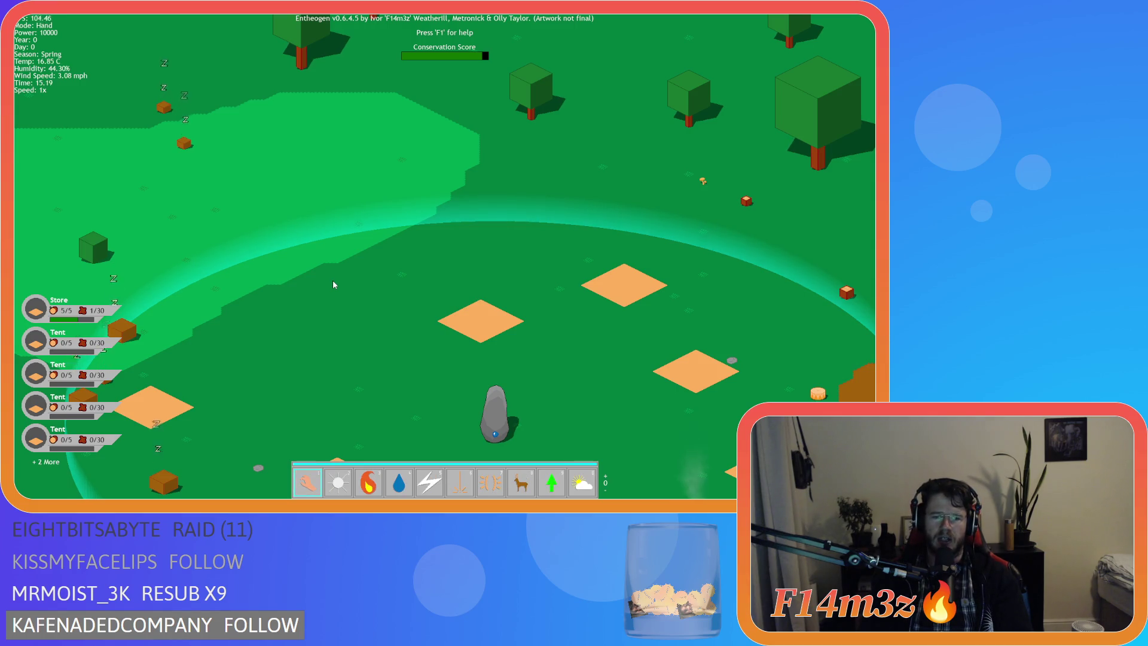
pyautogui.press('s')
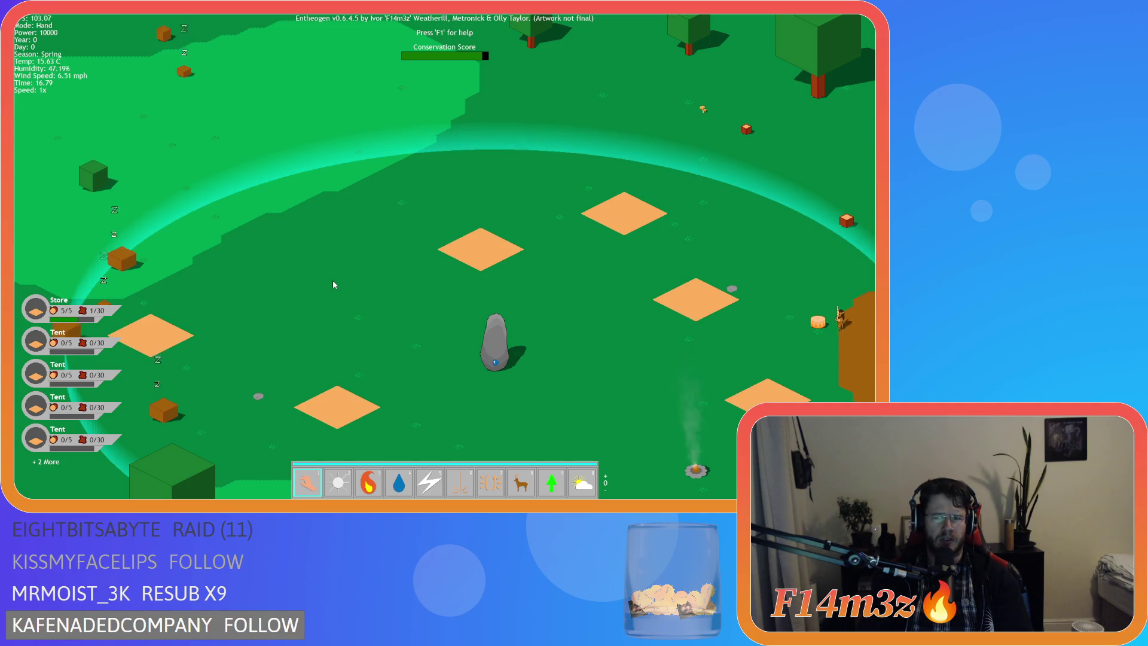
pyautogui.press('d')
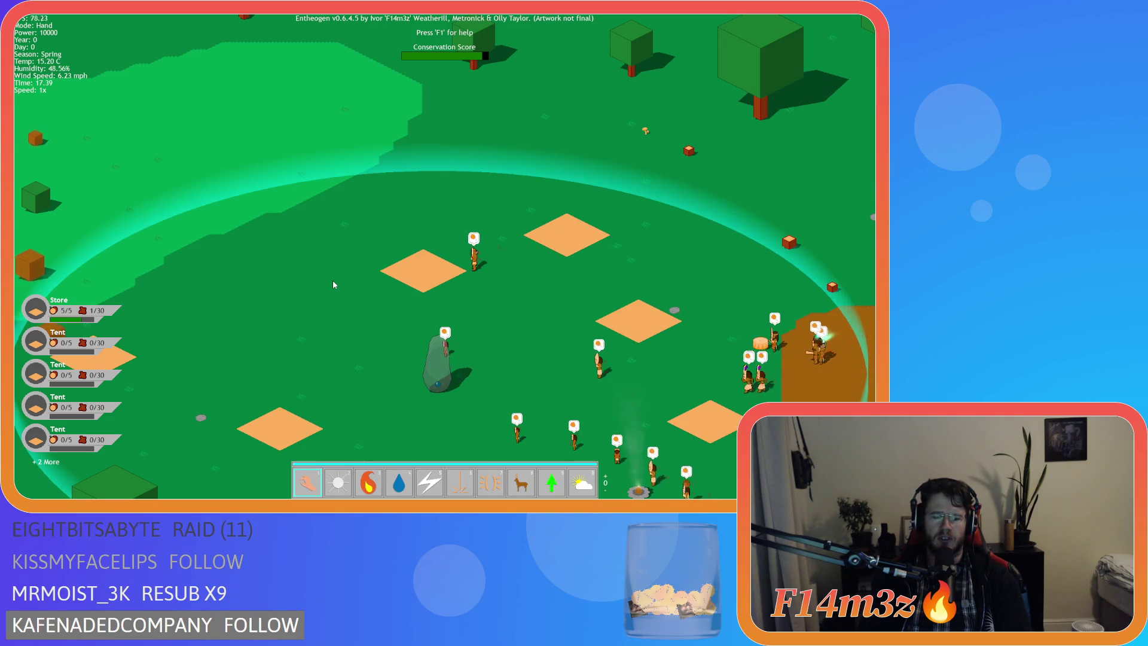
pyautogui.press('Escape')
pyautogui.press('y')
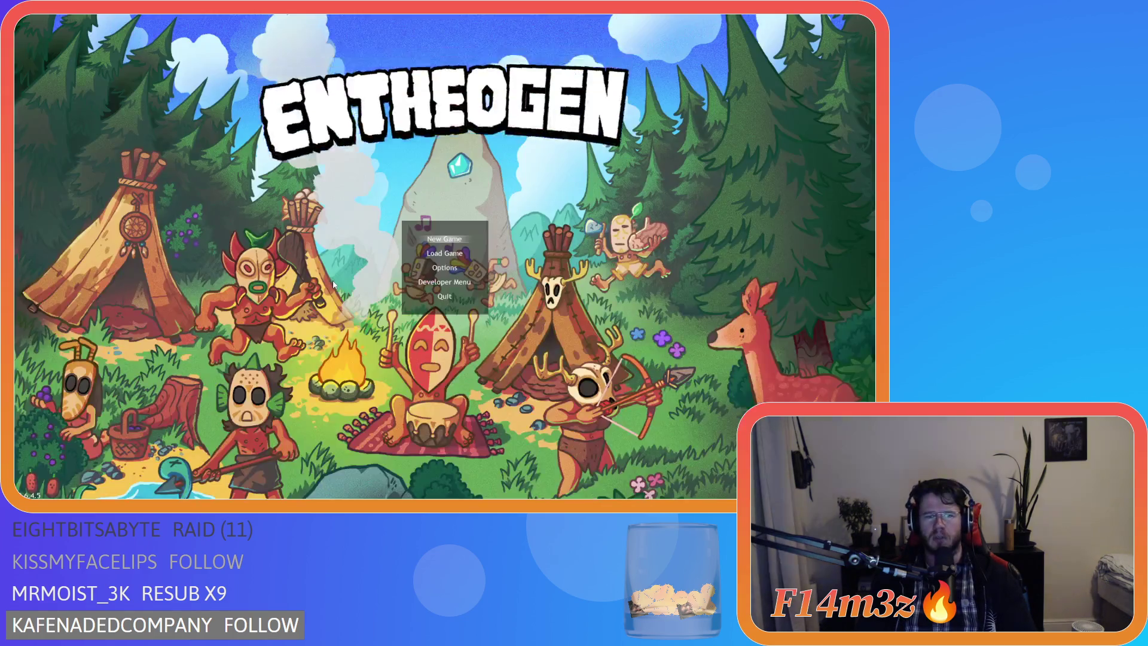
# Close sc_miracleHand, collapse Miracles and Game folders, and open ob_save from Objects > Save
pyautogui.moveTo(536, 224)
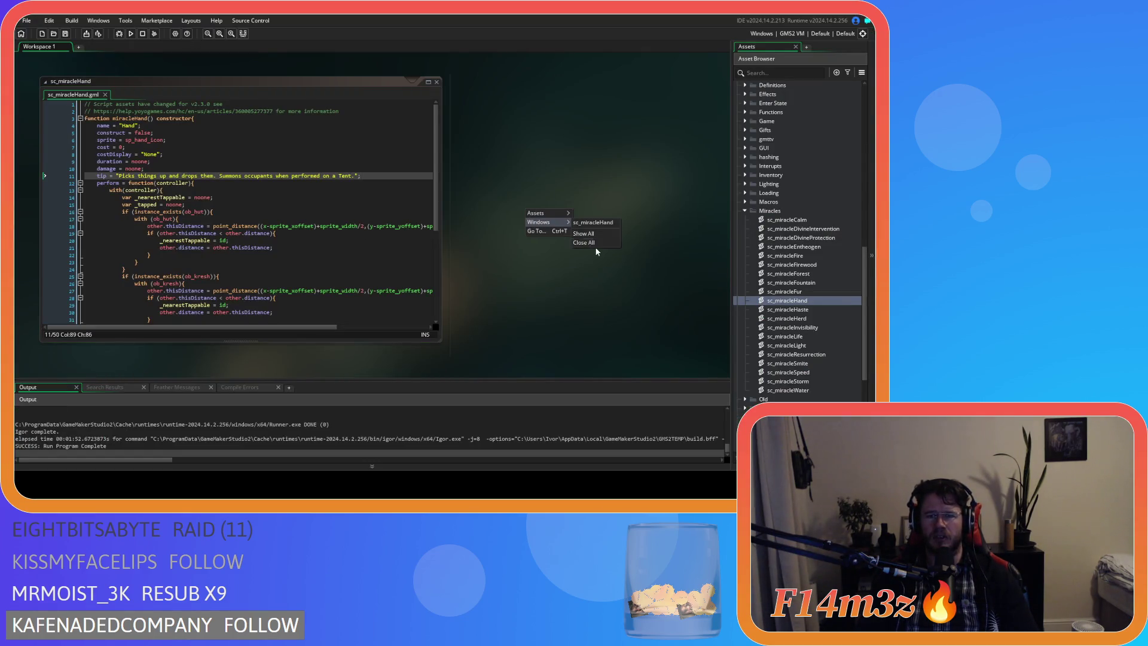
pyautogui.click(595, 243)
pyautogui.click(745, 210)
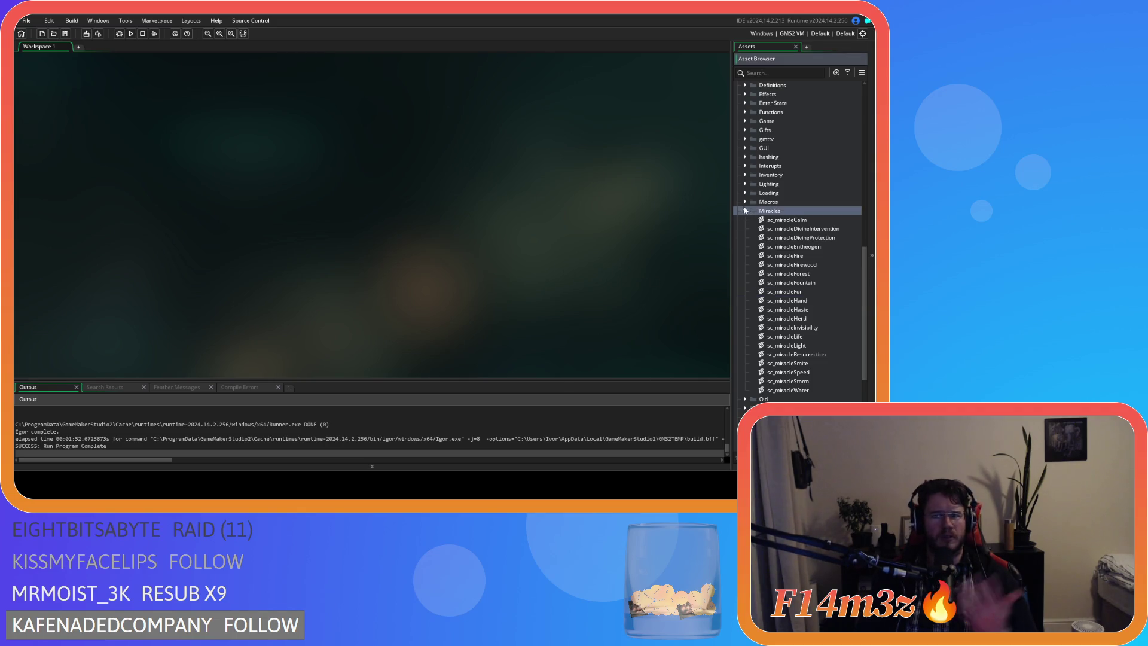
pyautogui.scroll(3, 747, 269)
pyautogui.scroll(3, 745, 277)
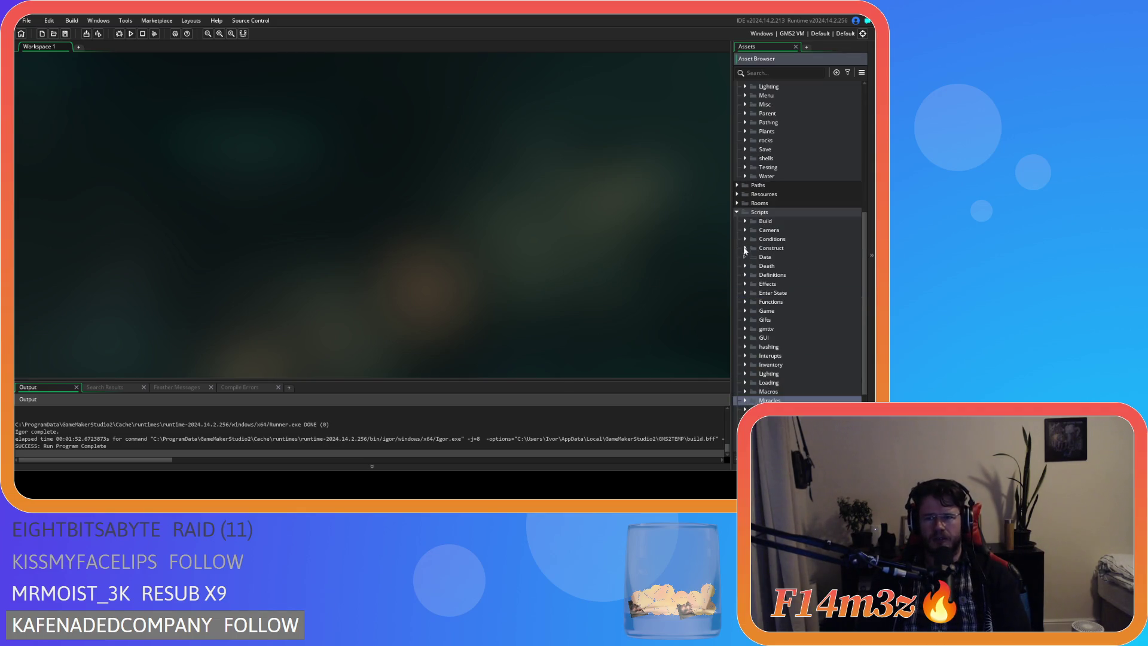
pyautogui.scroll(5, 738, 219)
pyautogui.click(744, 151)
pyautogui.scroll(3, 744, 154)
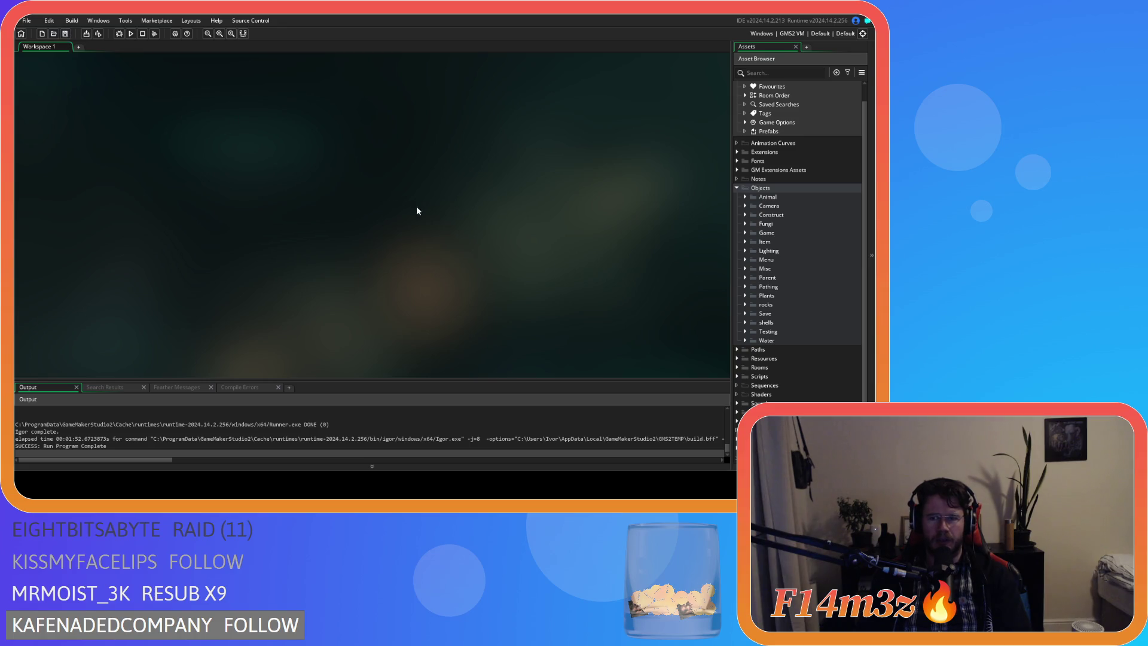
pyautogui.click(744, 235)
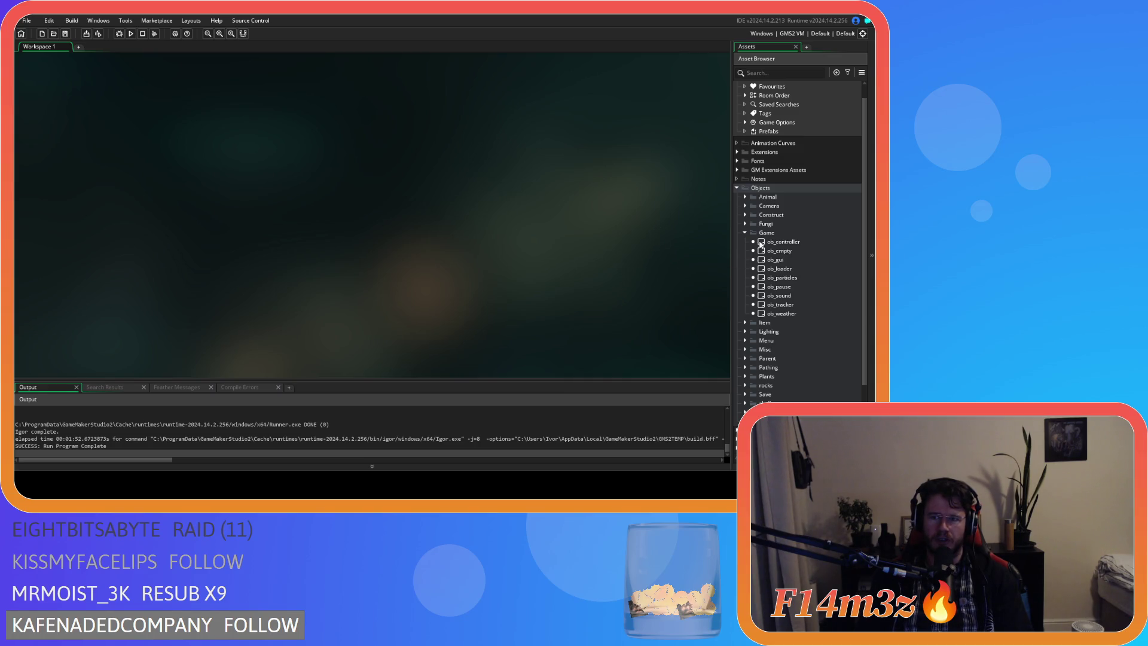
pyautogui.click(745, 232)
pyautogui.click(745, 313)
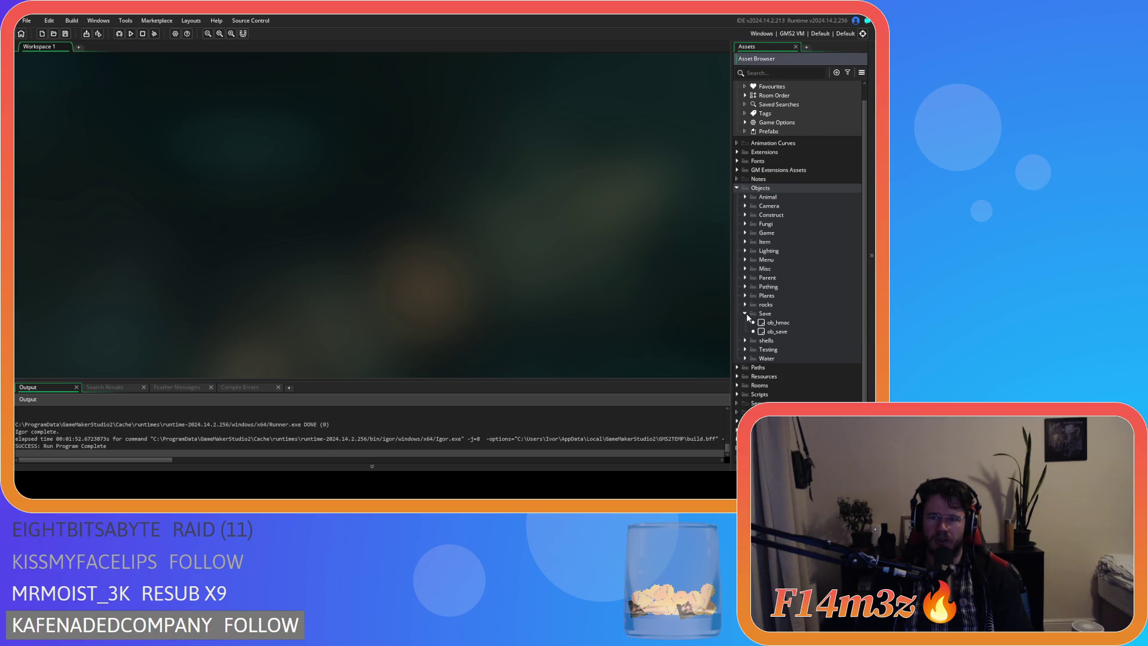
pyautogui.doubleClick(777, 332)
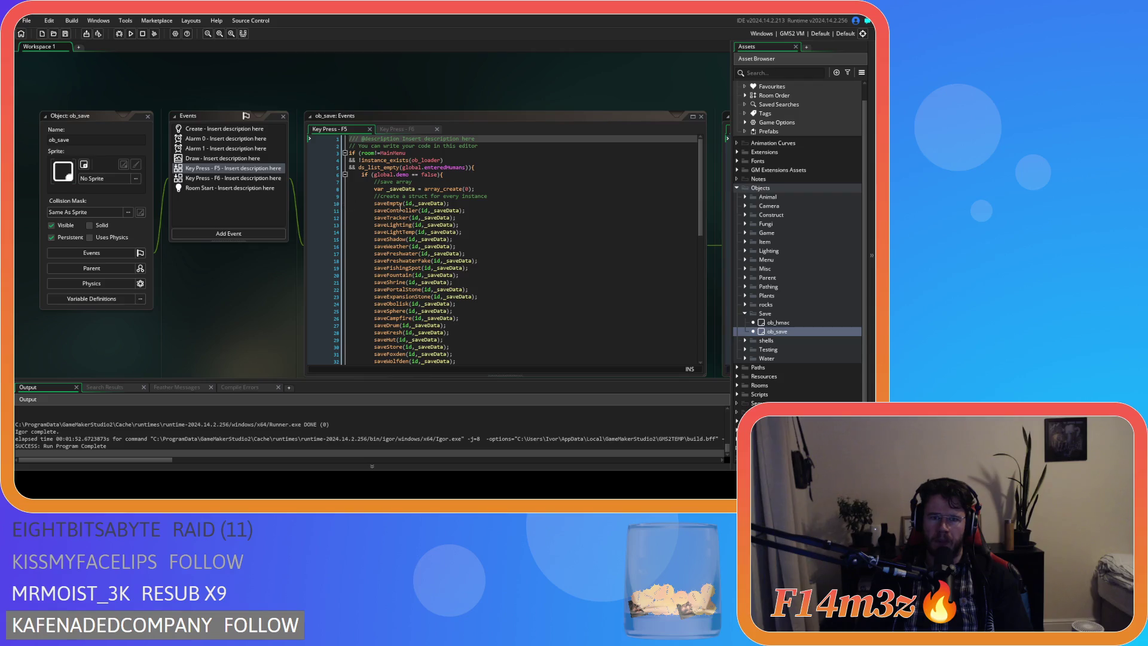
# Add a spellbookPage : global.spellbookPage entry to sc_saveTracker by duplicating the hotbarPage line
pyautogui.middleClick(403, 218)
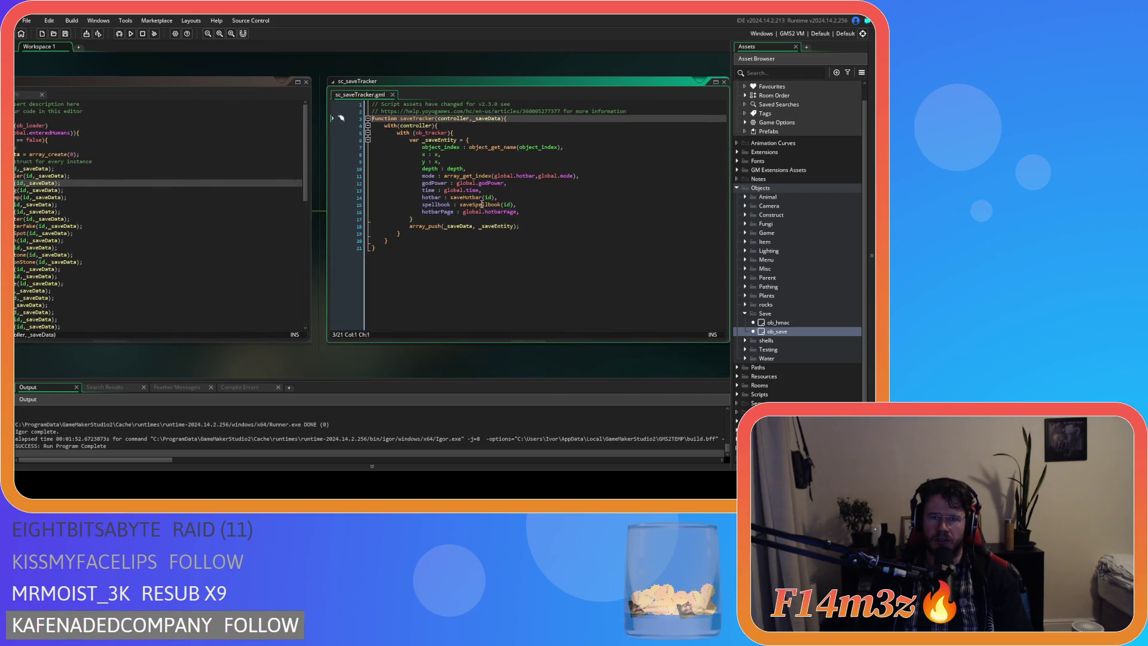
pyautogui.click(527, 205)
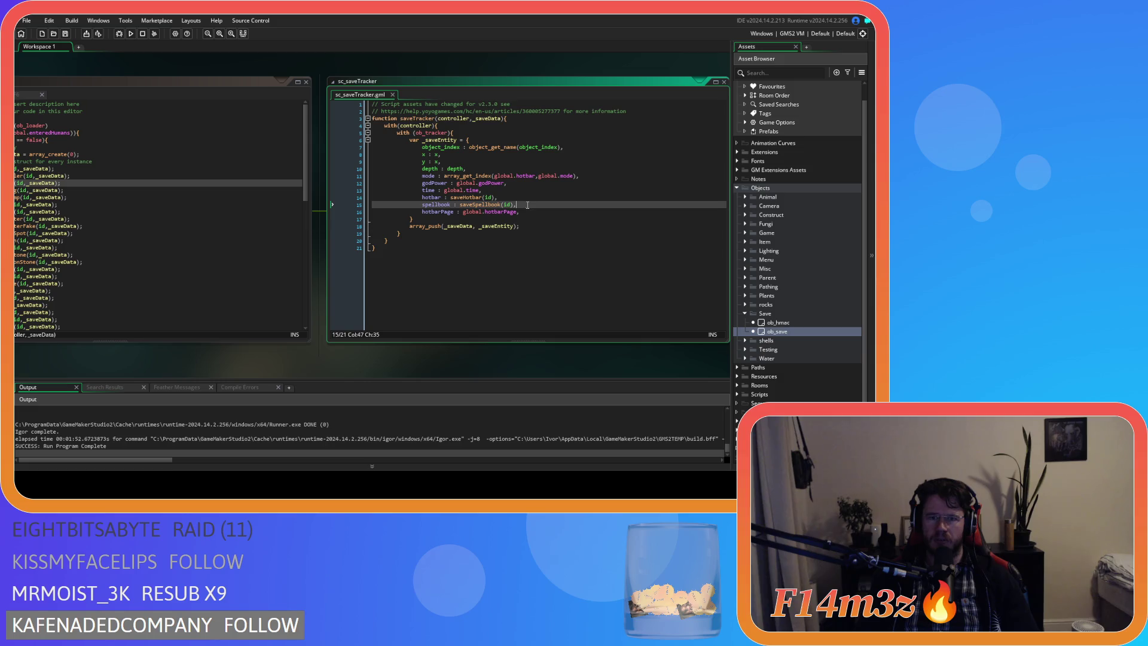
pyautogui.click(530, 211)
pyautogui.hotkey('ctrl', 'd')
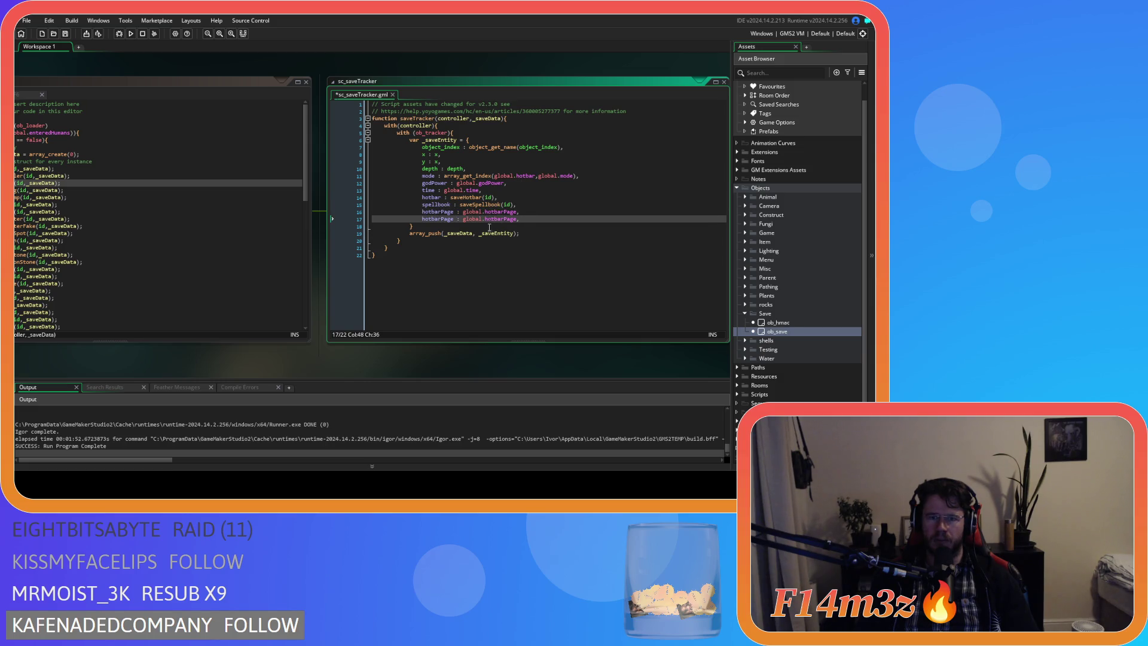
pyautogui.write('spell')
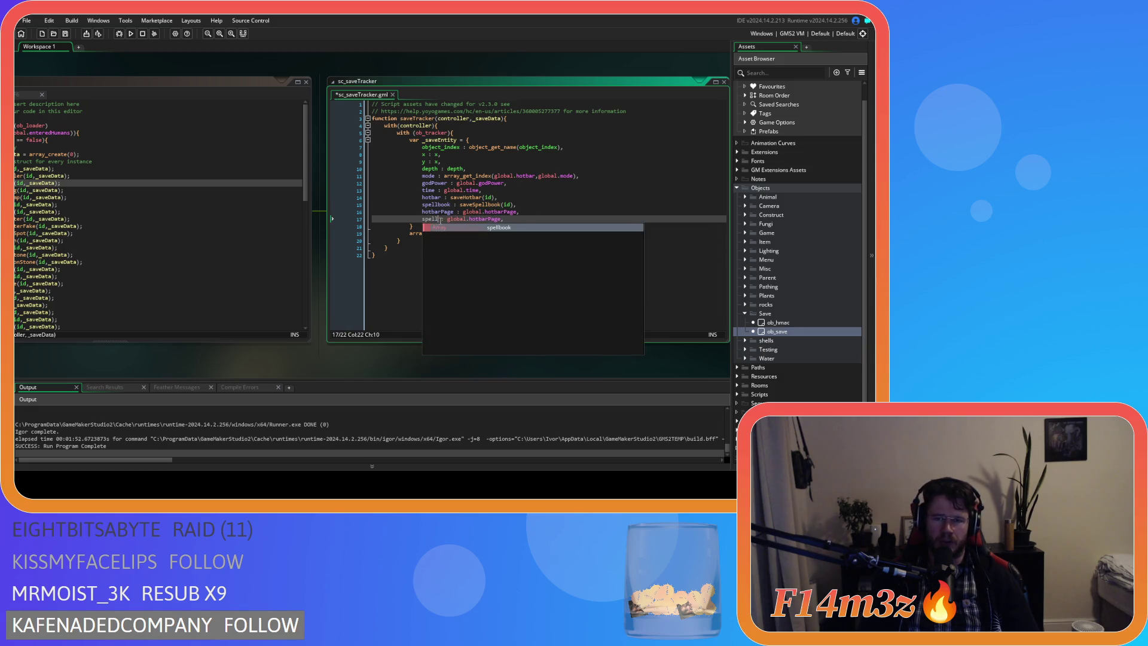
pyautogui.press('Return')
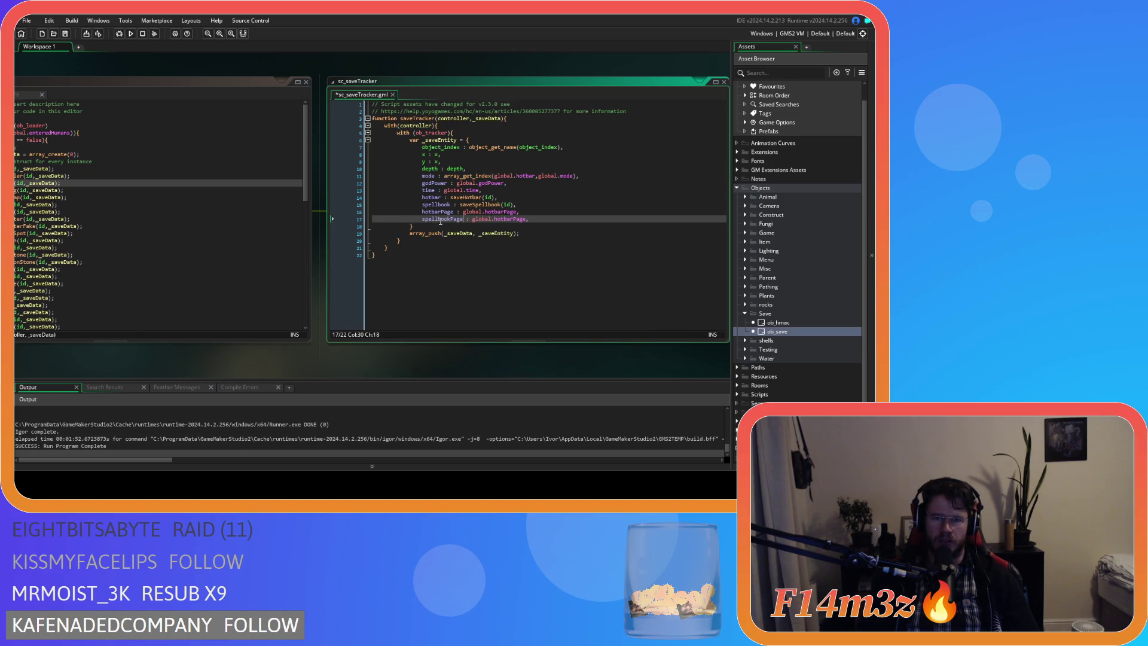
pyautogui.doubleClick(502, 219)
pyautogui.write('spell')
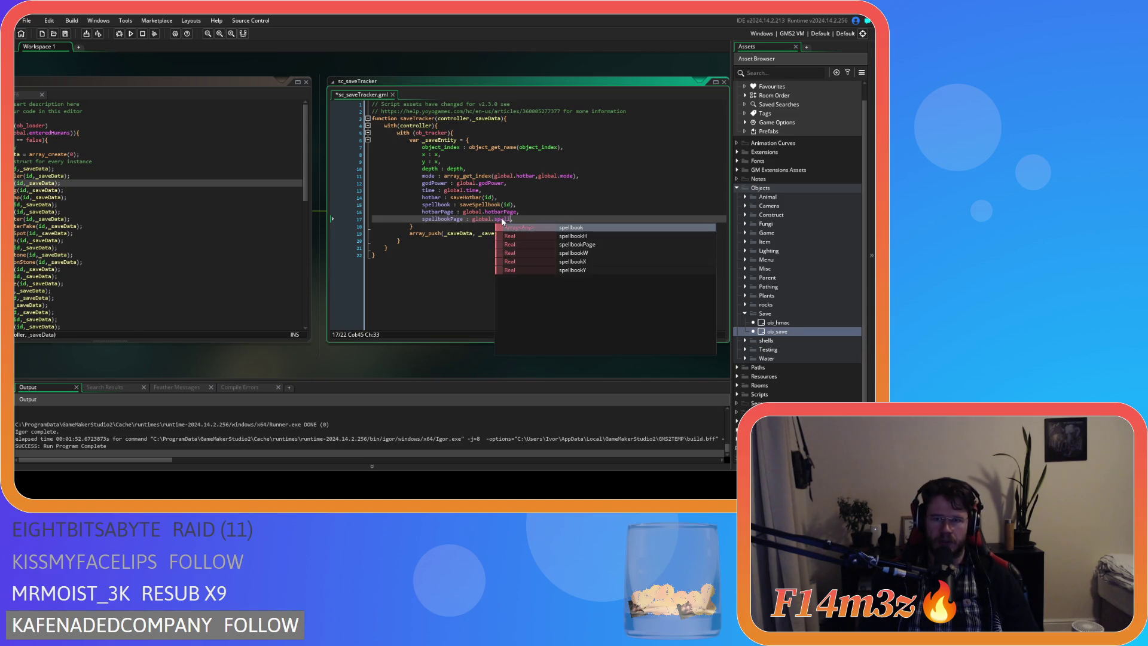
pyautogui.press('Down')
pyautogui.press('Down')
pyautogui.press('Return')
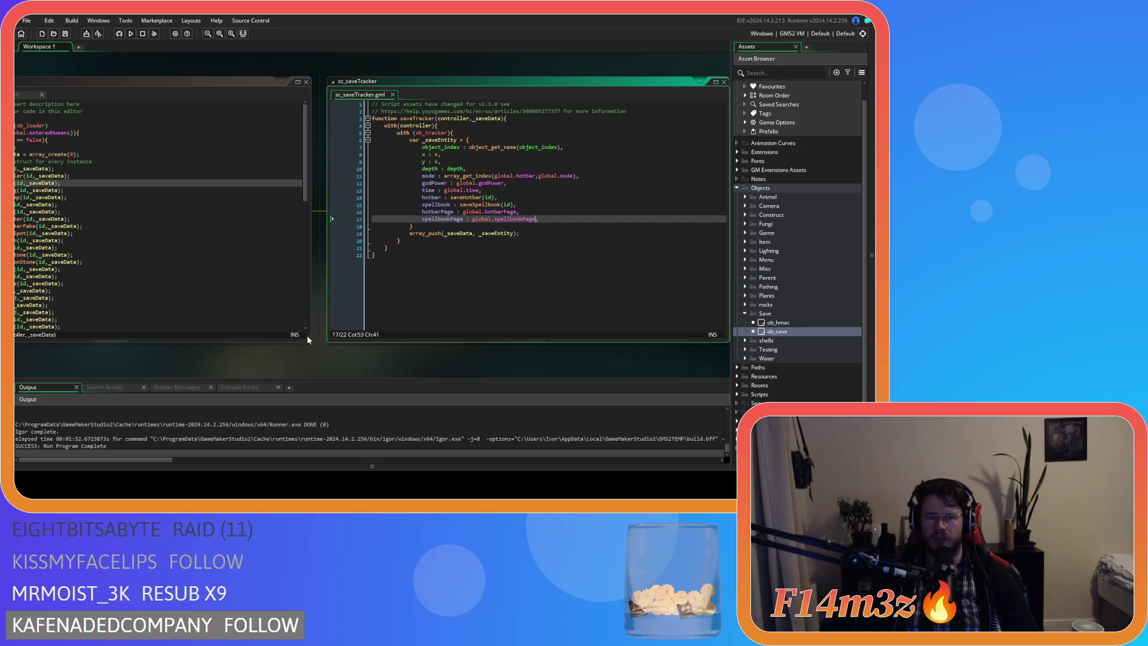
# Close all open code editors from the workspace menu
pyautogui.rightClick(179, 362)
pyautogui.moveTo(202, 373)
pyautogui.click(256, 393)
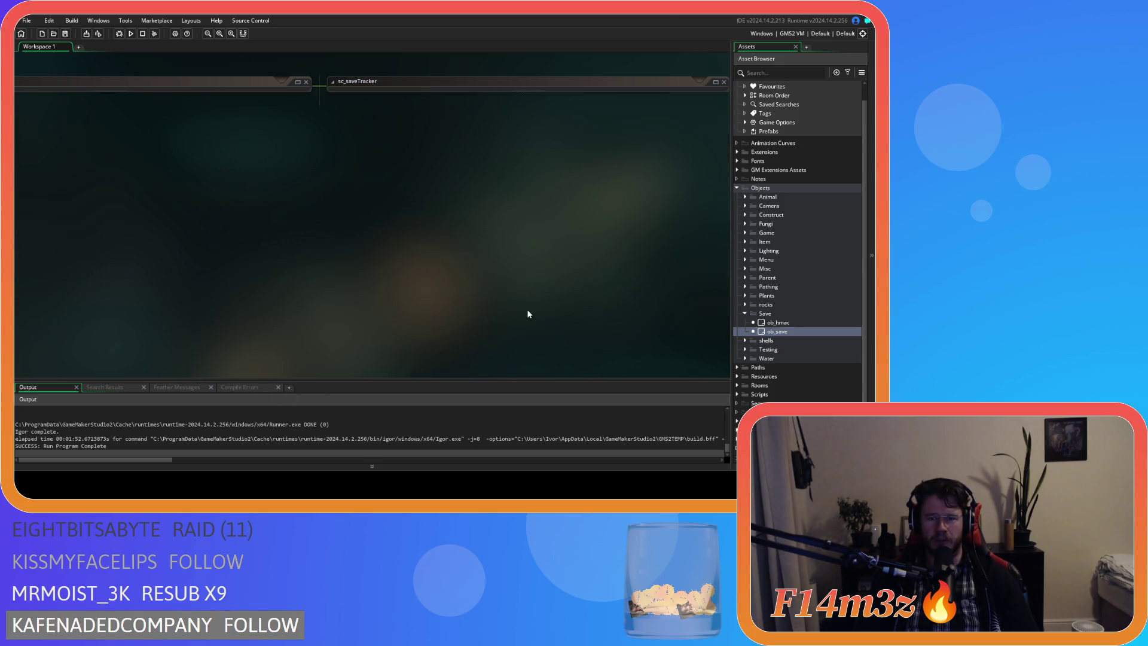
# Finish closing the editors, collapse the Objects folder, and build and run the game
pyautogui.click(744, 314)
pyautogui.click(737, 187)
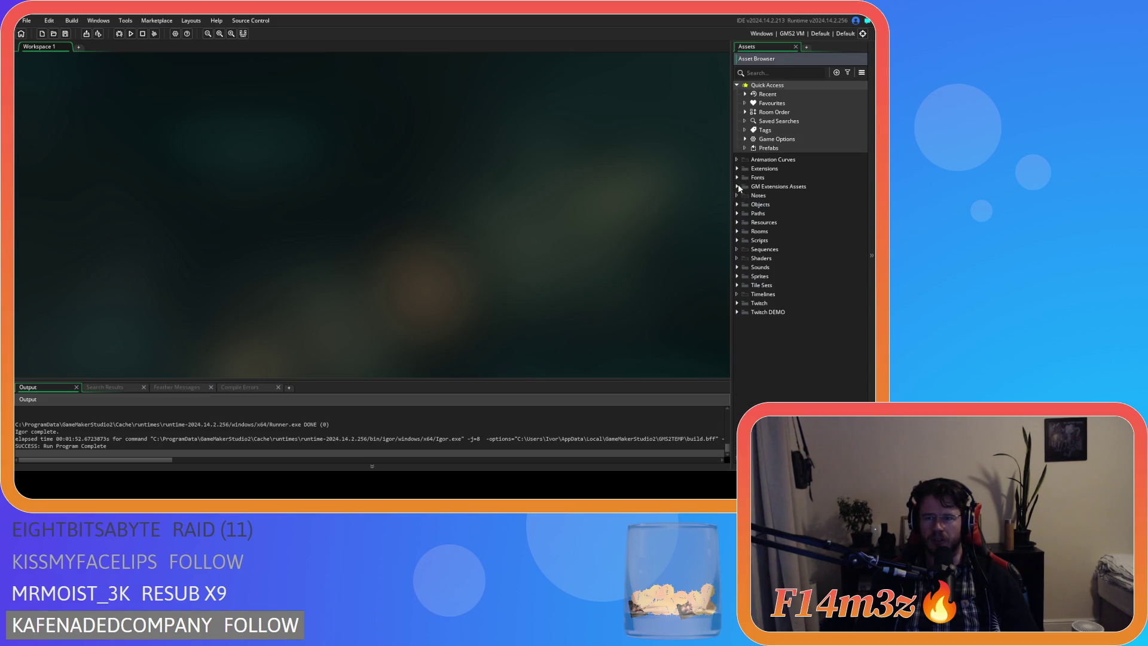
pyautogui.press('F5')
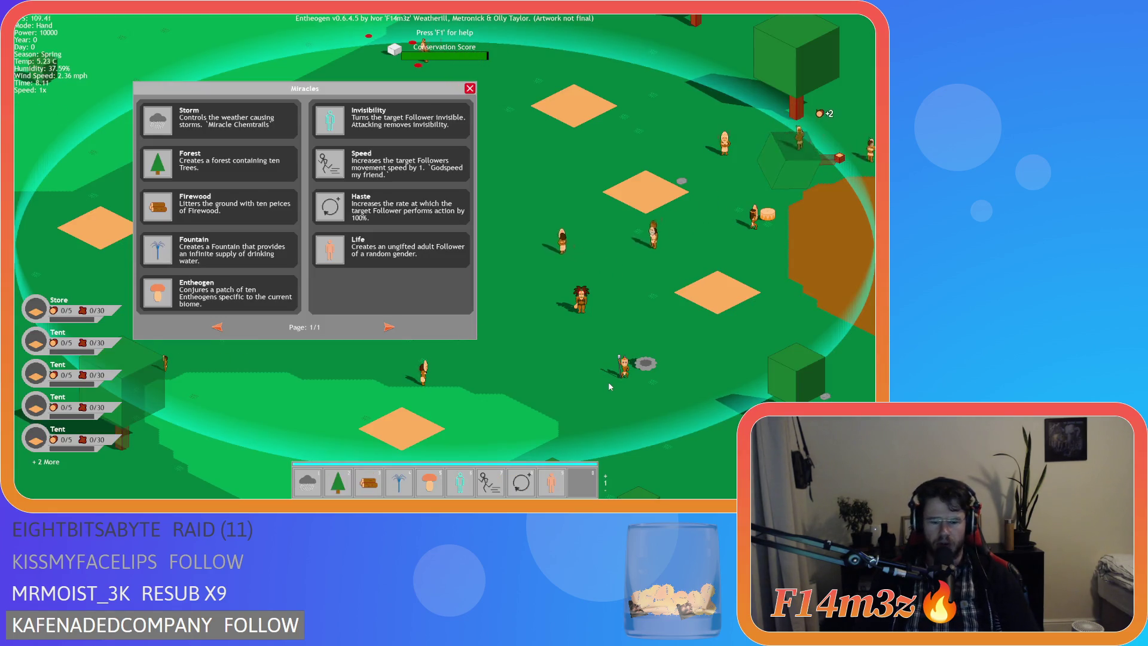
# Quicksave with F5, return the Miracles list to page one, then quickload with F9
pyautogui.press('F5')
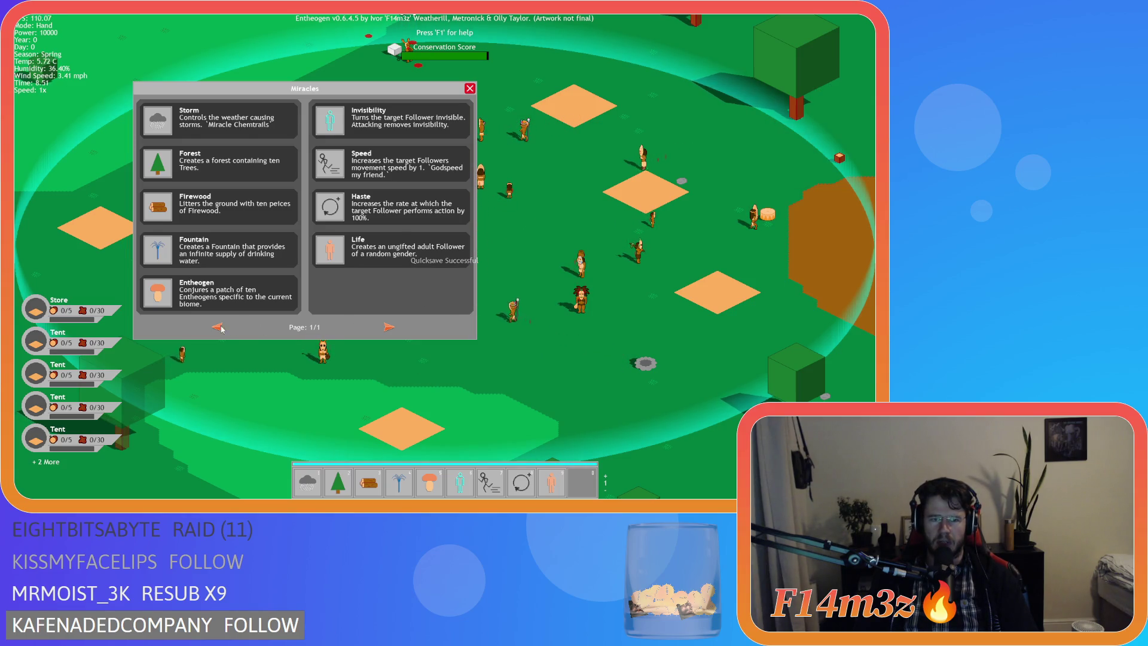
pyautogui.press('Left')
pyautogui.scroll(-1, 605, 439)
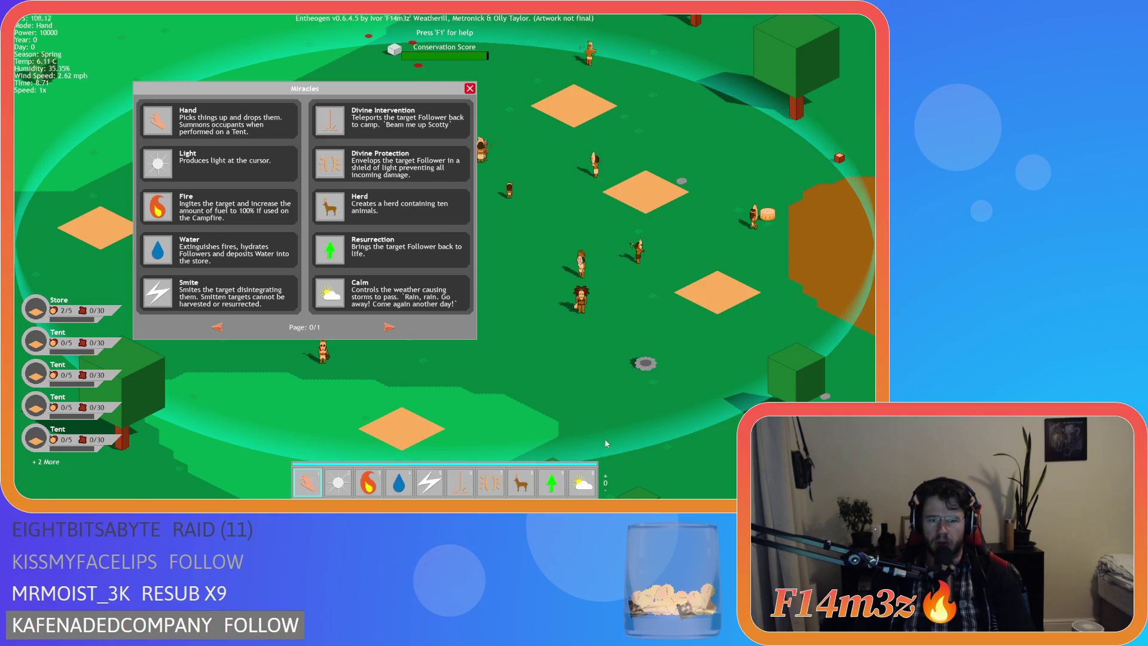
pyautogui.press('F9')
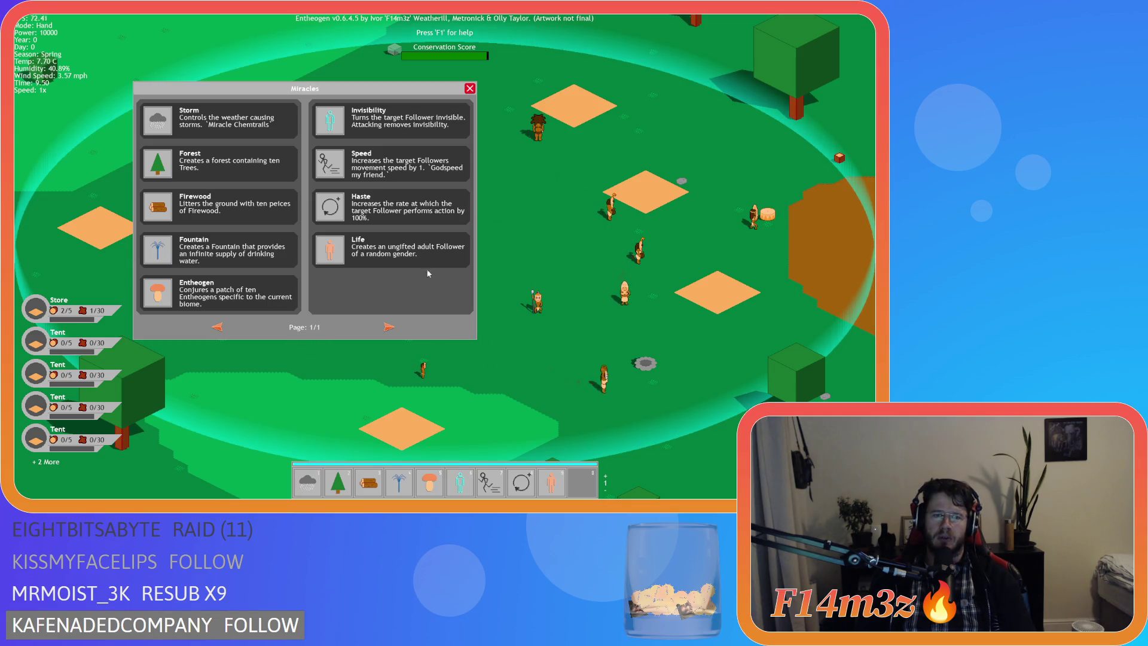
# Drag Haste and Firewood onto the hotbar, put Entheogen in slot 5, and close Miracles
pyautogui.moveTo(330, 206)
pyautogui.mouseDown()
pyautogui.moveTo(574, 481)
pyautogui.moveTo(591, 476)
pyautogui.moveTo(577, 418)
pyautogui.mouseUp()
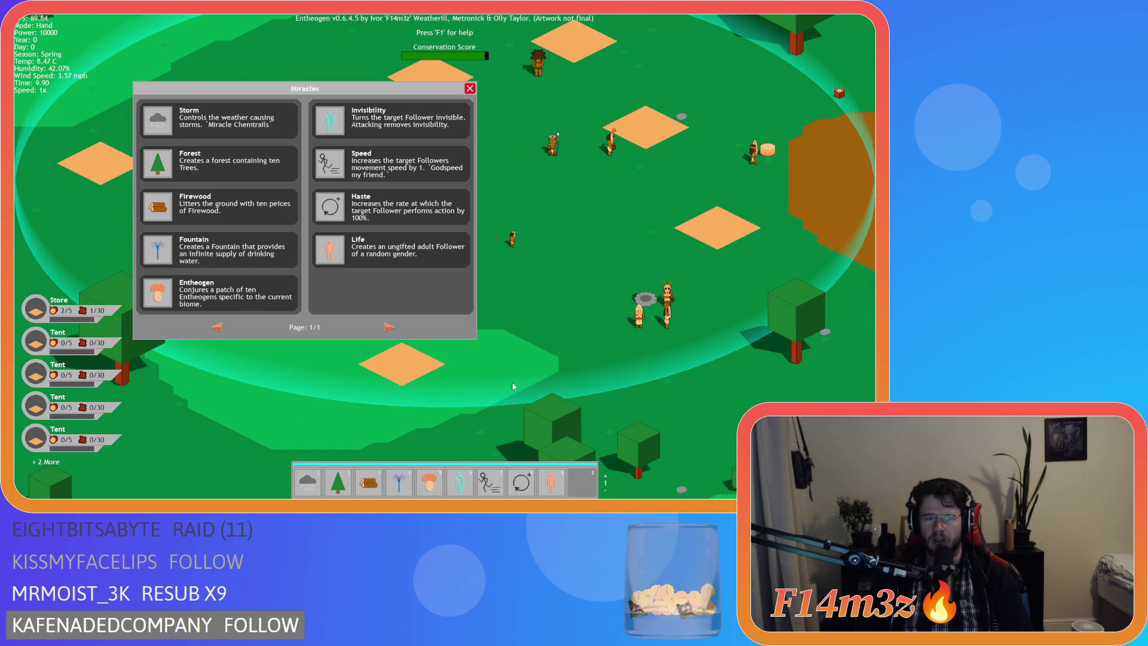
pyautogui.moveTo(158, 206)
pyautogui.mouseDown()
pyautogui.moveTo(571, 411)
pyautogui.moveTo(586, 478)
pyautogui.moveTo(522, 432)
pyautogui.mouseUp()
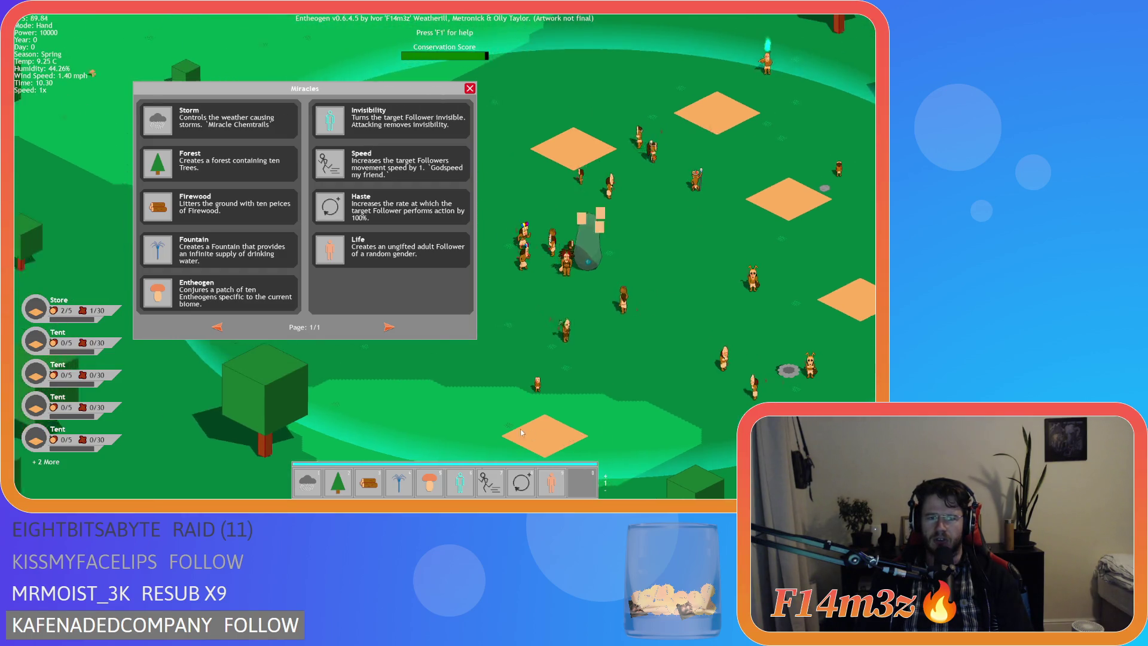
pyautogui.moveTo(429, 481)
pyautogui.mouseDown()
pyautogui.moveTo(492, 383)
pyautogui.moveTo(547, 227)
pyautogui.moveTo(536, 240)
pyautogui.mouseUp()
pyautogui.press('w')
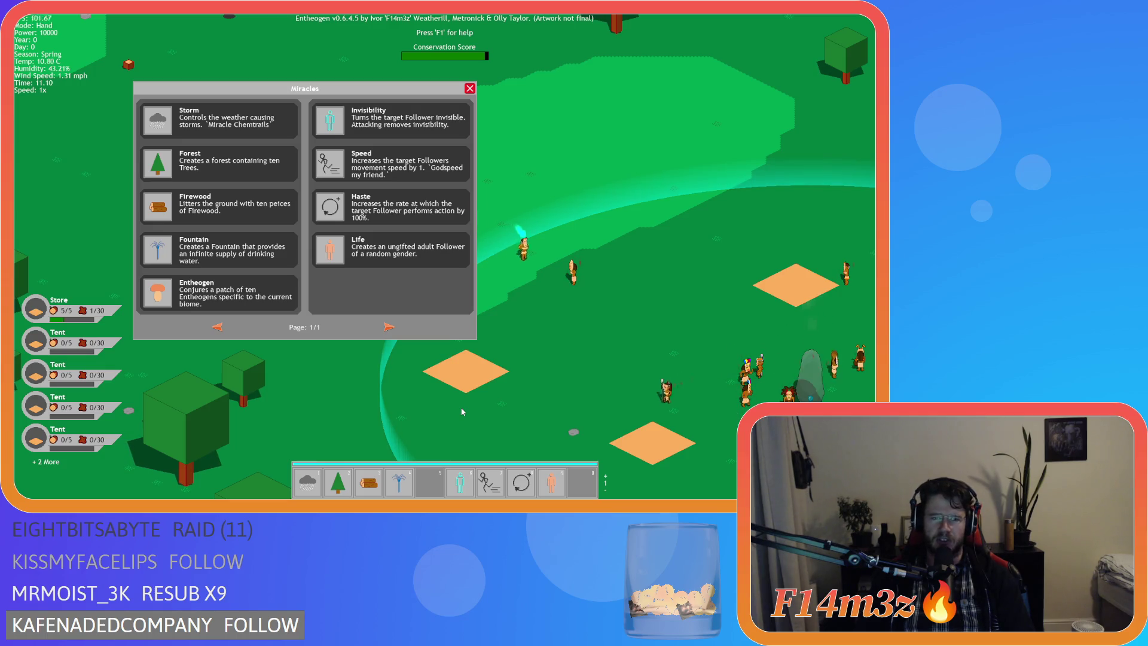
pyautogui.moveTo(459, 487); pyautogui.dragTo(562, 325)
pyautogui.moveTo(157, 293)
pyautogui.mouseDown()
pyautogui.moveTo(232, 316)
pyautogui.moveTo(425, 464)
pyautogui.moveTo(429, 481)
pyautogui.mouseUp()
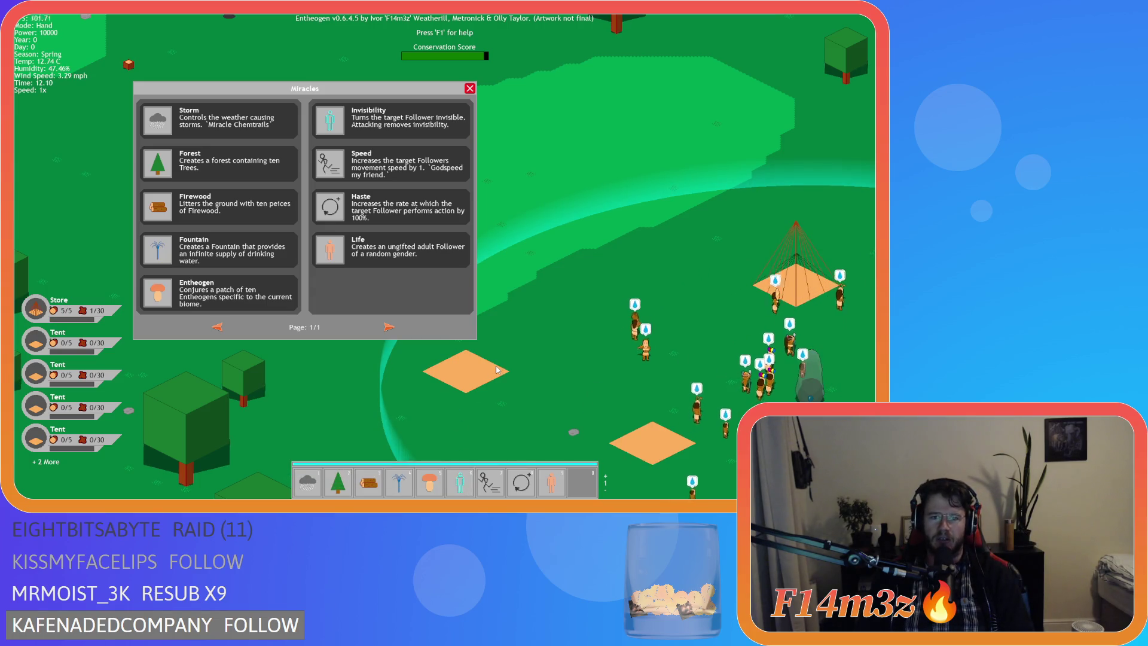
pyautogui.press('d')
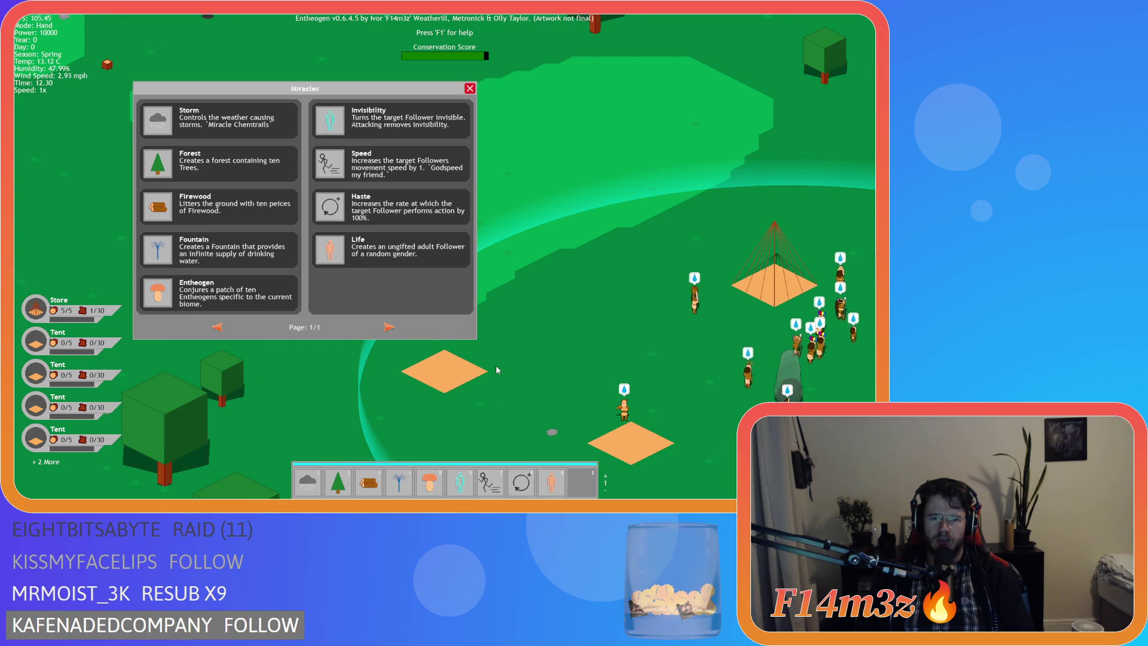
pyautogui.press('d')
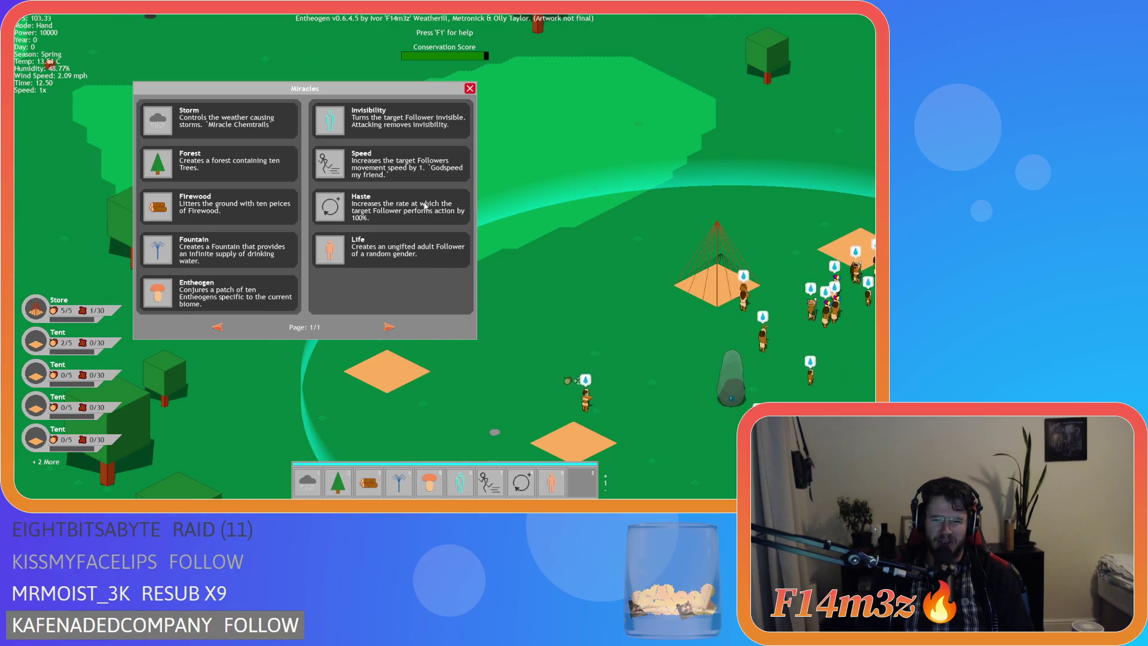
pyautogui.click(470, 88)
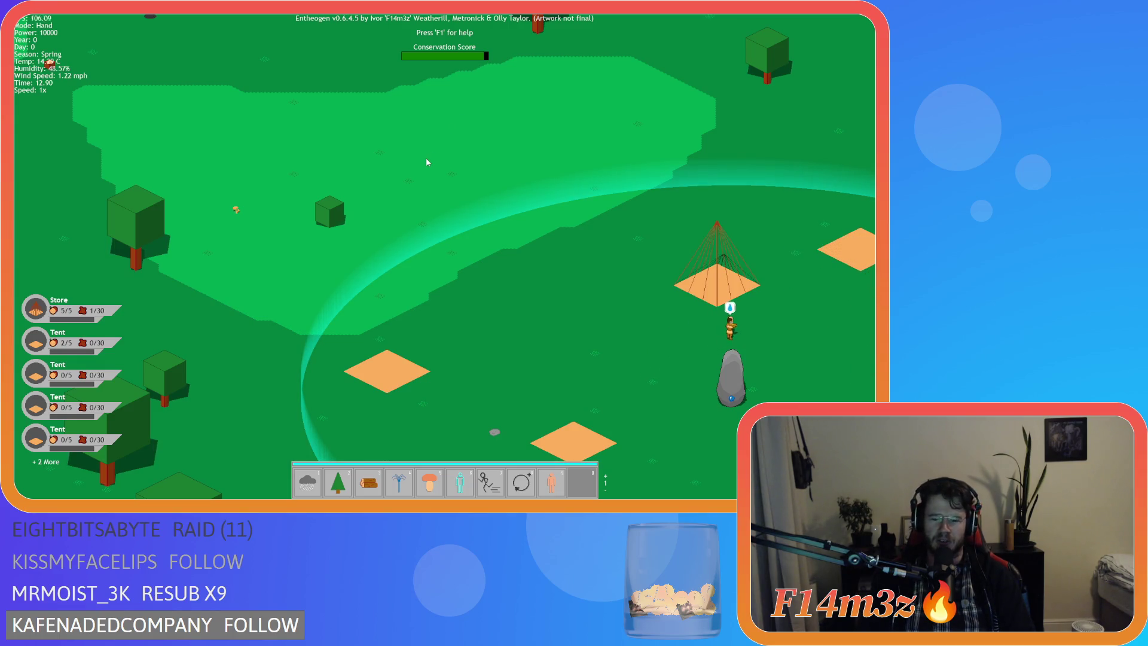
# Switch the hotbar back to bank 0 and briefly open and close the Miracles panel
pyautogui.scroll(-1, 426, 159)
pyautogui.press('d')
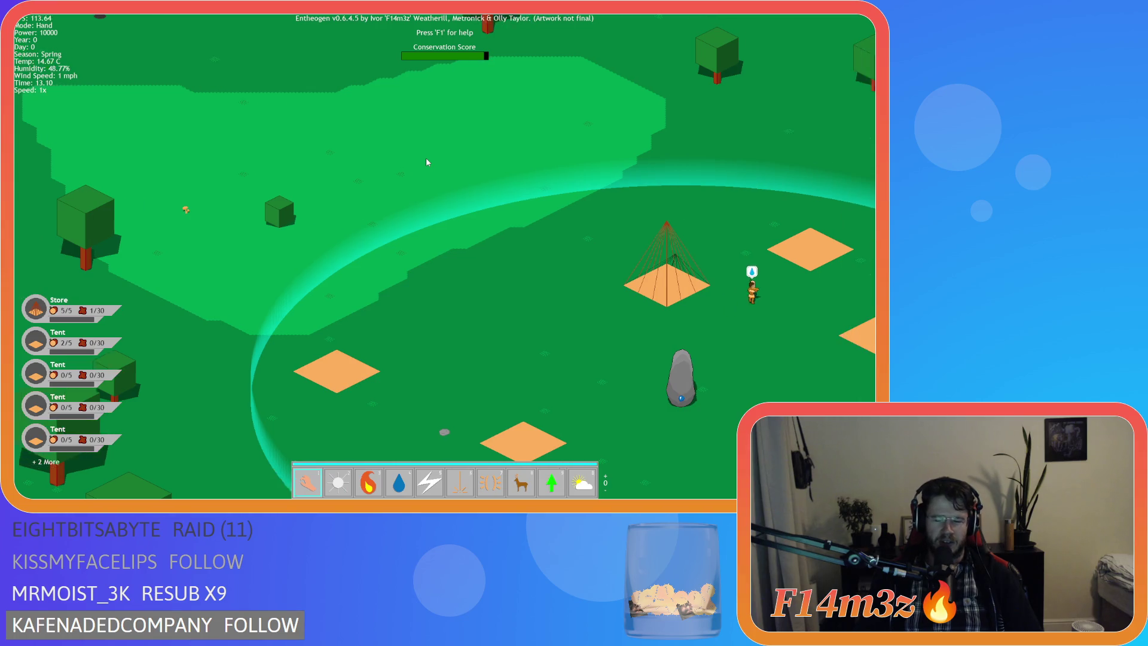
pyautogui.press('m')
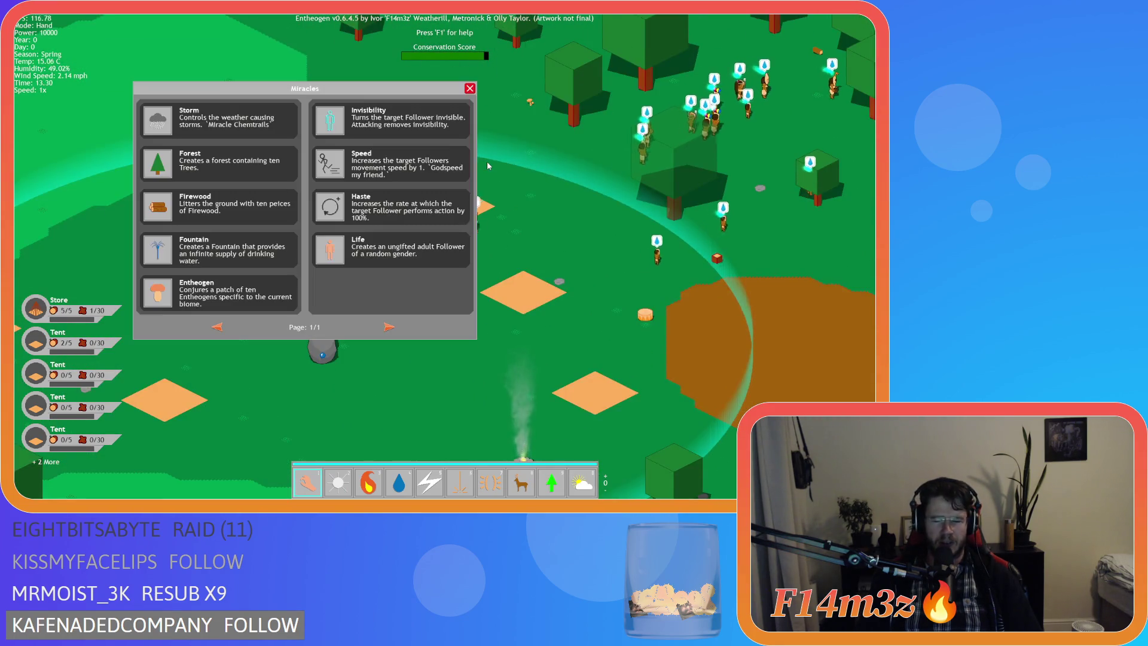
pyautogui.click(156, 252)
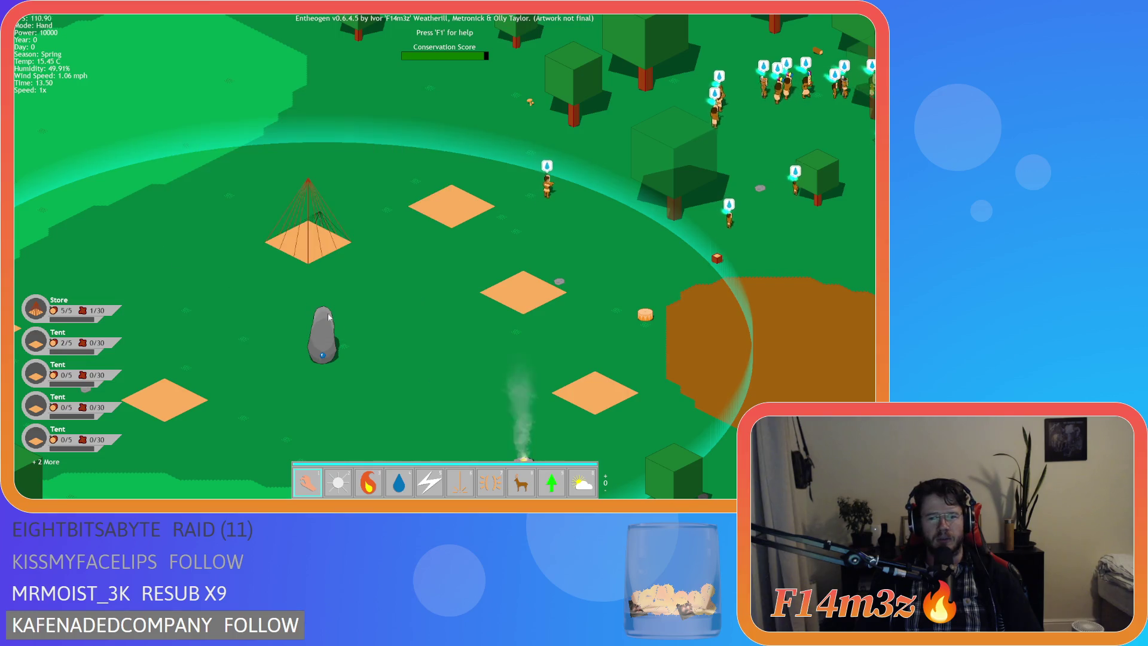
# Pan the camera around the camp, the follower group and the surrounding forest
pyautogui.press('a')
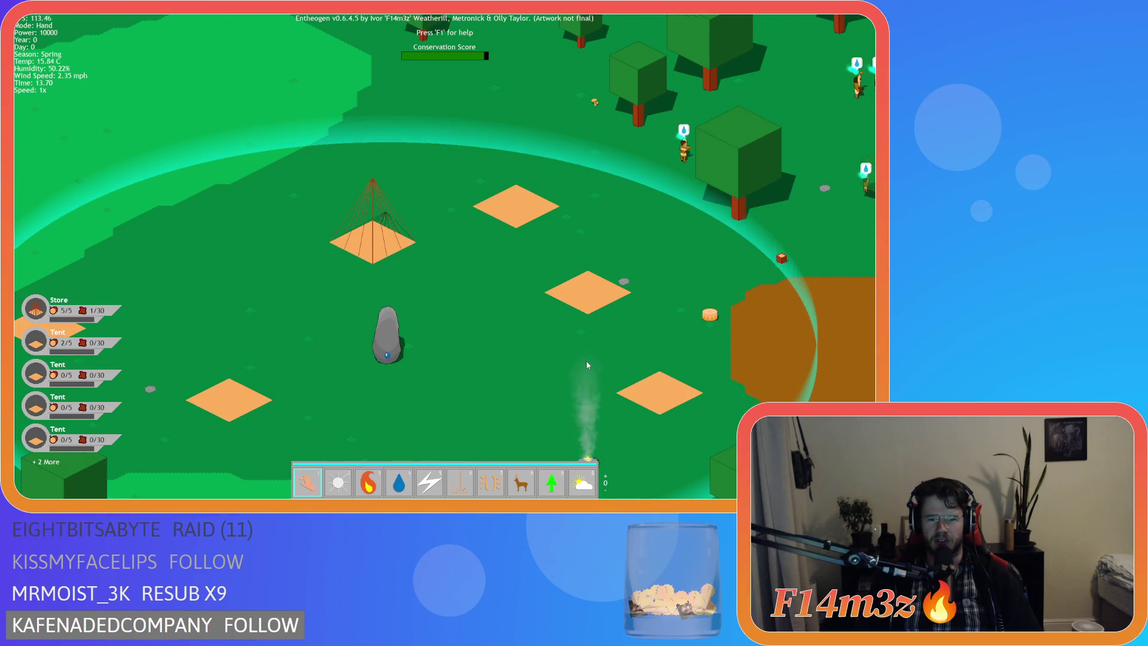
pyautogui.press('w')
pyautogui.press('d')
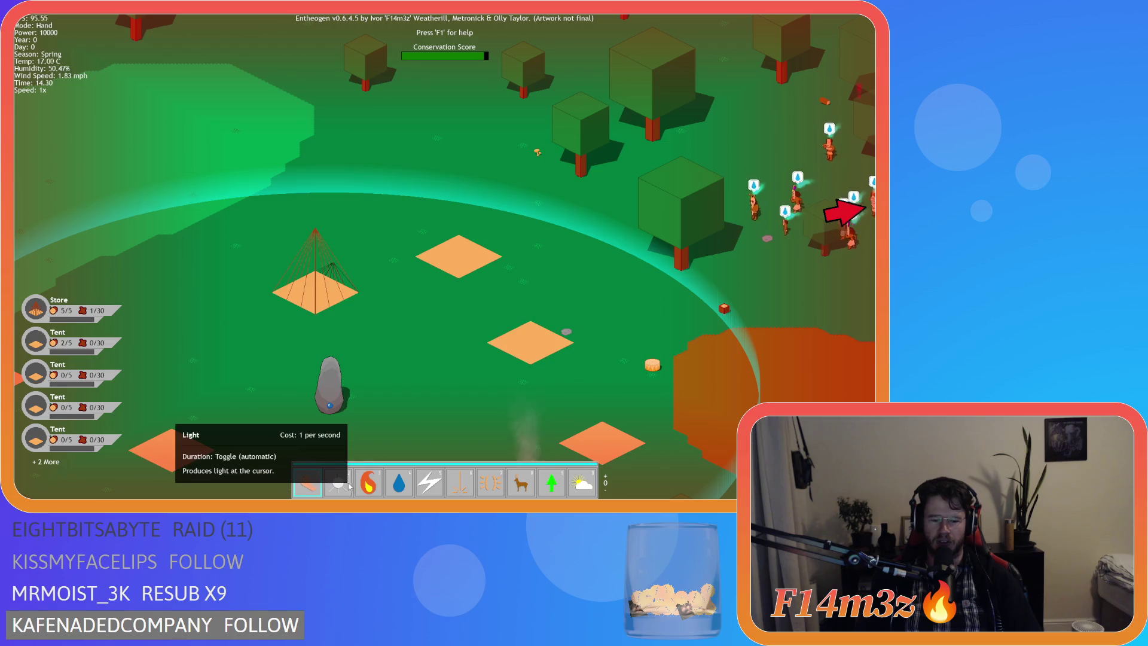
pyautogui.press('d')
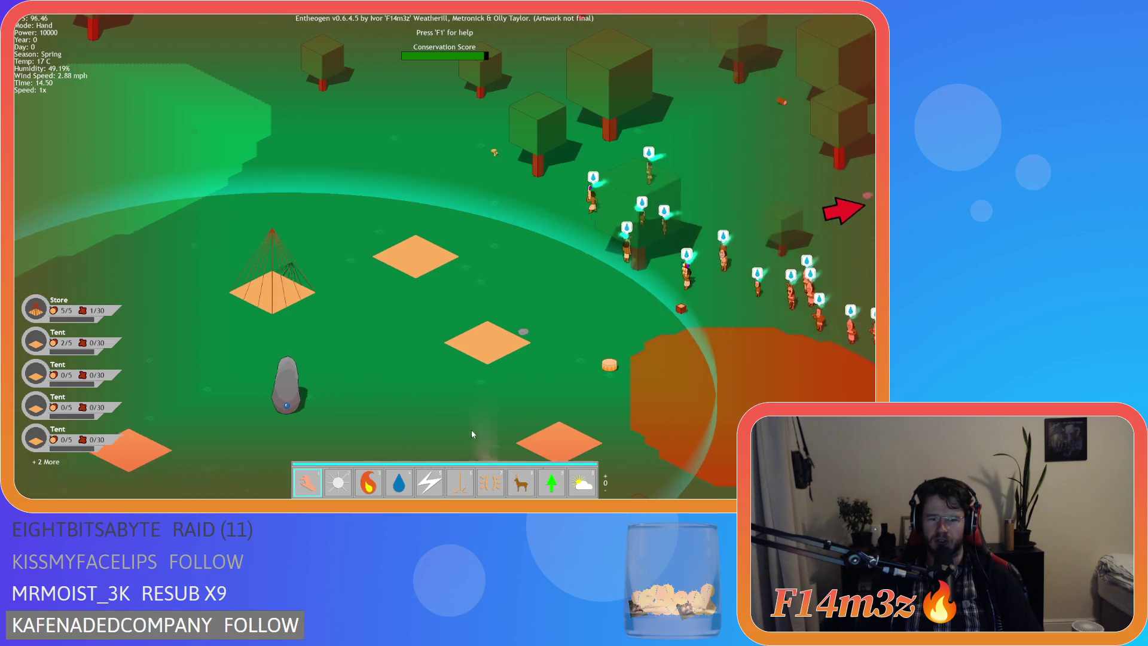
pyautogui.press('w')
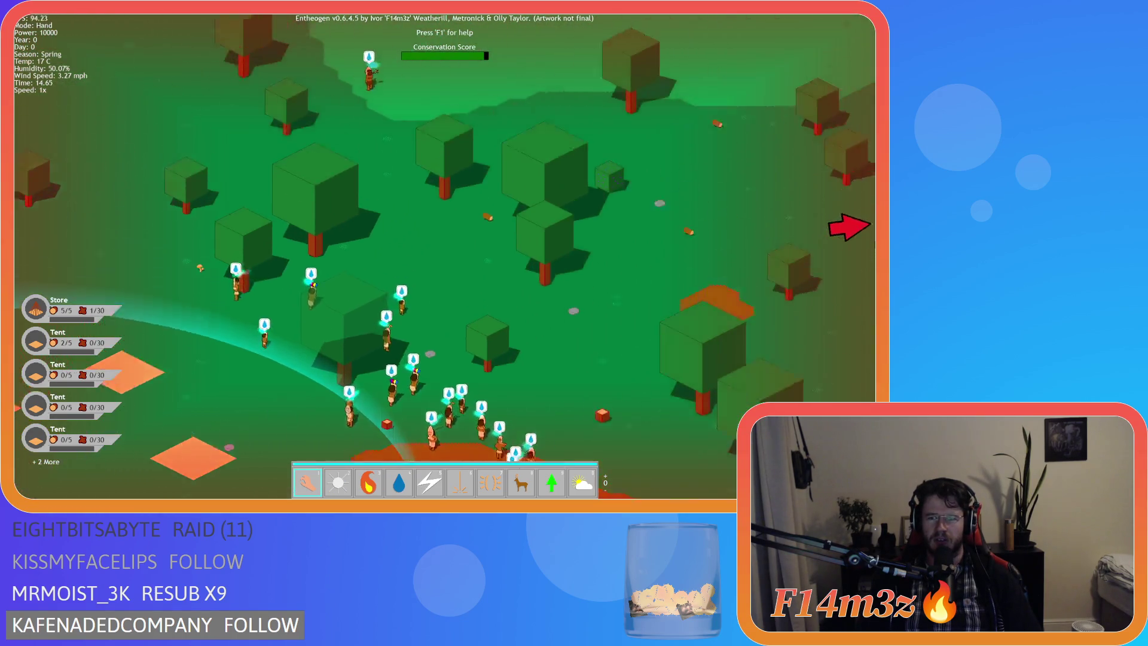
pyautogui.moveTo(849, 227)
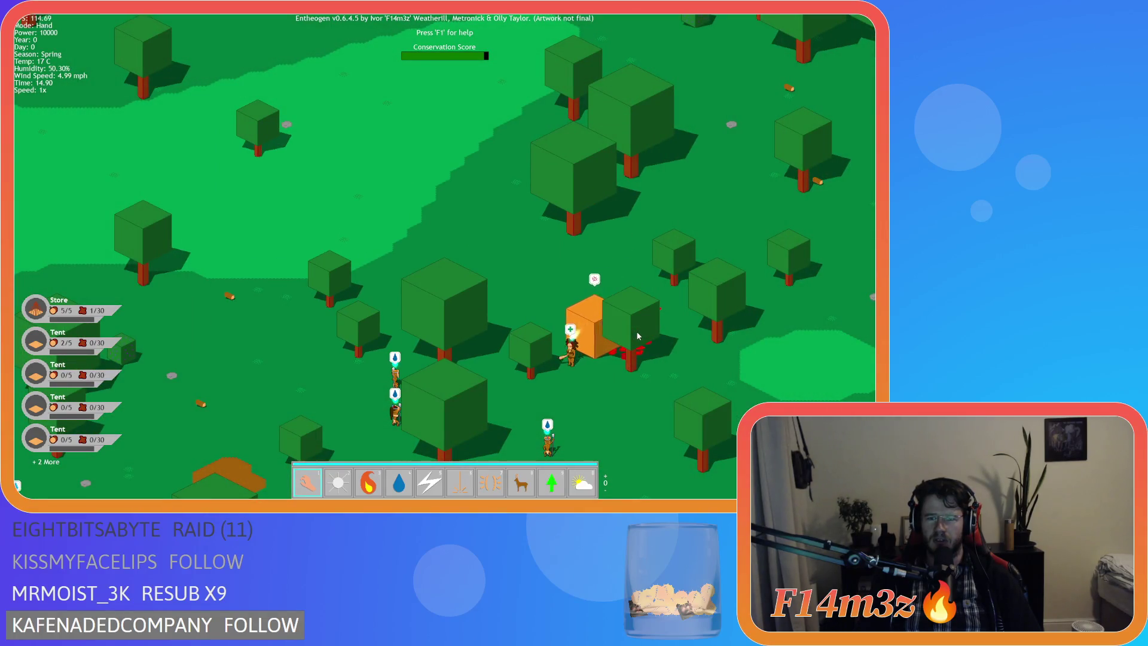
pyautogui.press('d')
pyautogui.press('s')
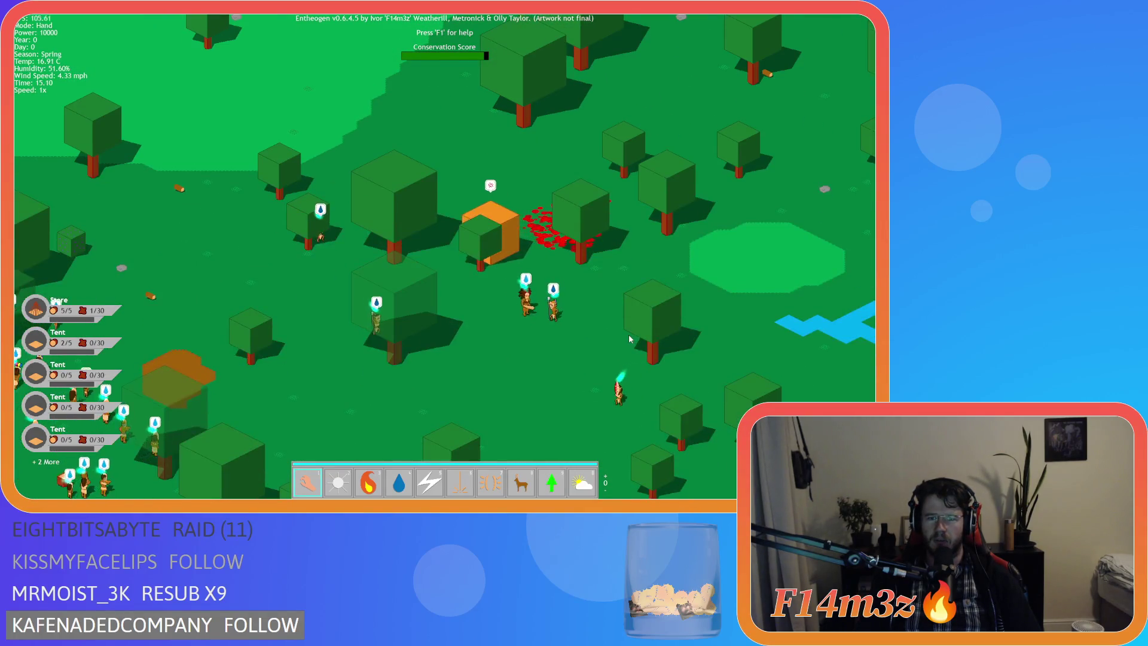
pyautogui.press('a')
pyautogui.press('s')
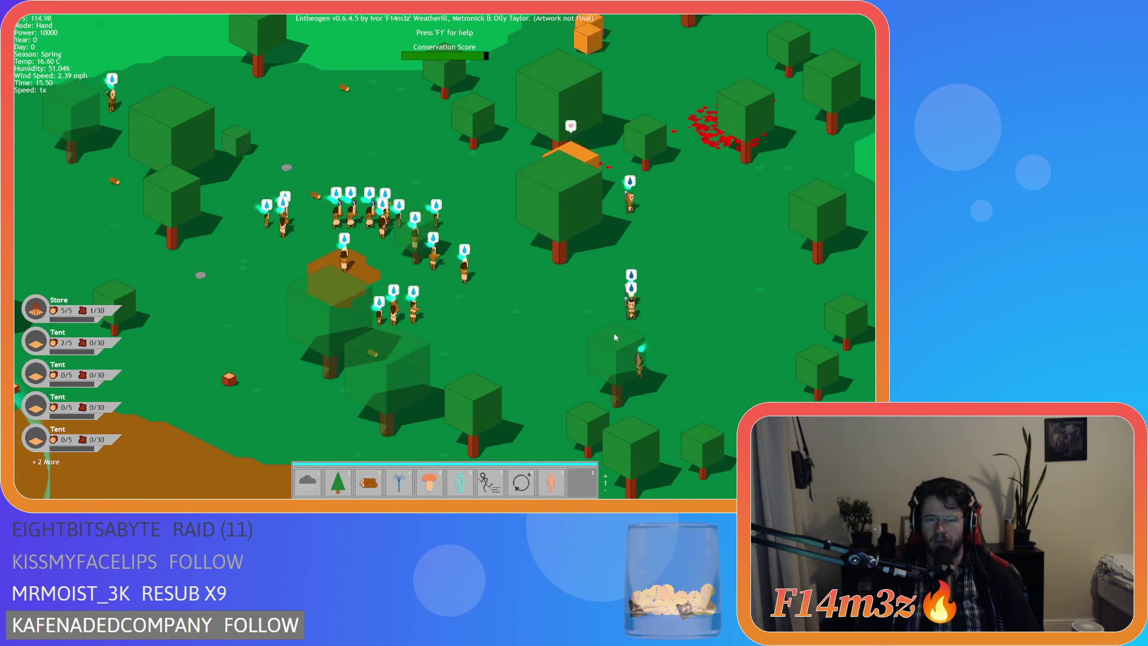
pyautogui.press('a')
pyautogui.press('s')
pyautogui.press('a')
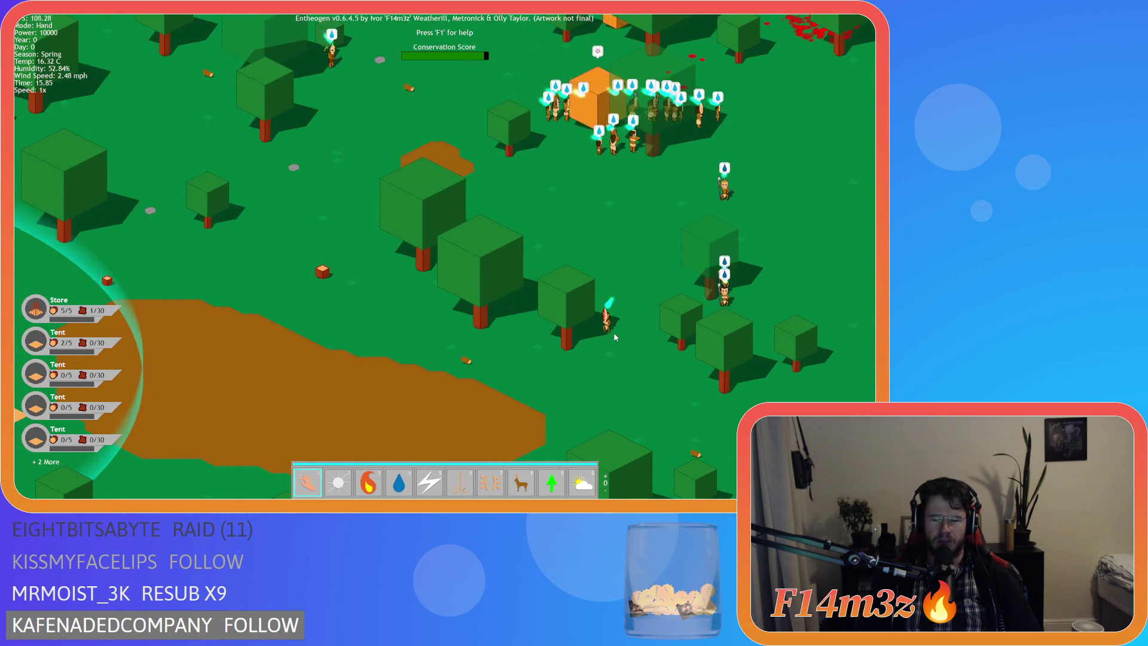
# Toggle the Build panel open and closed, then reopen the Miracles panel
pyautogui.press('F1')
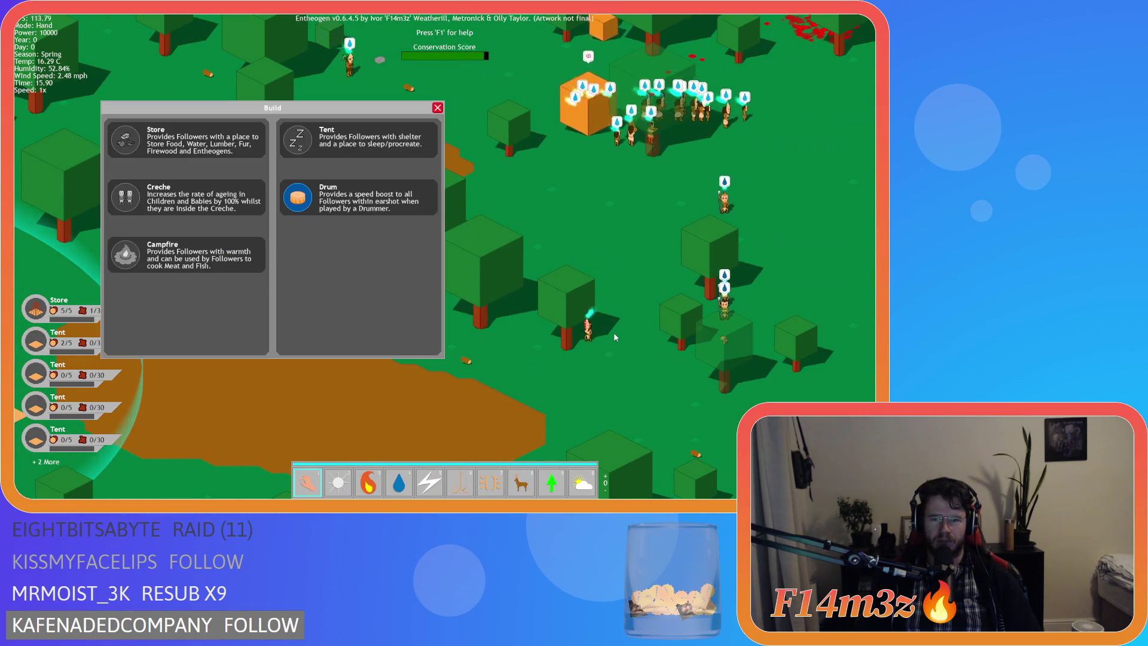
pyautogui.press('F1')
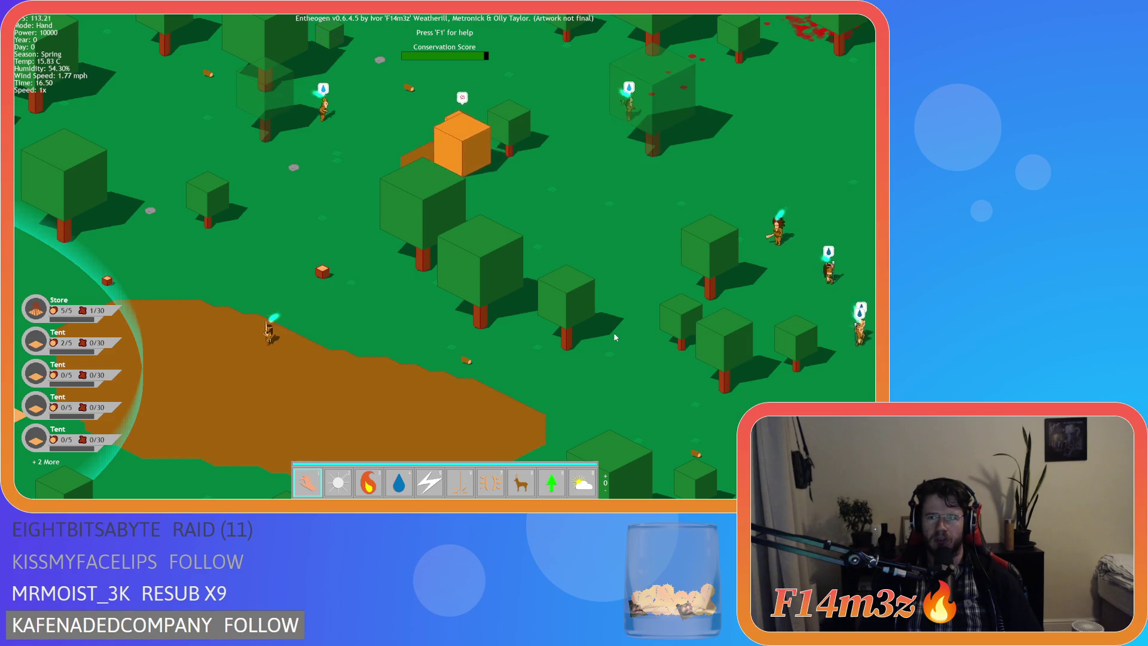
pyautogui.press('w')
pyautogui.press('m')
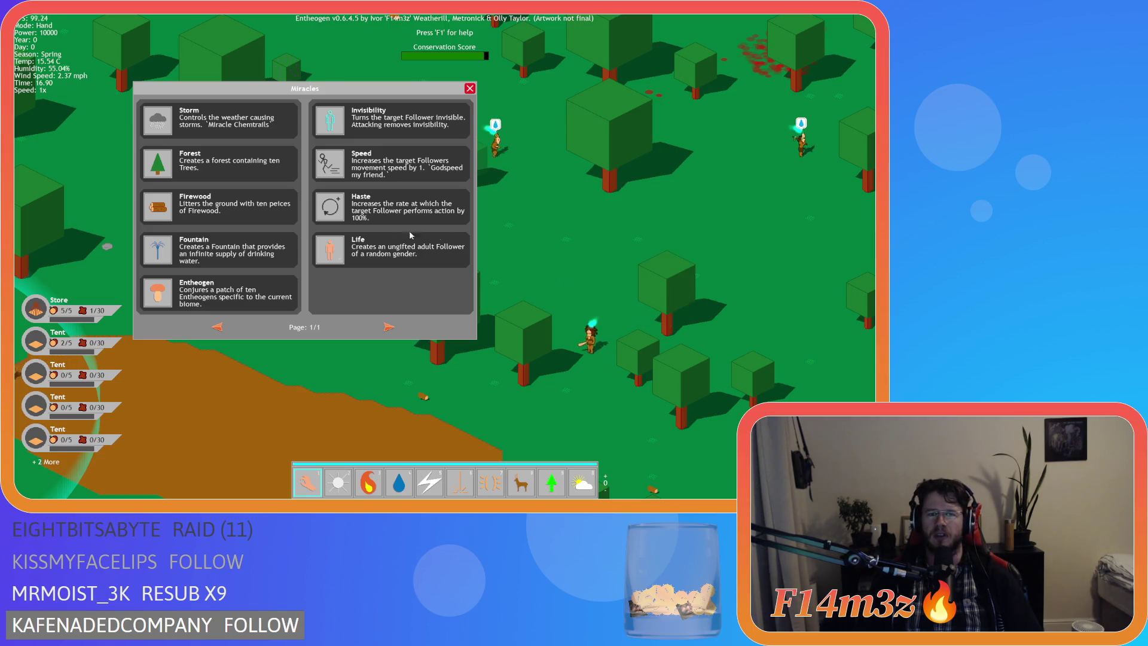
# Flip between the two Miracles pages in Entheogen, ending back on the first page
pyautogui.press('w')
pyautogui.click(389, 329)
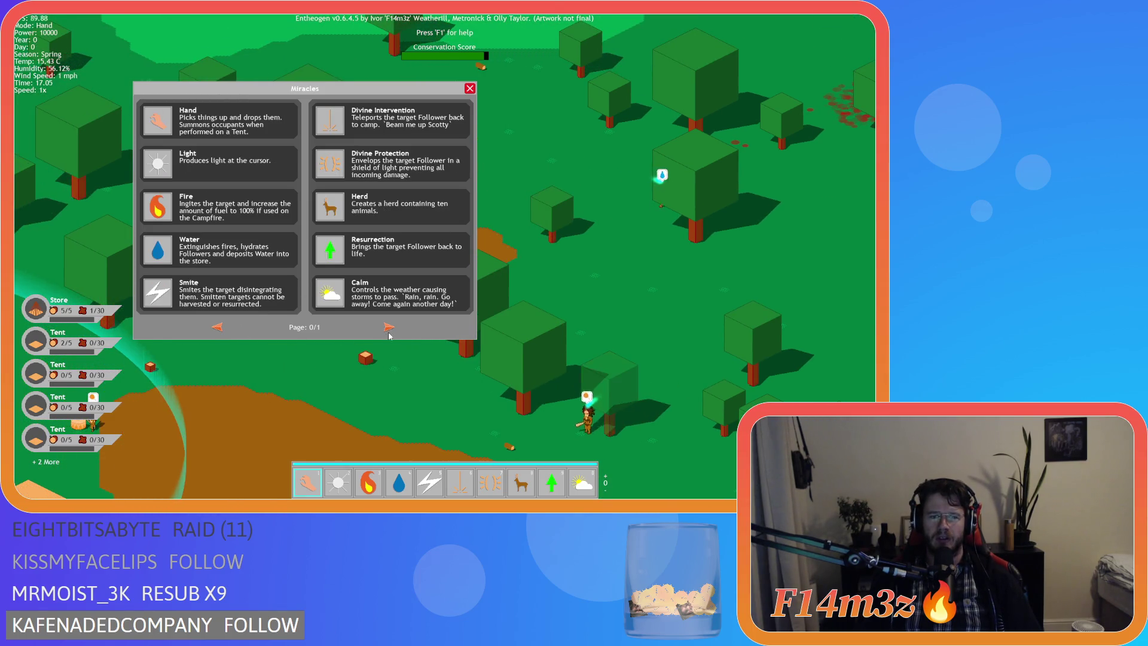
pyautogui.click(389, 330)
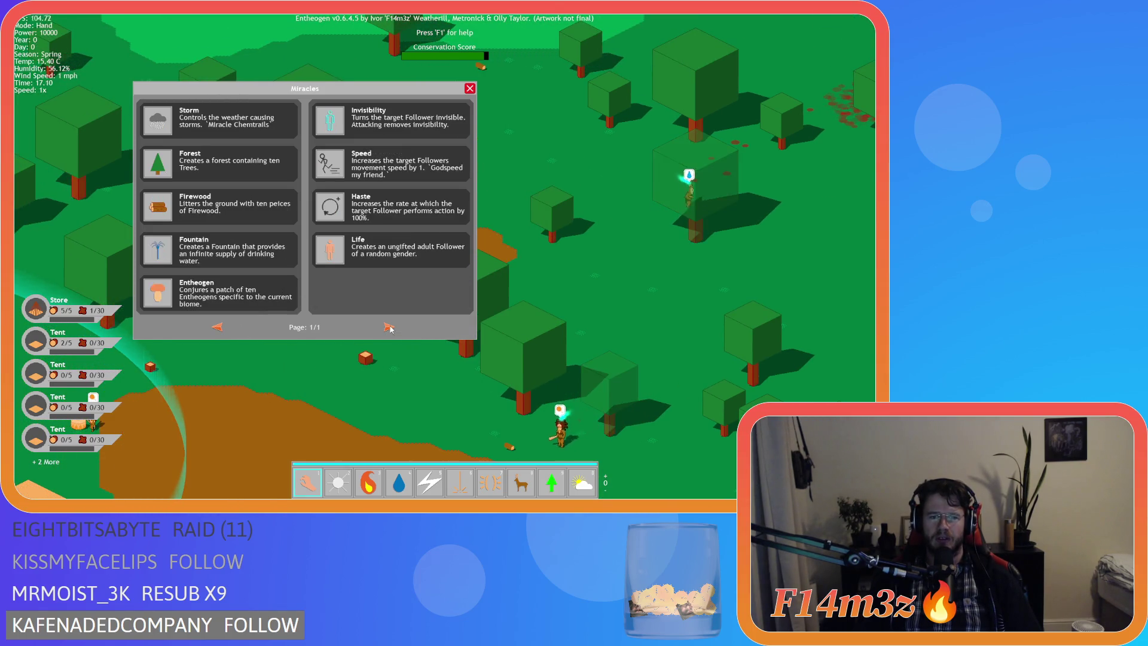
pyautogui.click(215, 327)
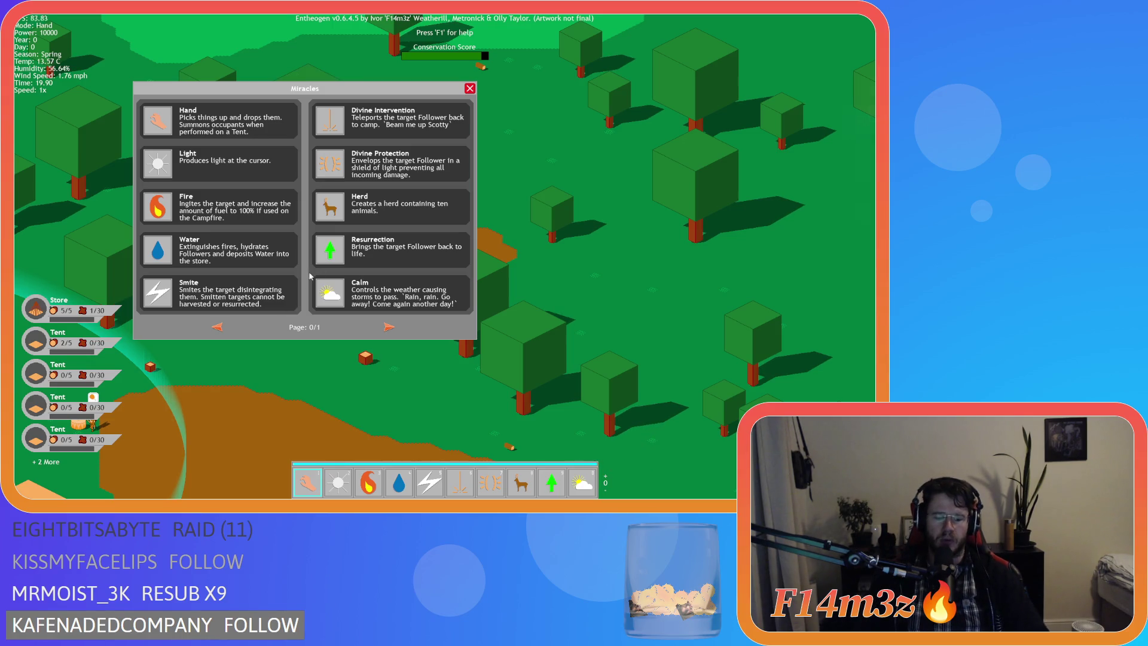
# Quit the Entheogen test run with Escape and confirm, returning to the IDE workspace
pyautogui.press('Escape')
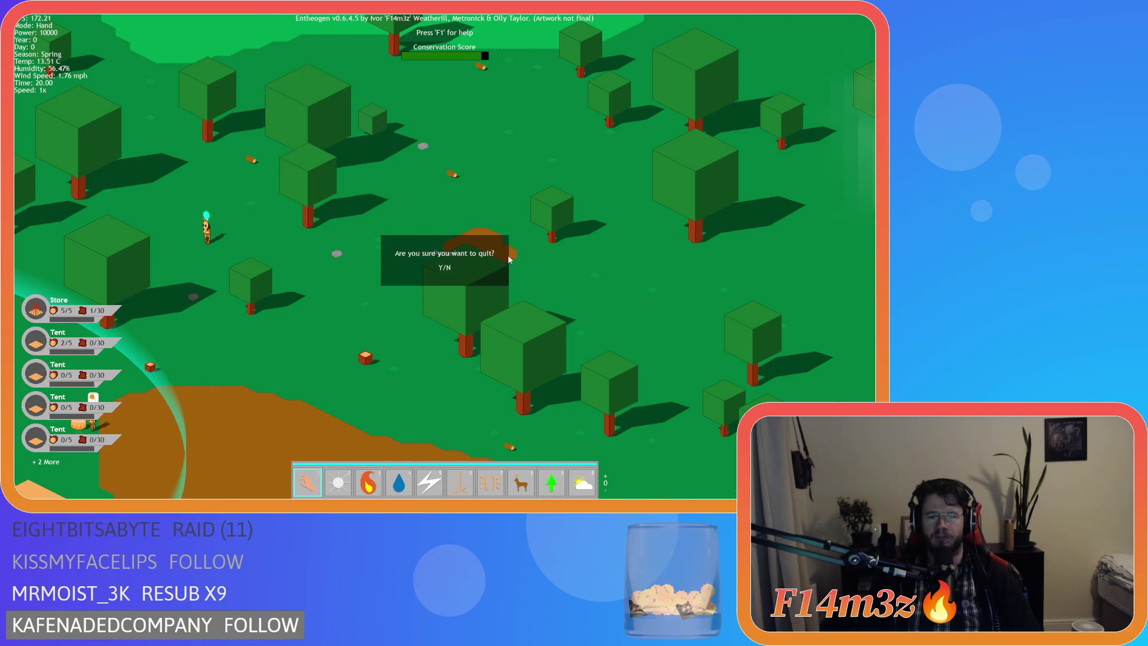
pyautogui.press('Return')
pyautogui.rightClick(328, 214)
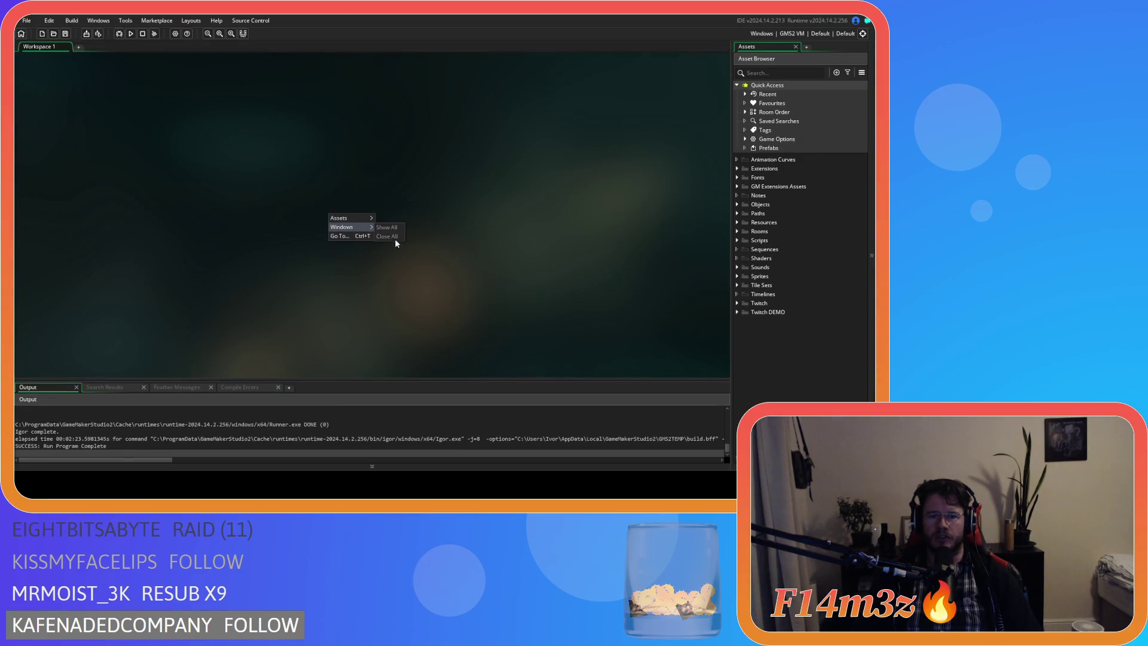
# Expand Objects > Menu in the Asset Browser and open ob_menu to see its event list
pyautogui.click(396, 238)
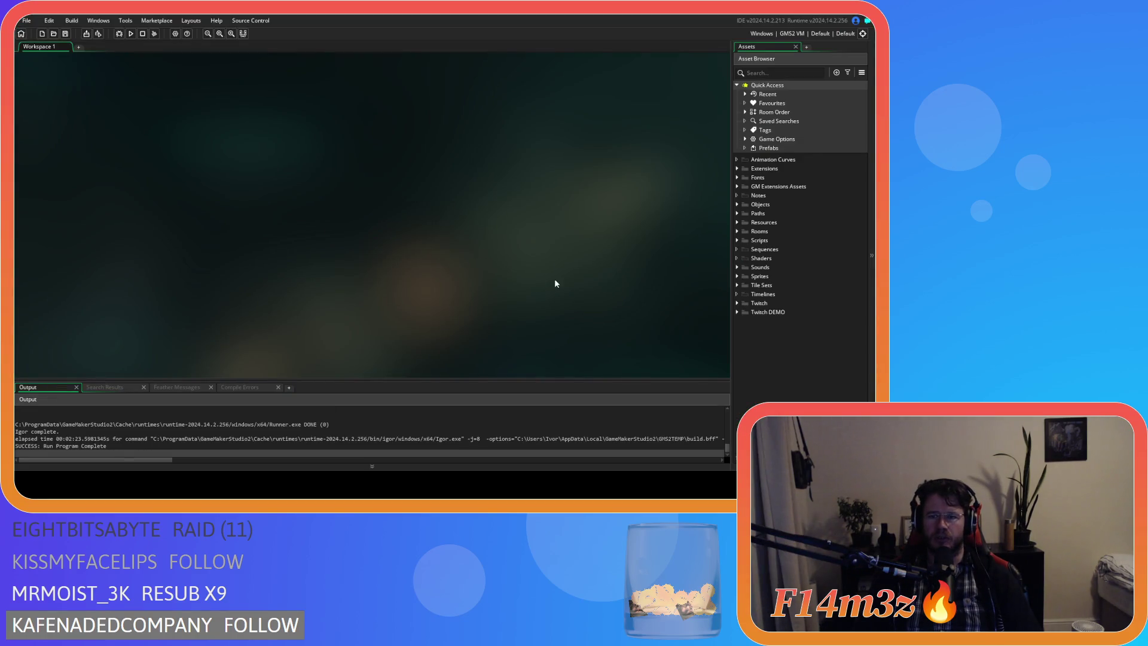
pyautogui.click(736, 205)
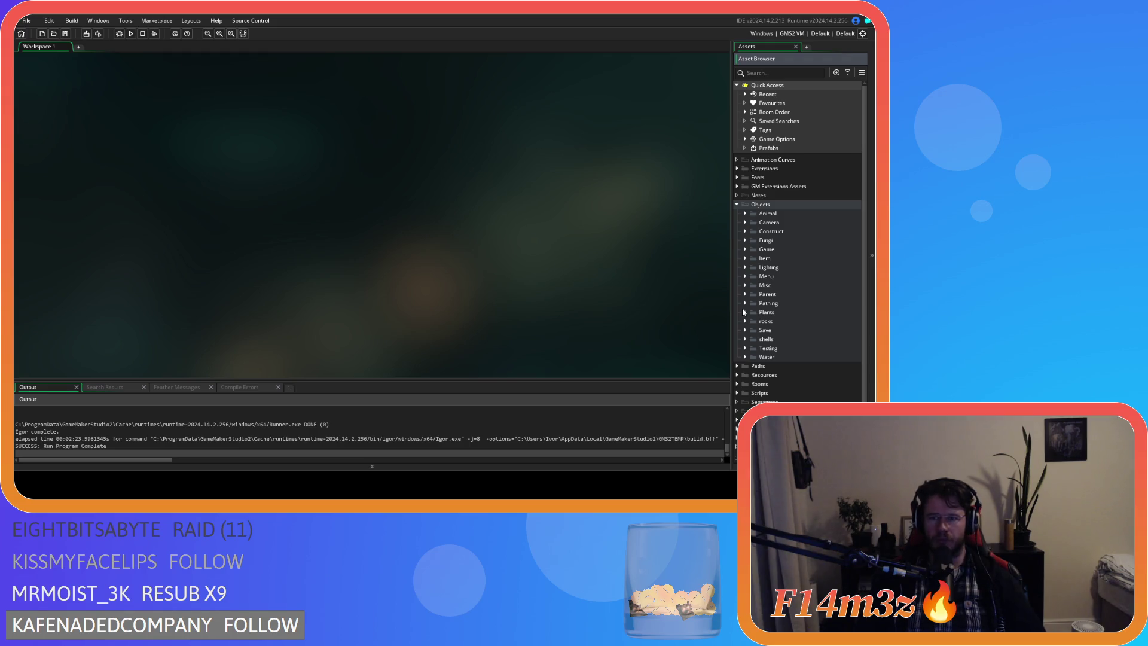
pyautogui.click(744, 252)
pyautogui.click(744, 251)
pyautogui.click(745, 277)
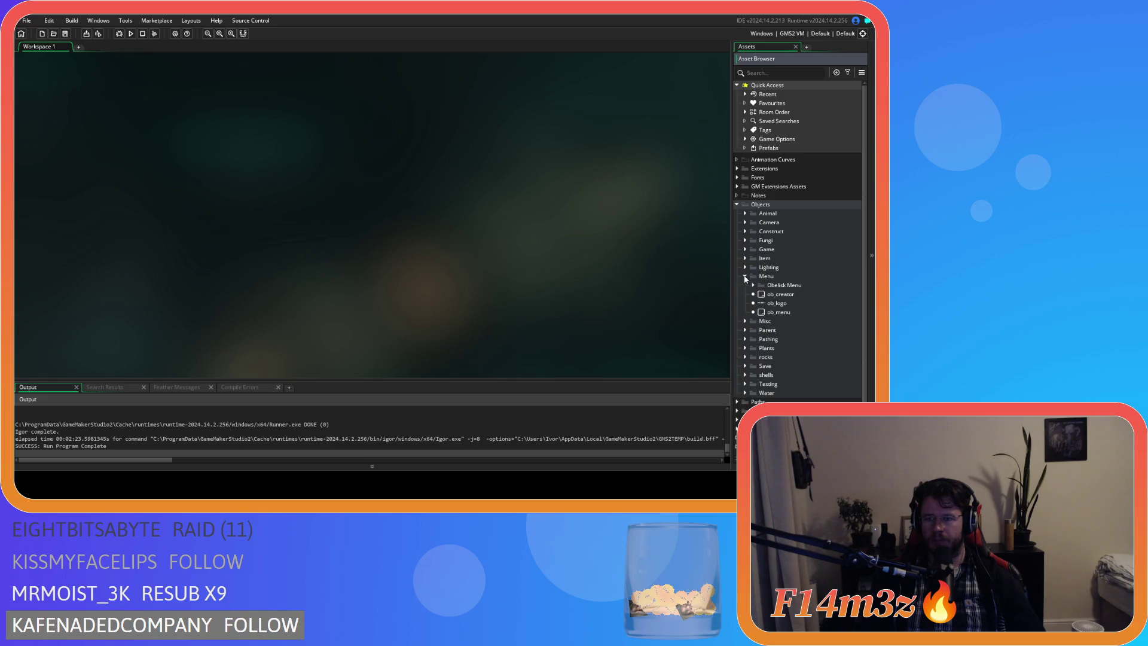
pyautogui.doubleClick(791, 310)
pyautogui.scroll(3, 226, 170)
pyautogui.scroll(-1, 225, 177)
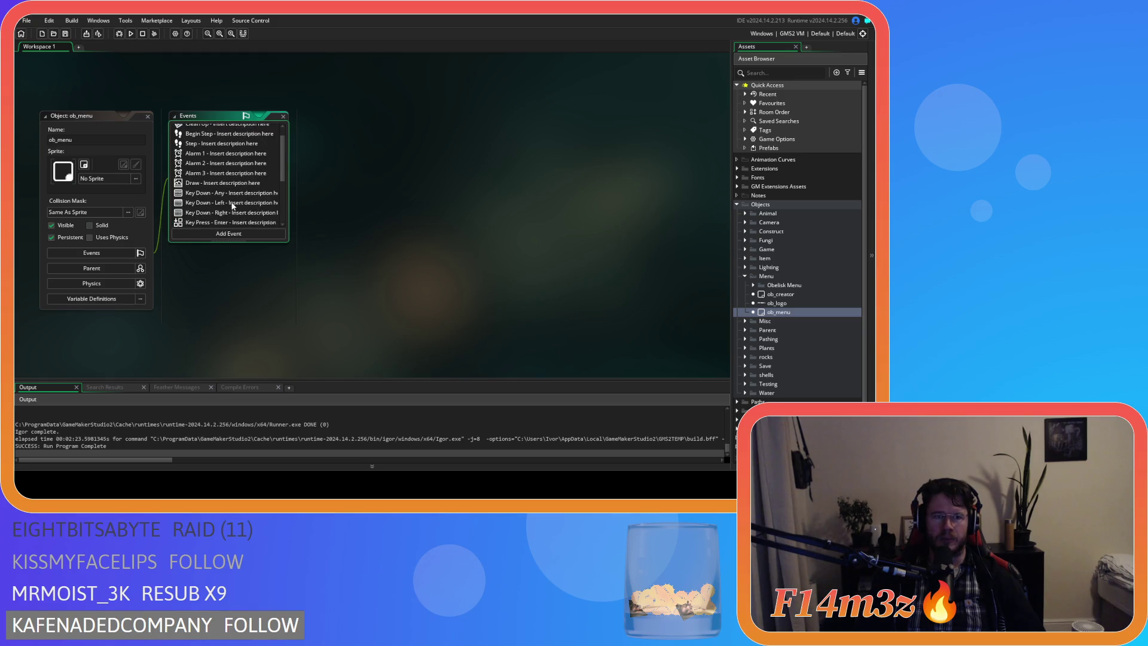
pyautogui.scroll(1, 232, 206)
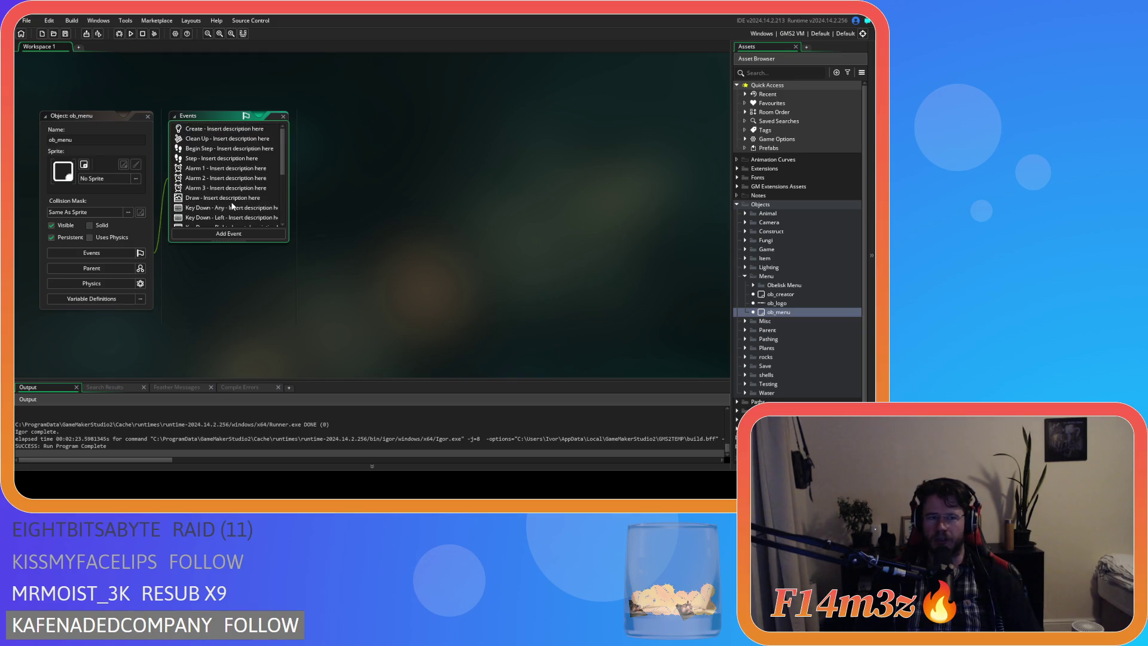
pyautogui.scroll(-1, 282, 167)
pyautogui.scroll(1, 282, 152)
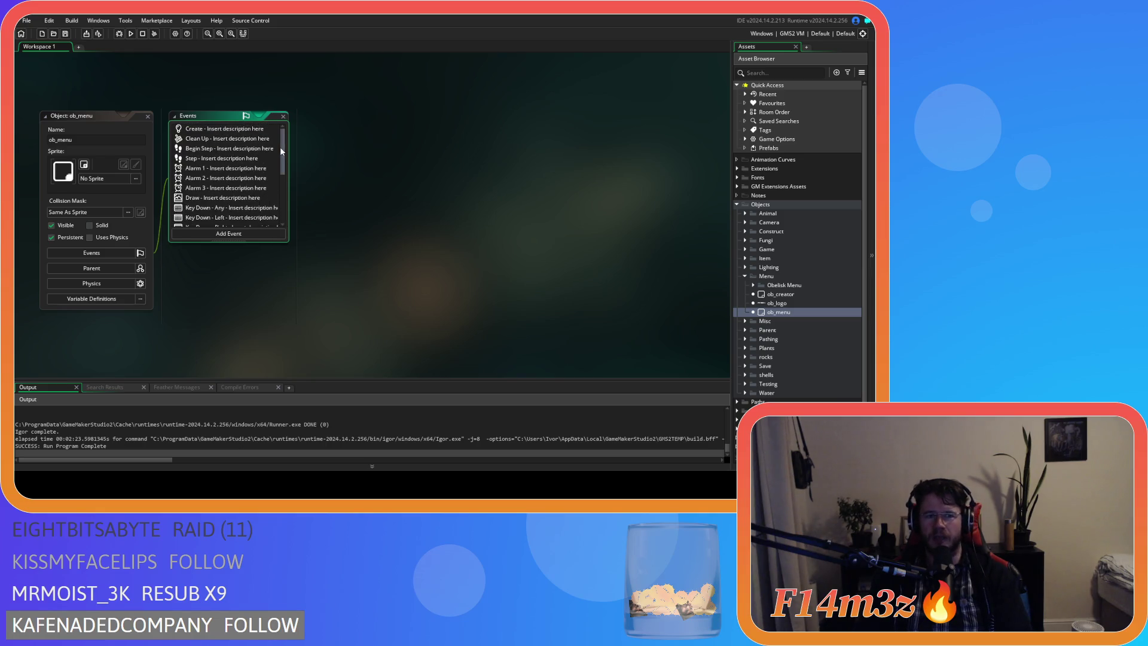
pyautogui.moveTo(280, 150)
pyautogui.mouseDown()
pyautogui.moveTo(282, 193)
pyautogui.moveTo(276, 147)
pyautogui.mouseUp()
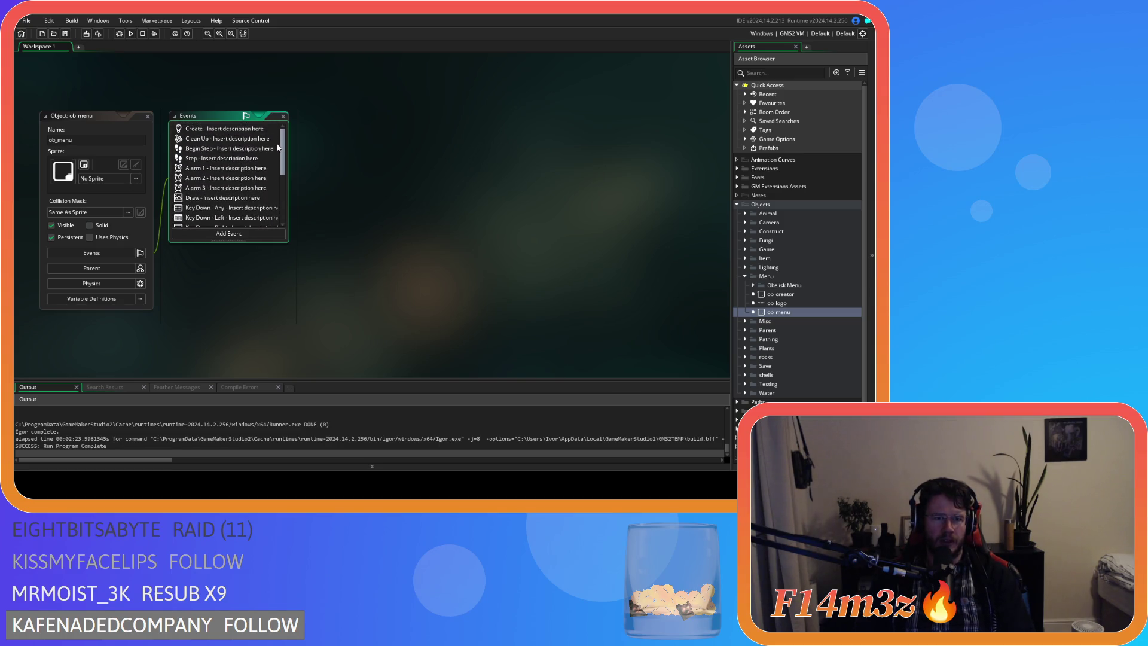
# Briefly view ob_menu's Step event code, then close it and select the Room Start event
pyautogui.doubleClick(237, 159)
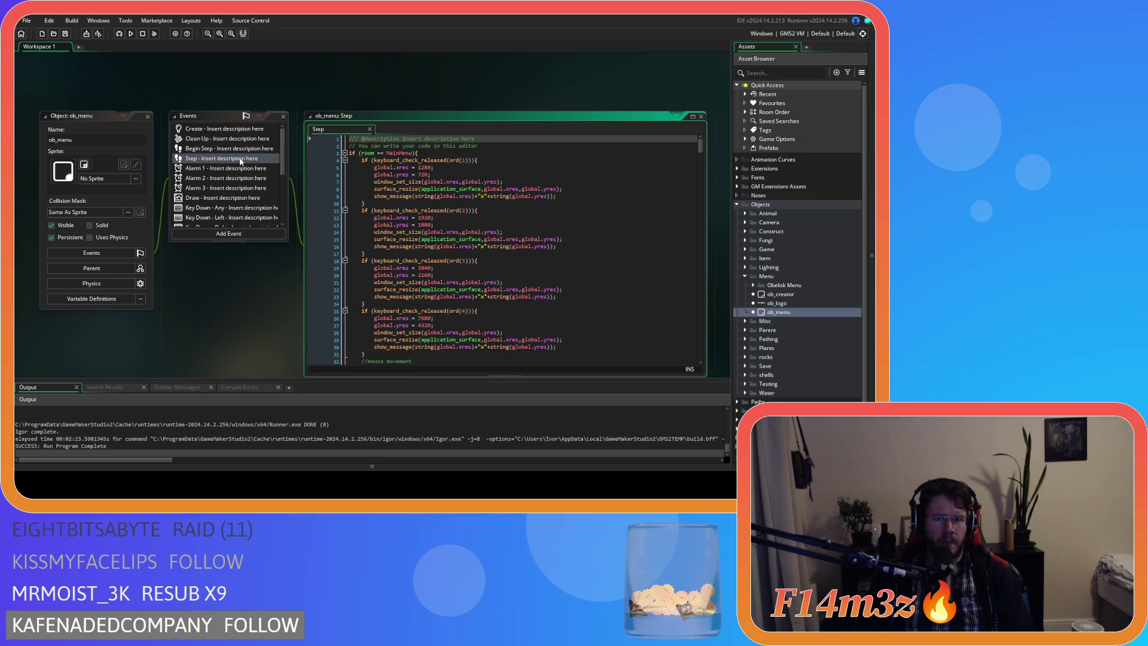
pyautogui.scroll(-5, 419, 239)
pyautogui.scroll(5, 443, 249)
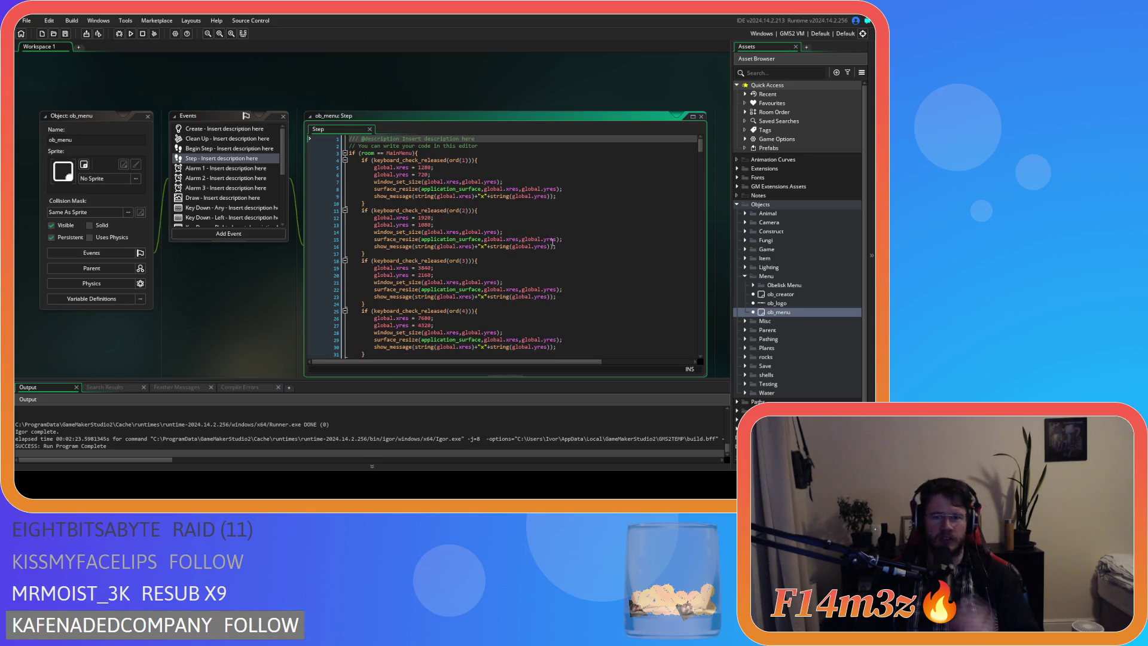
pyautogui.scroll(-2, 699, 152)
pyautogui.scroll(1, 700, 152)
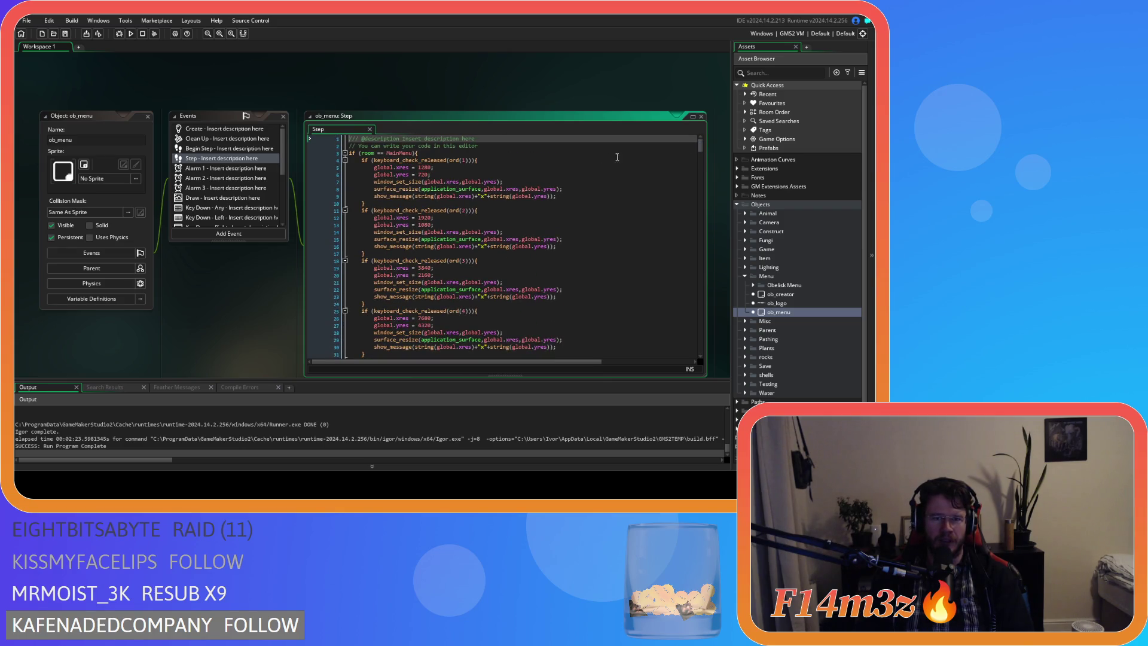
pyautogui.click(370, 131)
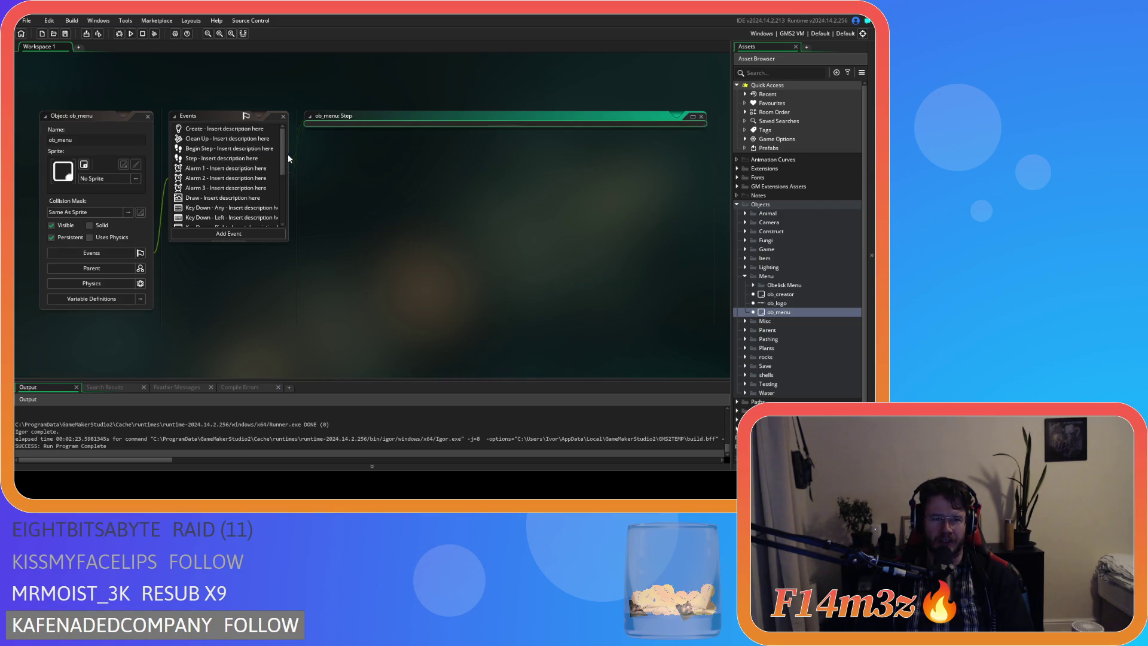
pyautogui.scroll(-5, 283, 191)
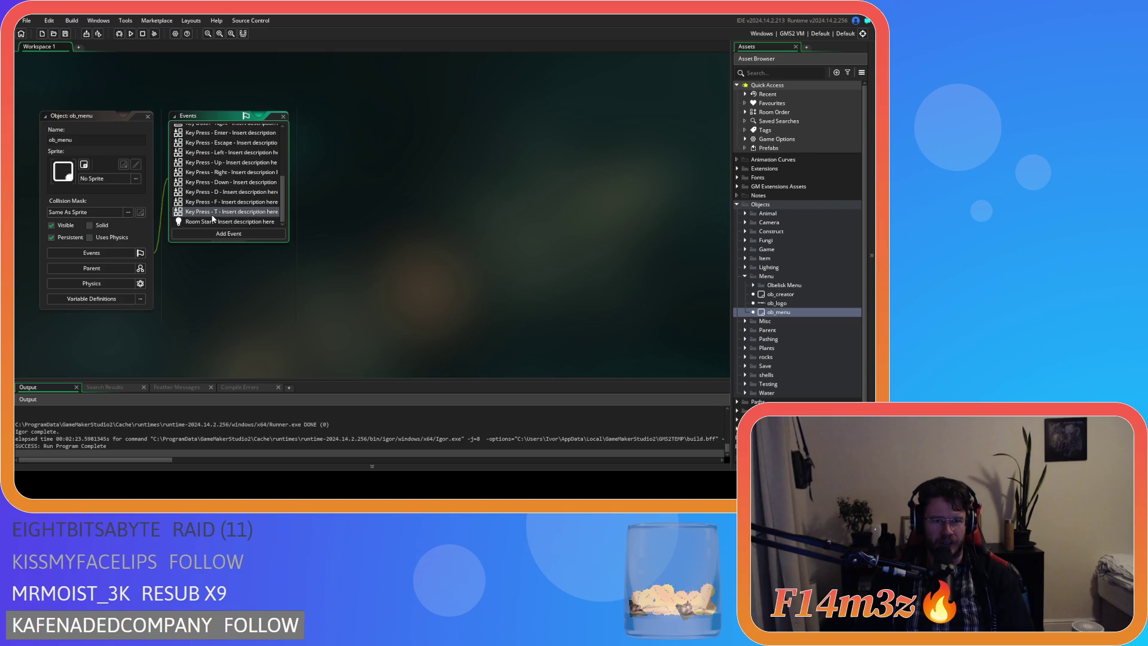
pyautogui.click(231, 222)
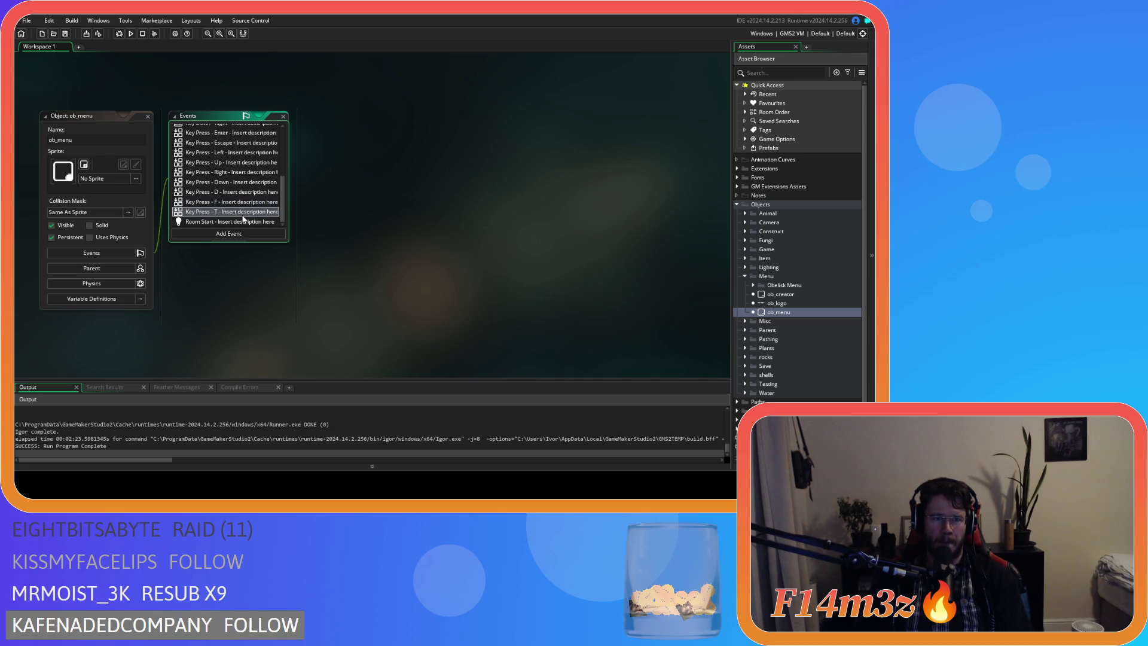
pyautogui.scroll(5, 243, 218)
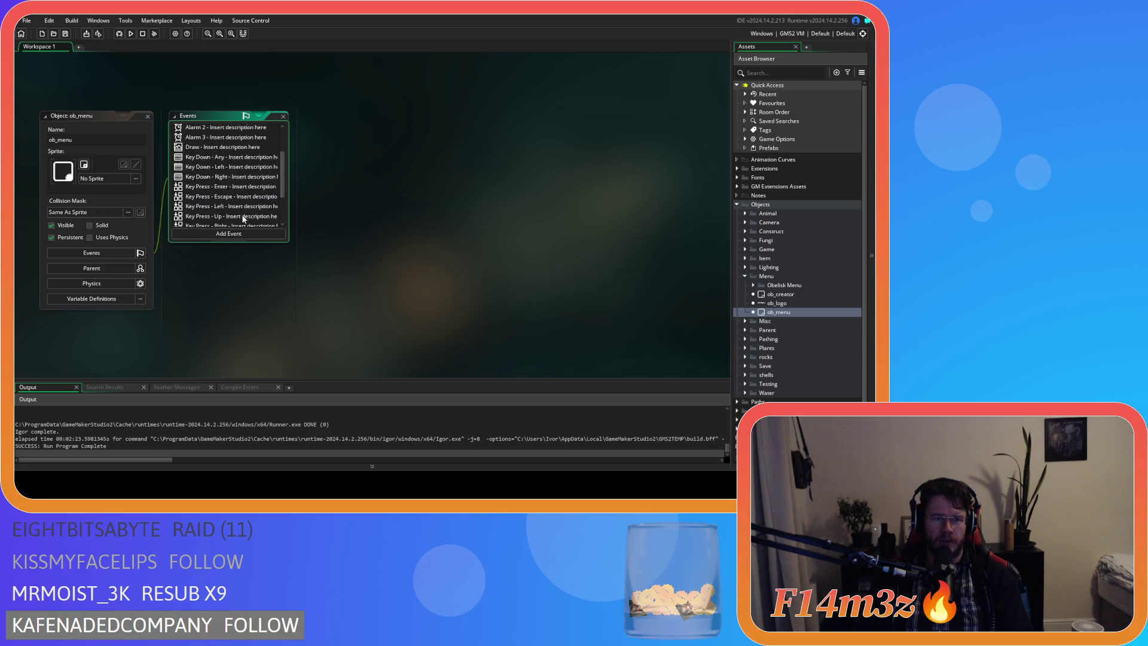
pyautogui.scroll(-2, 240, 204)
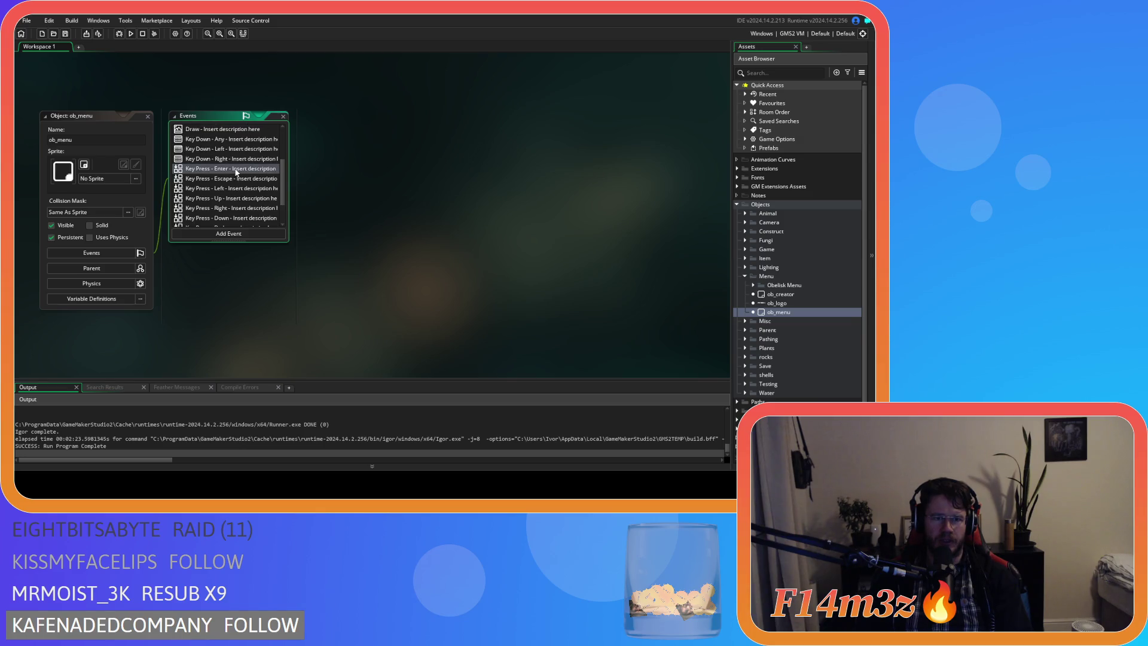
# Open and read ob_menu's Key Press - Enter event code
pyautogui.doubleClick(236, 170)
pyautogui.scroll(3, 232, 187)
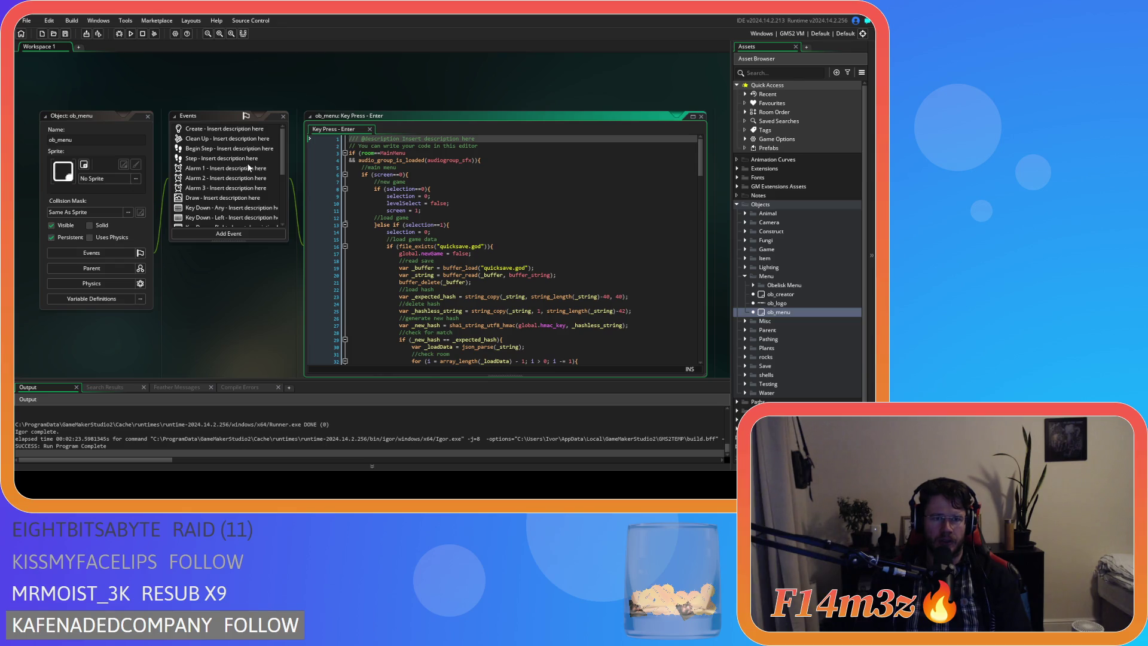
pyautogui.scroll(-5, 249, 169)
pyautogui.scroll(5, 249, 169)
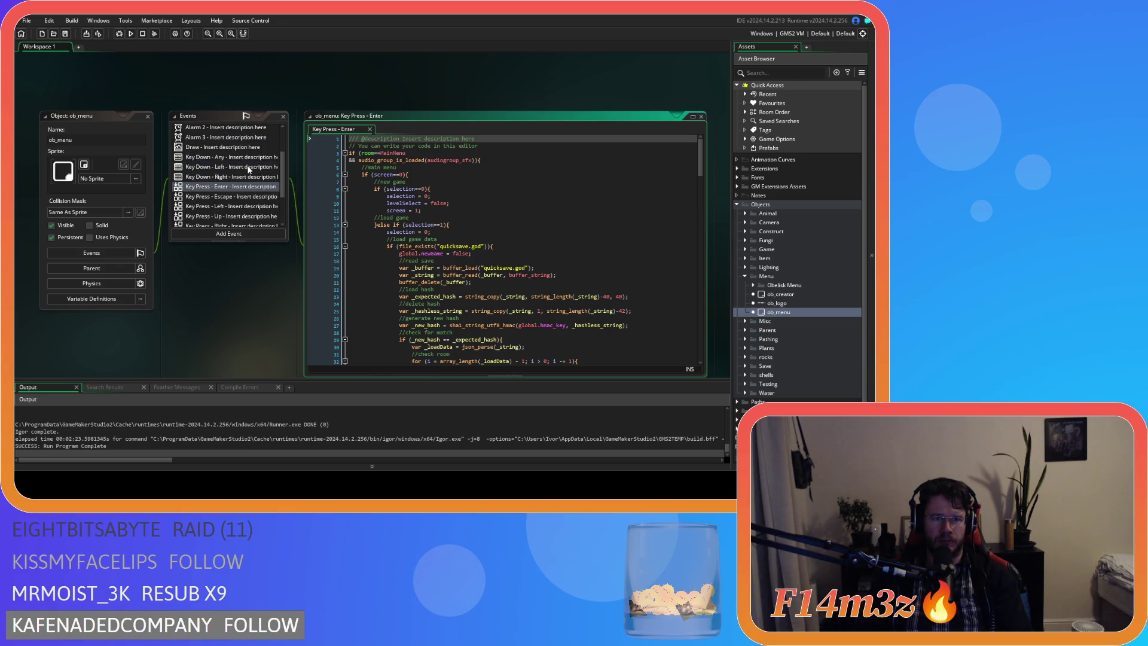
# Open the Step event alongside it and review the Load Game click and quickload hash-check code
pyautogui.doubleClick(227, 160)
pyautogui.scroll(-10, 469, 214)
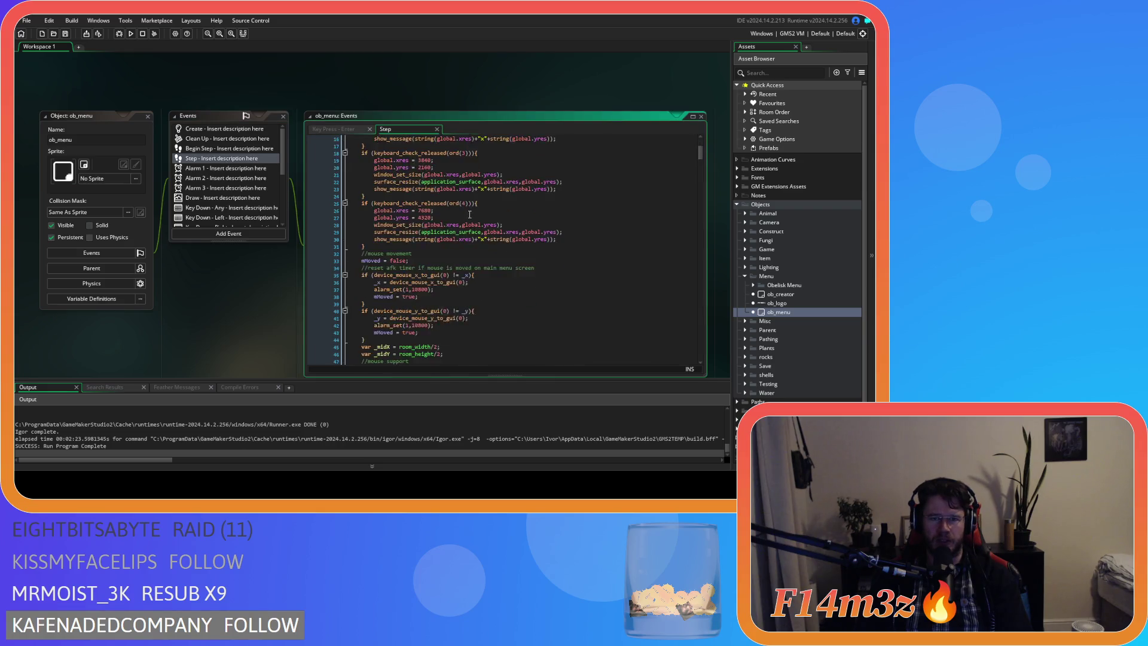
pyautogui.scroll(-3, 469, 214)
pyautogui.scroll(-13, 469, 214)
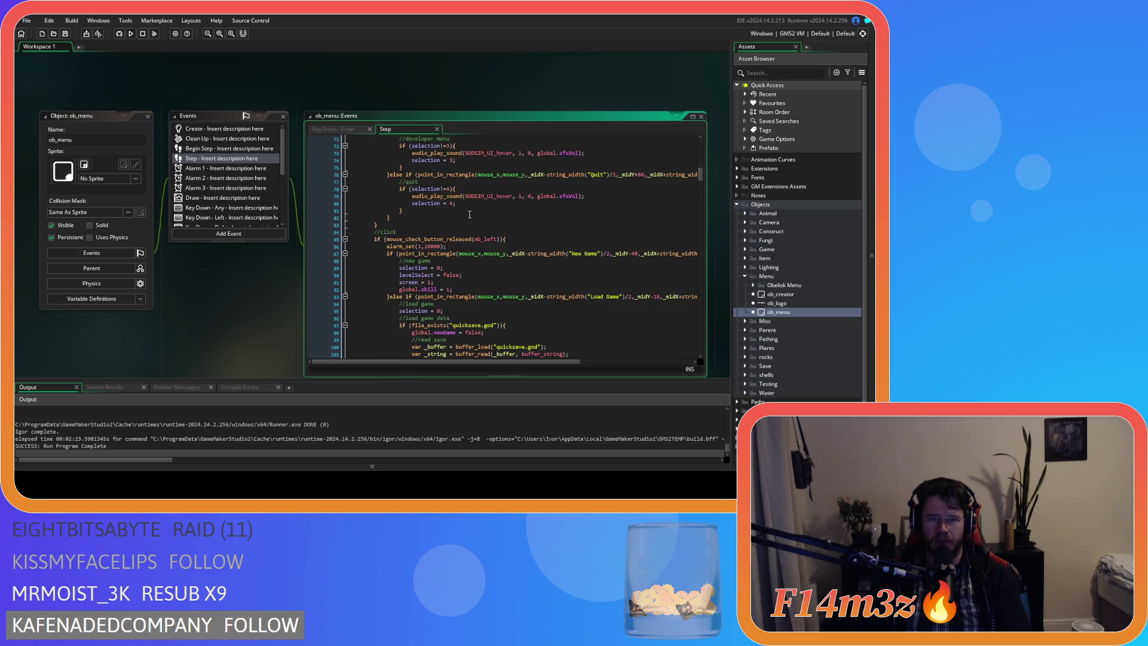
pyautogui.click(516, 186)
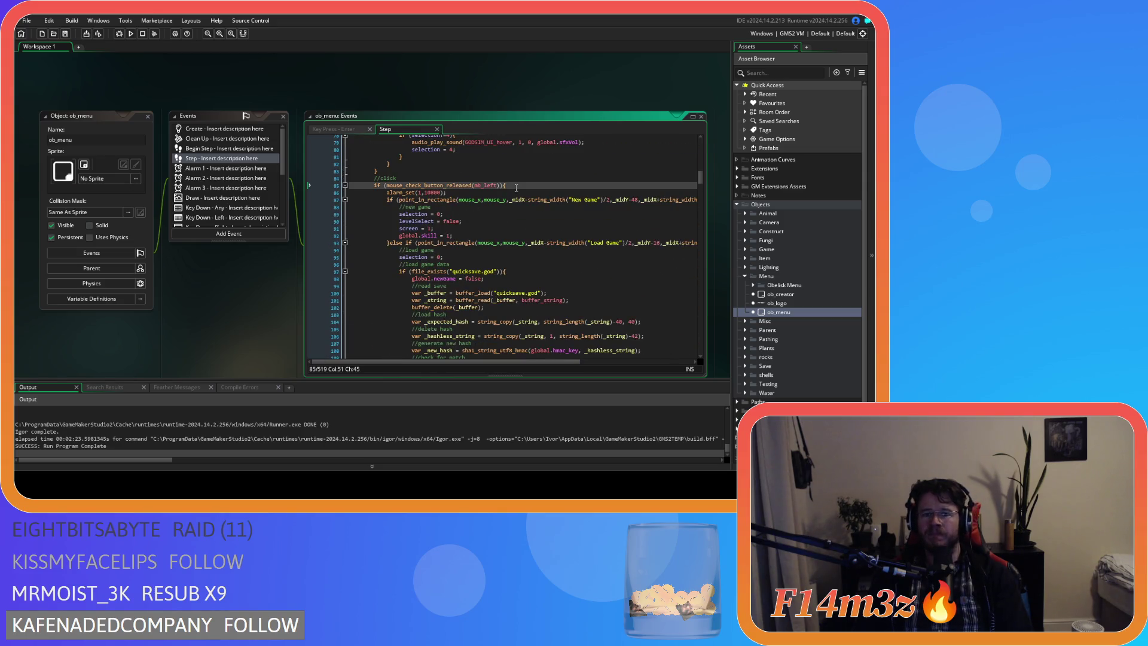
pyautogui.scroll(-20, 521, 248)
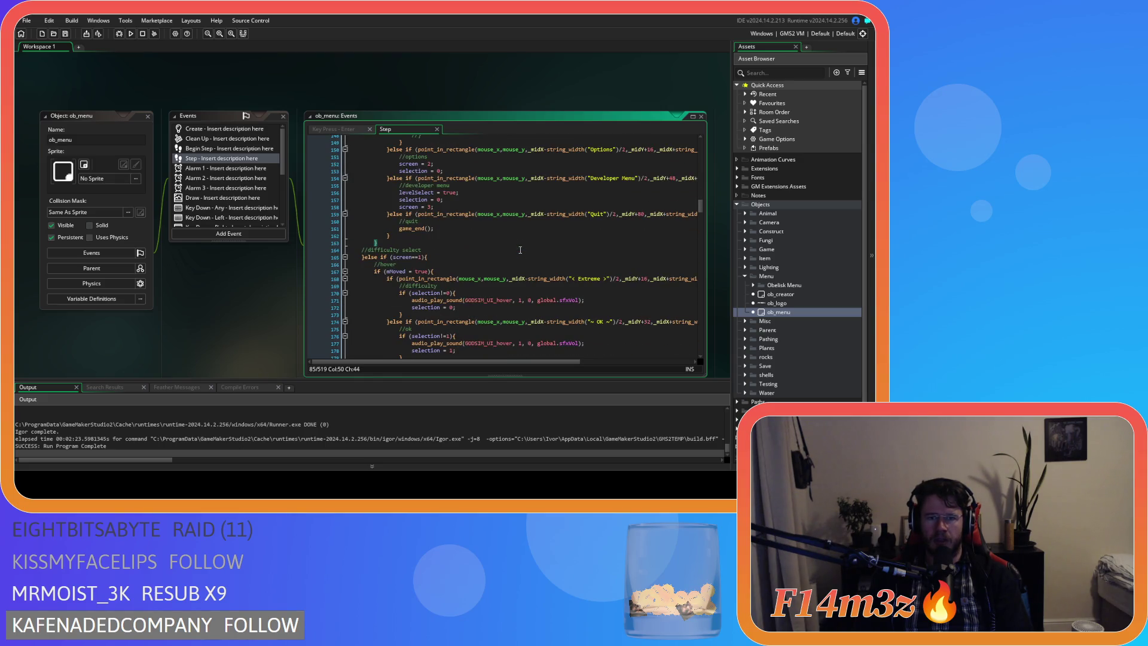
pyautogui.scroll(7, 520, 250)
pyautogui.scroll(2, 520, 250)
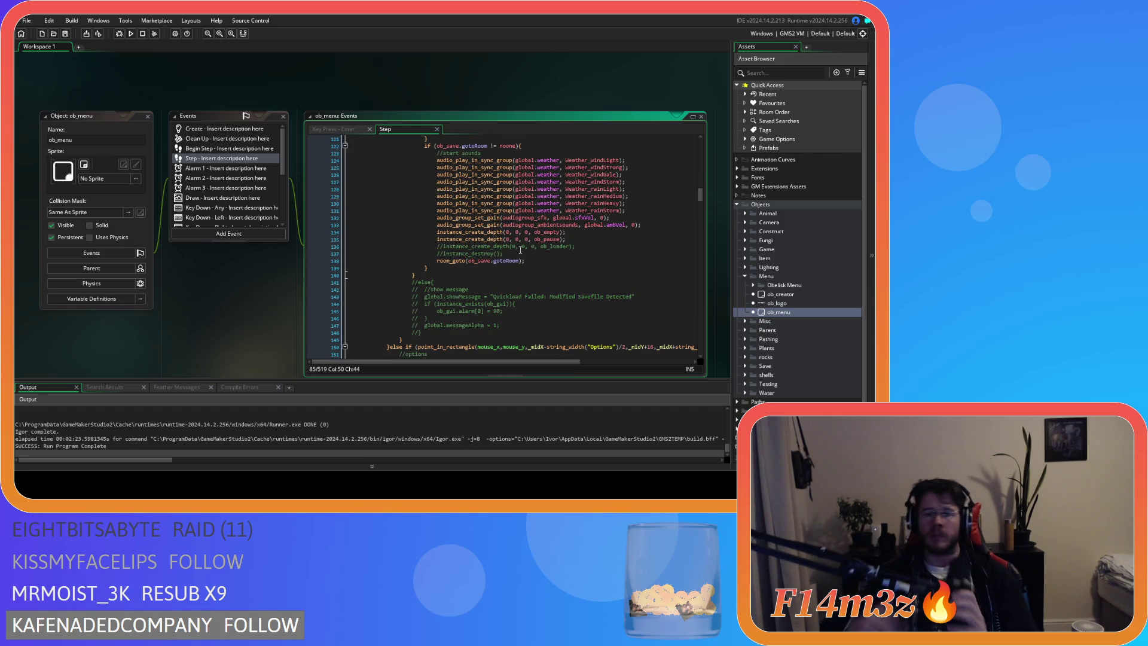
pyautogui.scroll(9, 521, 250)
pyautogui.scroll(5, 489, 275)
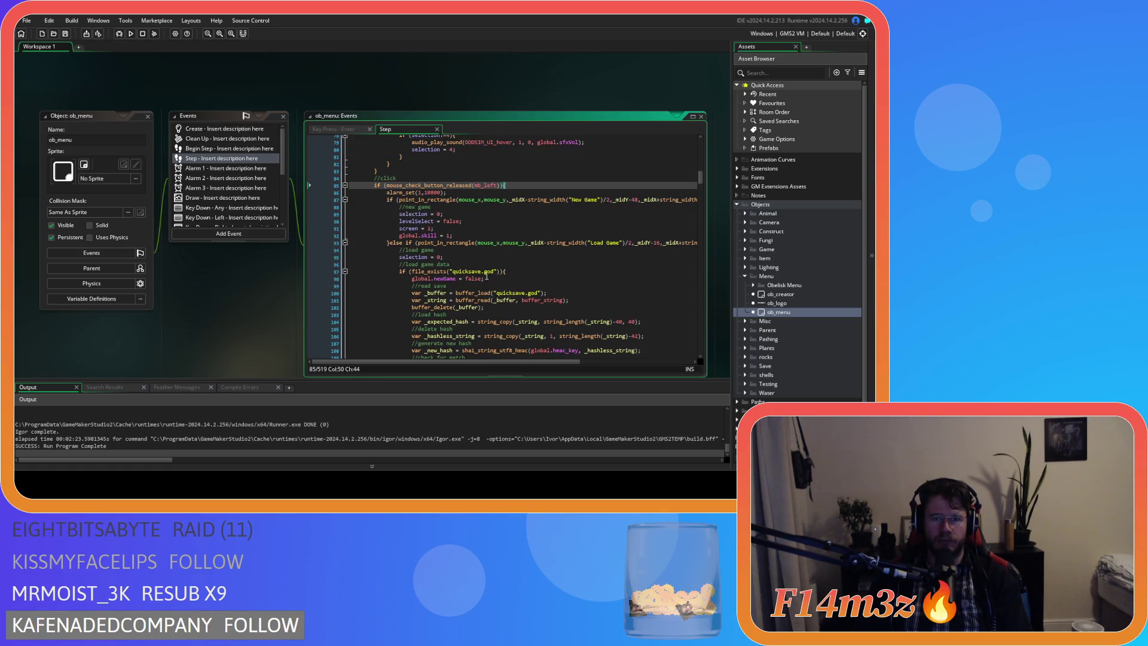
pyautogui.scroll(-20, 486, 276)
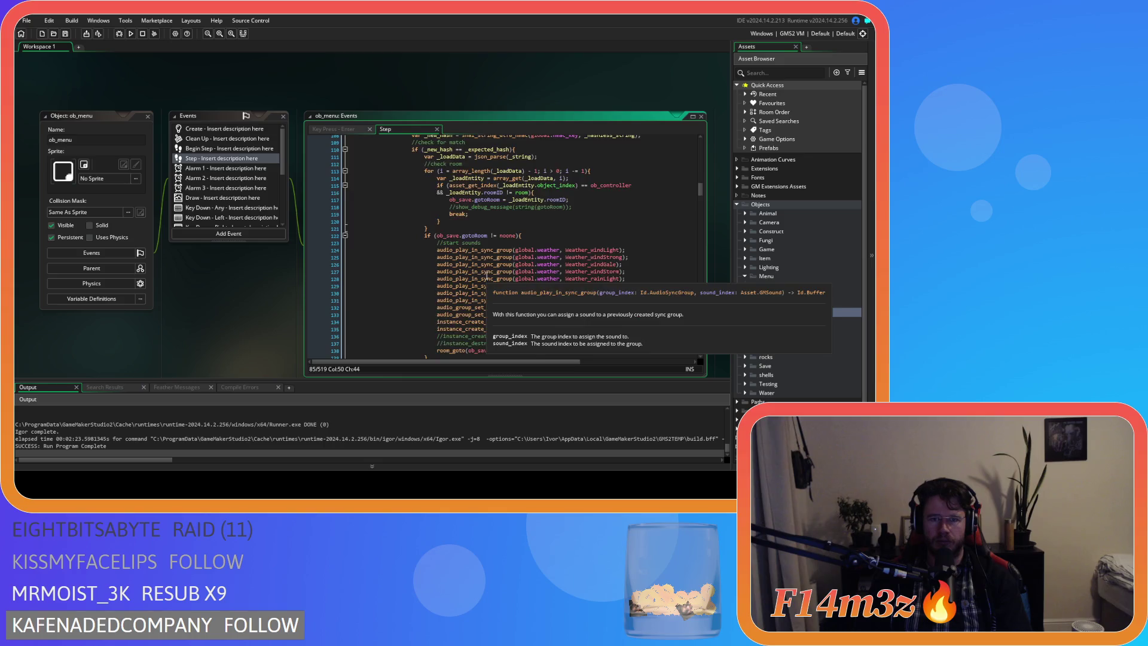